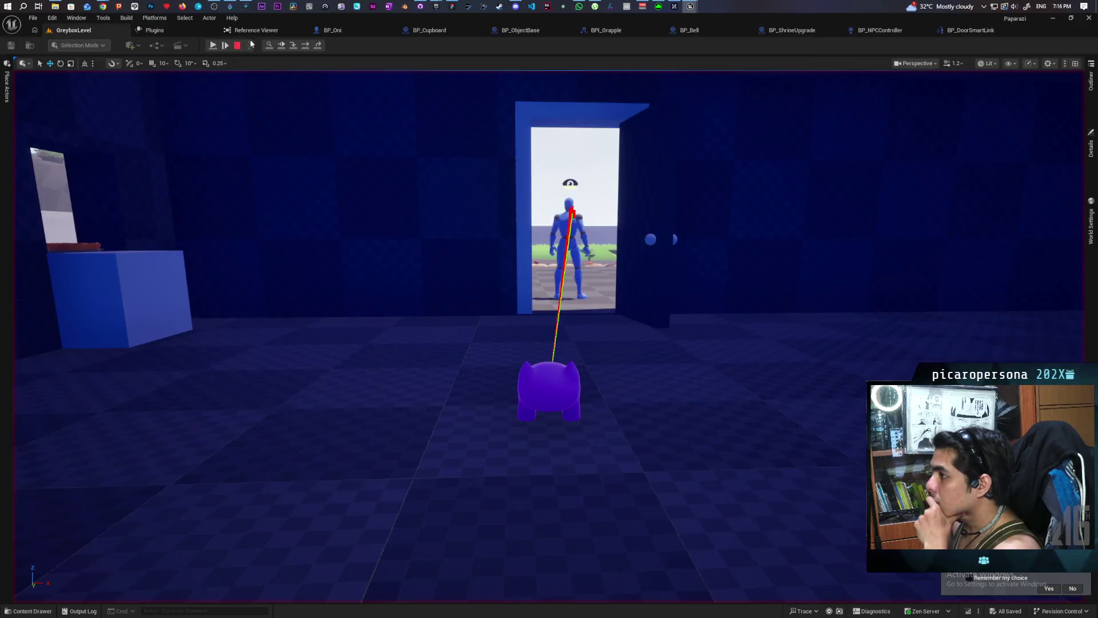
Step: Step the paused game forward until the next perception breakpoint is hit
click(281, 45)
click(85, 31)
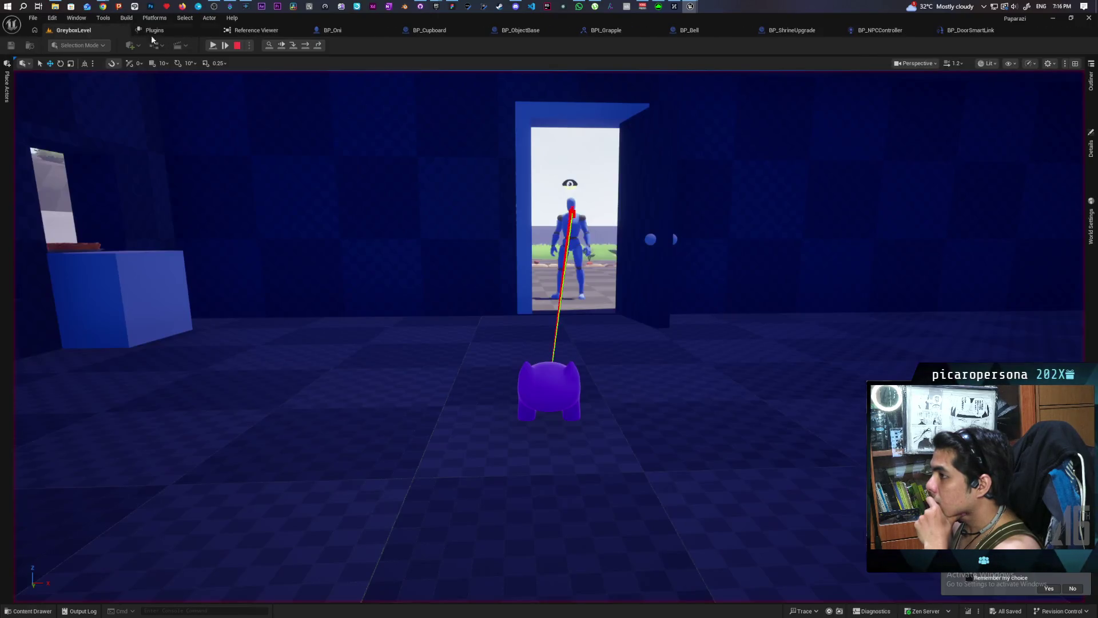
click(281, 45)
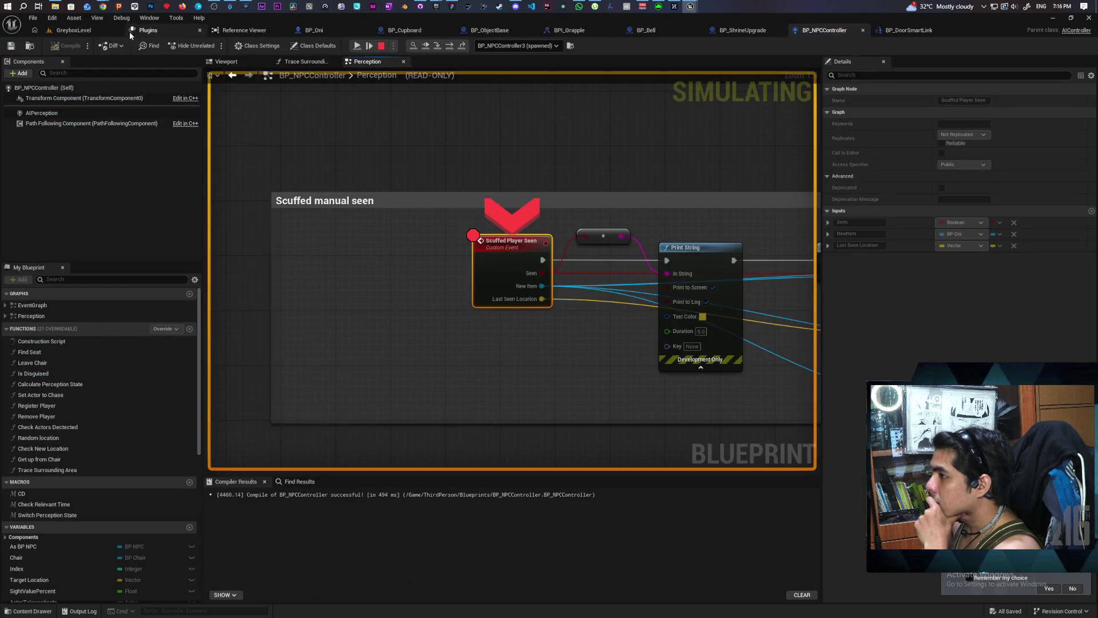
click(85, 31)
click(282, 46)
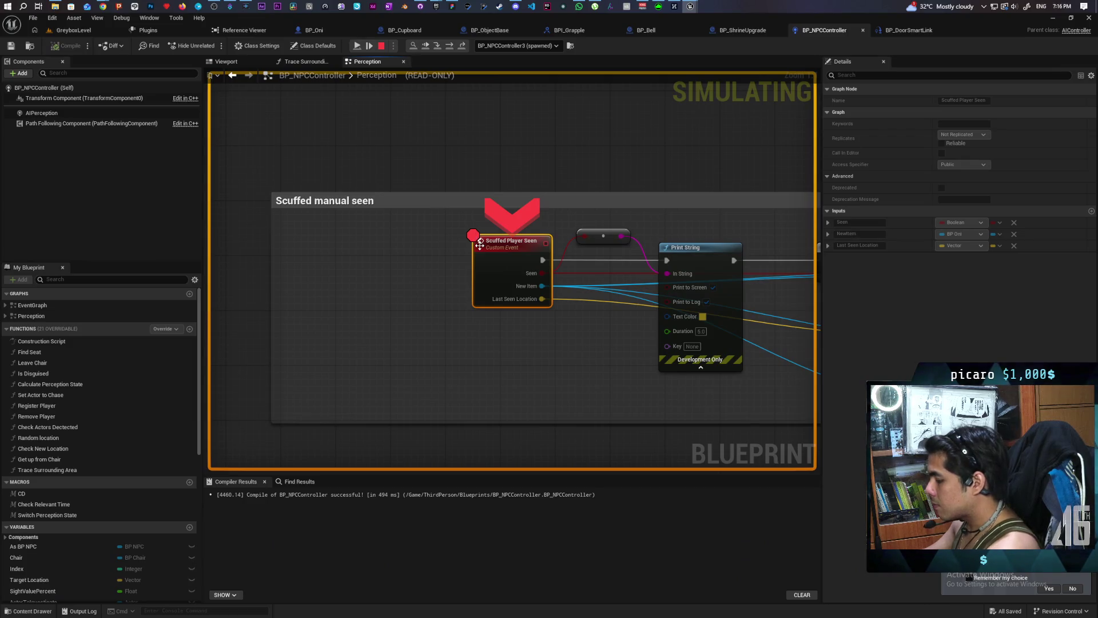
Step: Remove the Scuffed Player Seen breakpoint, resume and then pause the playtest, and view BP_DoorSmartLink
key(F9)
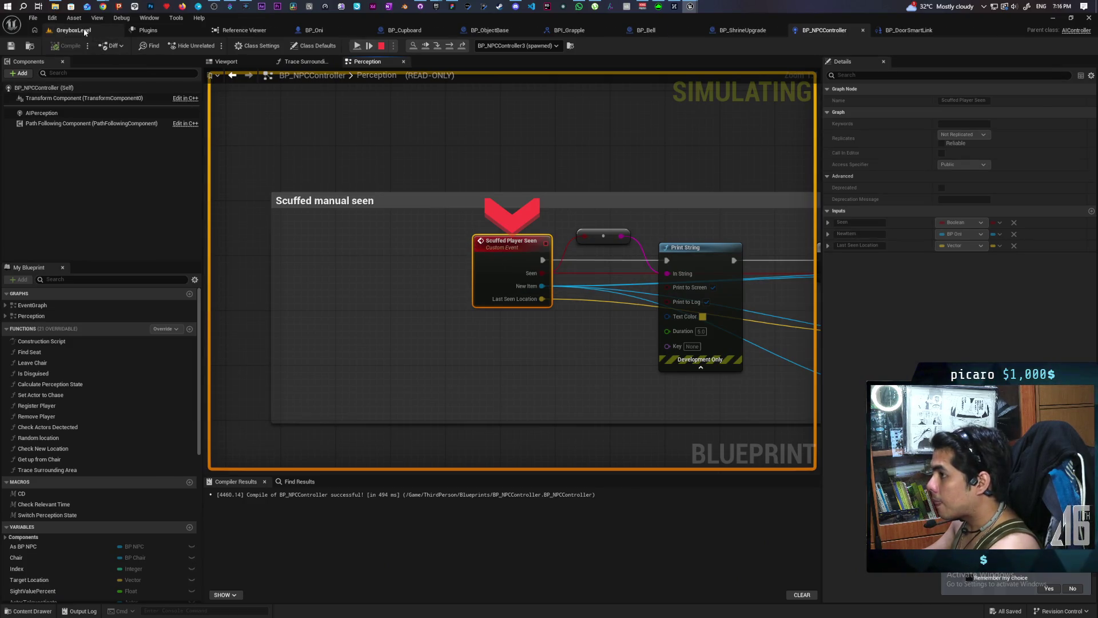
click(84, 32)
click(281, 46)
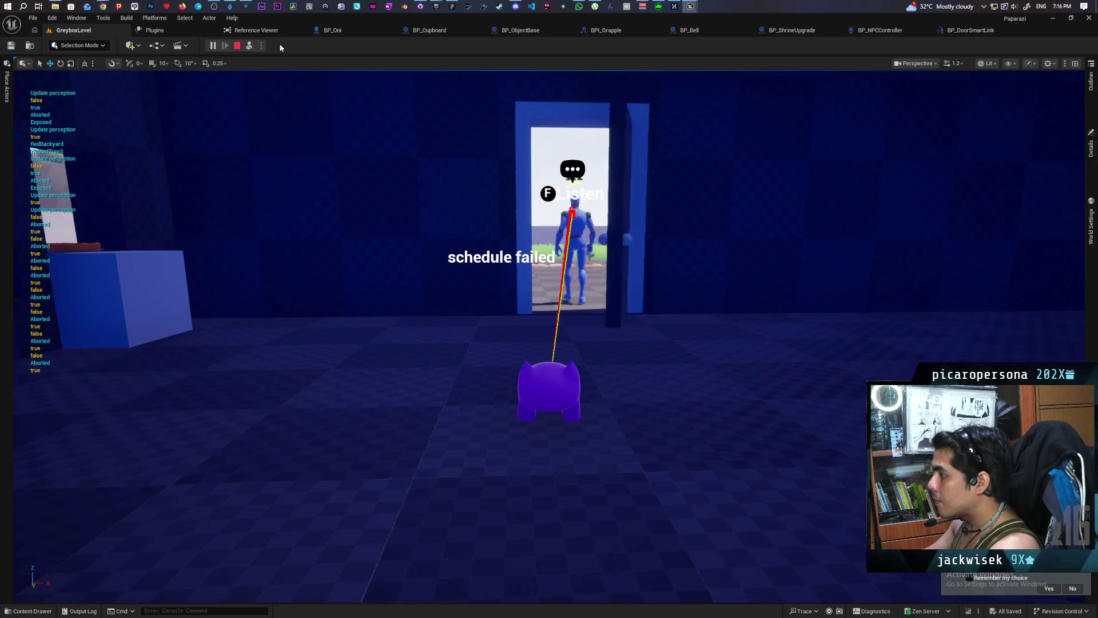
key(F8)
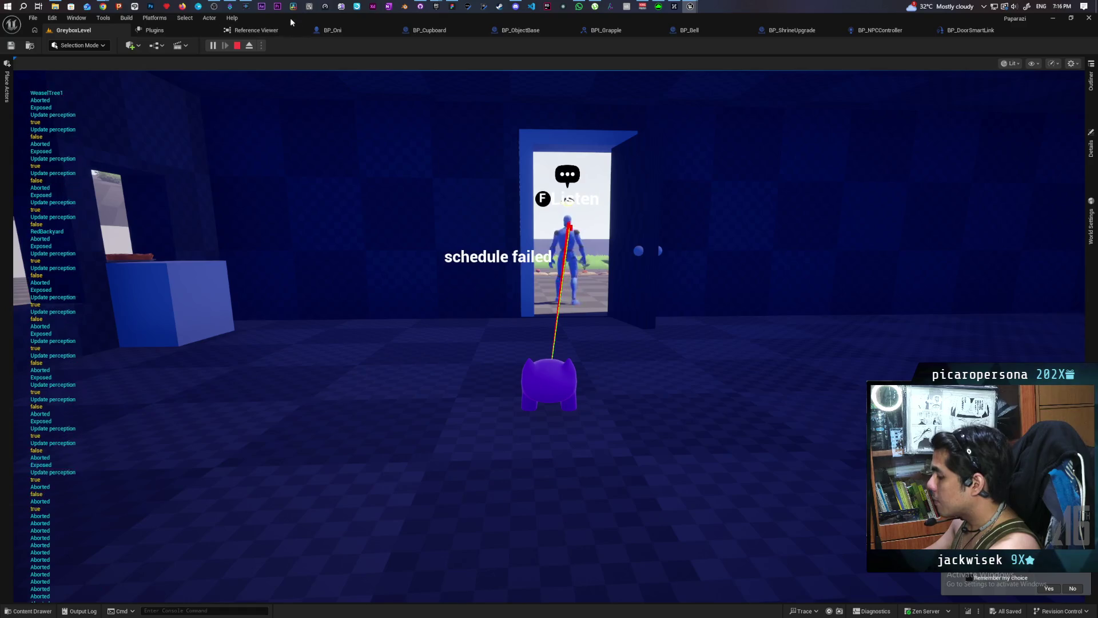
click(214, 45)
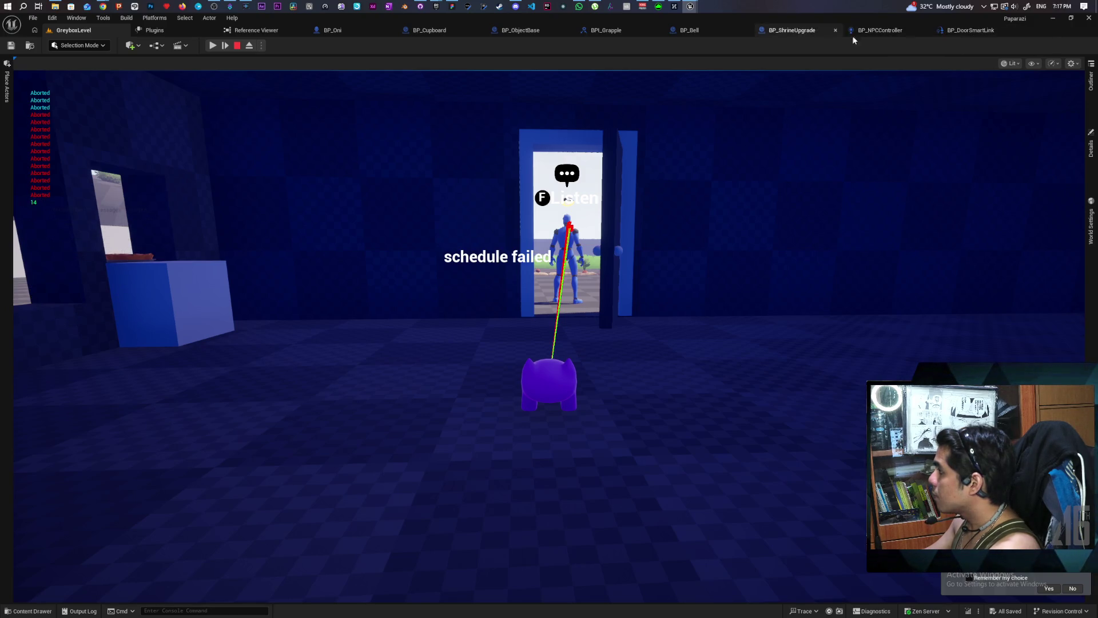
click(960, 32)
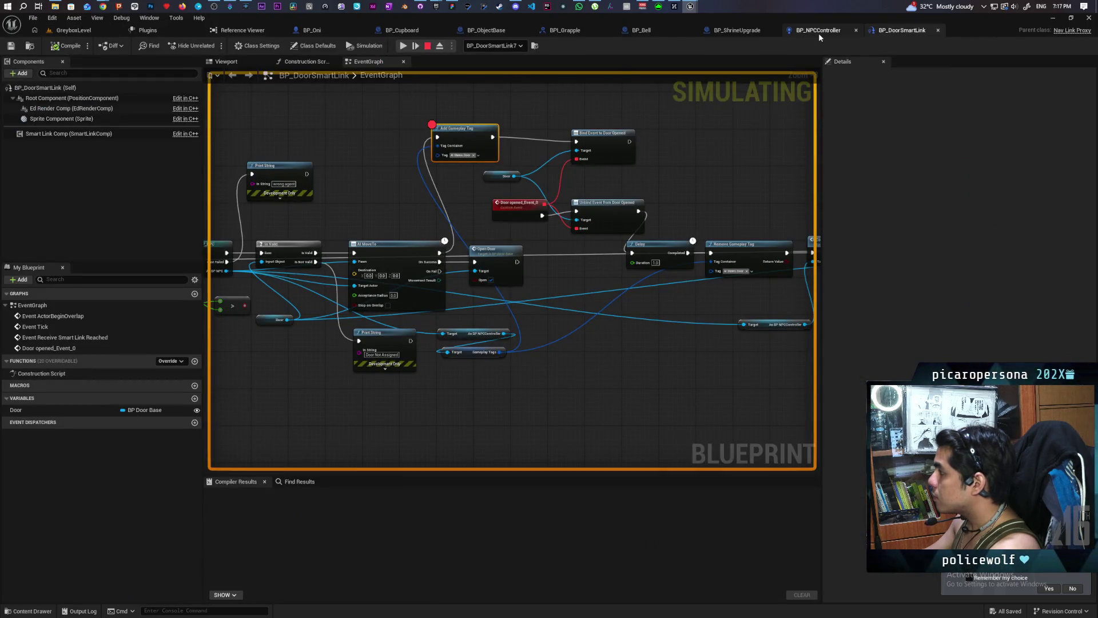
Step: Pan BP_DoorSmartLink to the Bind Event and Delay nodes, check the debugged door, then return to GreyboxLevel
mouse_move(417, 154)
mouse_down()
mouse_move(659, 142)
mouse_move(711, 152)
mouse_move(564, 162)
mouse_move(614, 152)
mouse_up()
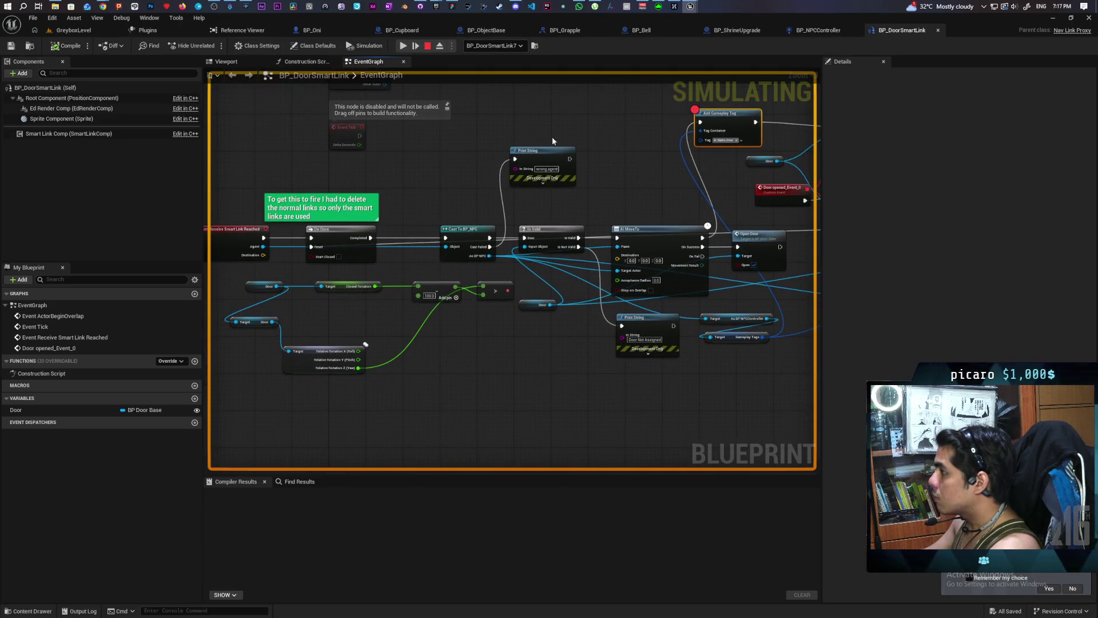
drag(340, 240, 388, 236)
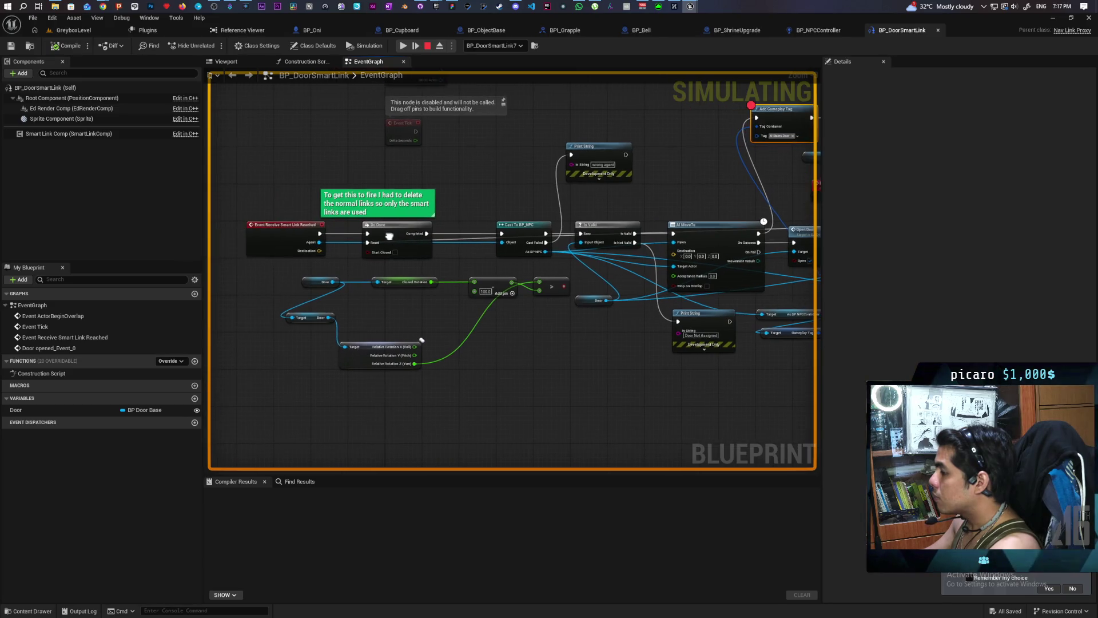
click(509, 44)
click(526, 61)
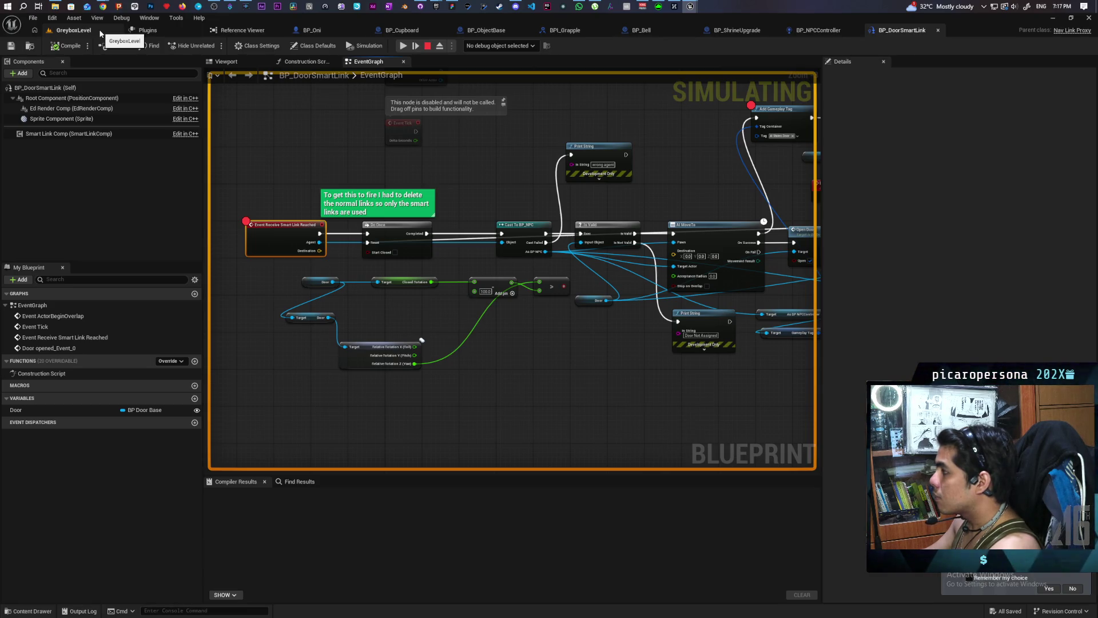
mouse_move(266, 141)
mouse_down()
mouse_move(534, 177)
mouse_move(473, 184)
mouse_move(513, 189)
mouse_up()
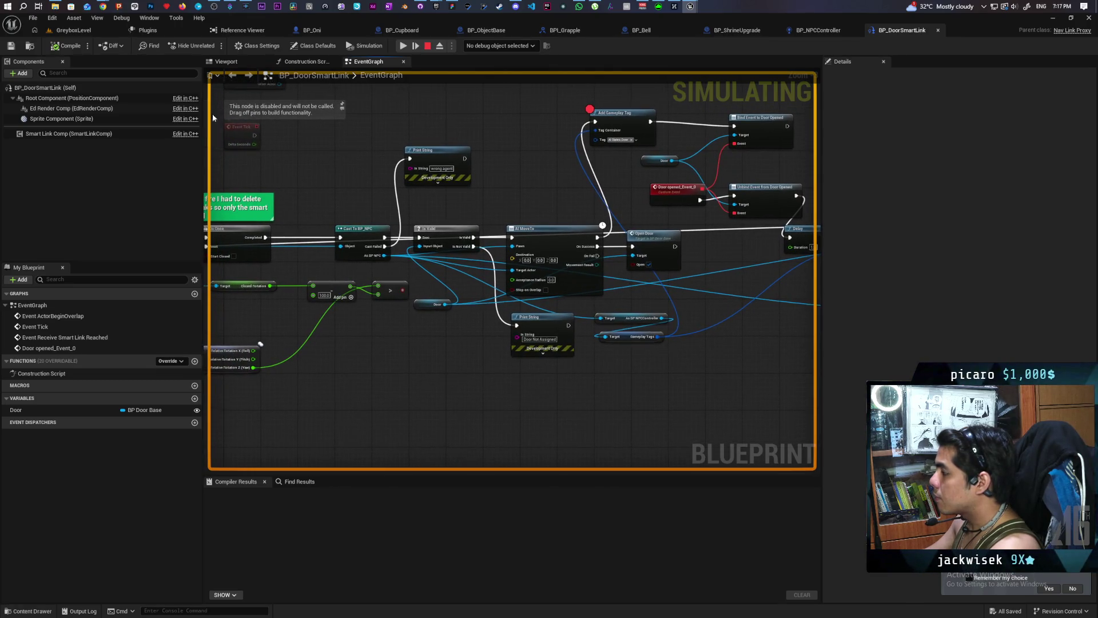
click(71, 32)
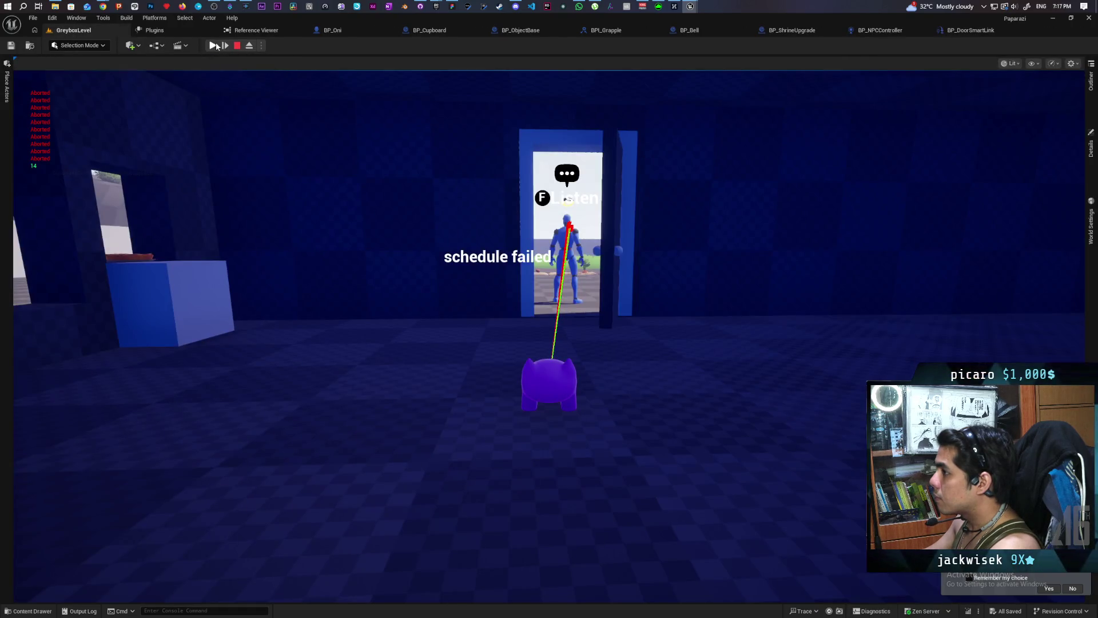
Step: Resume play, continue past the Smart Link Reached breakpoint, step to Add Gameplay Tag, then stop
click(215, 46)
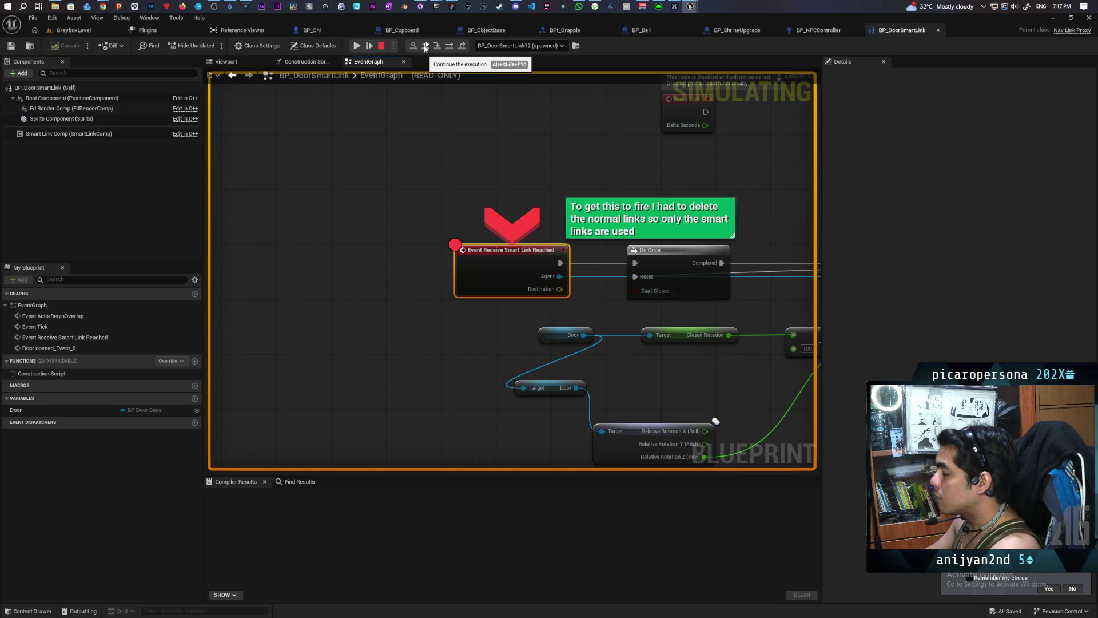
click(424, 47)
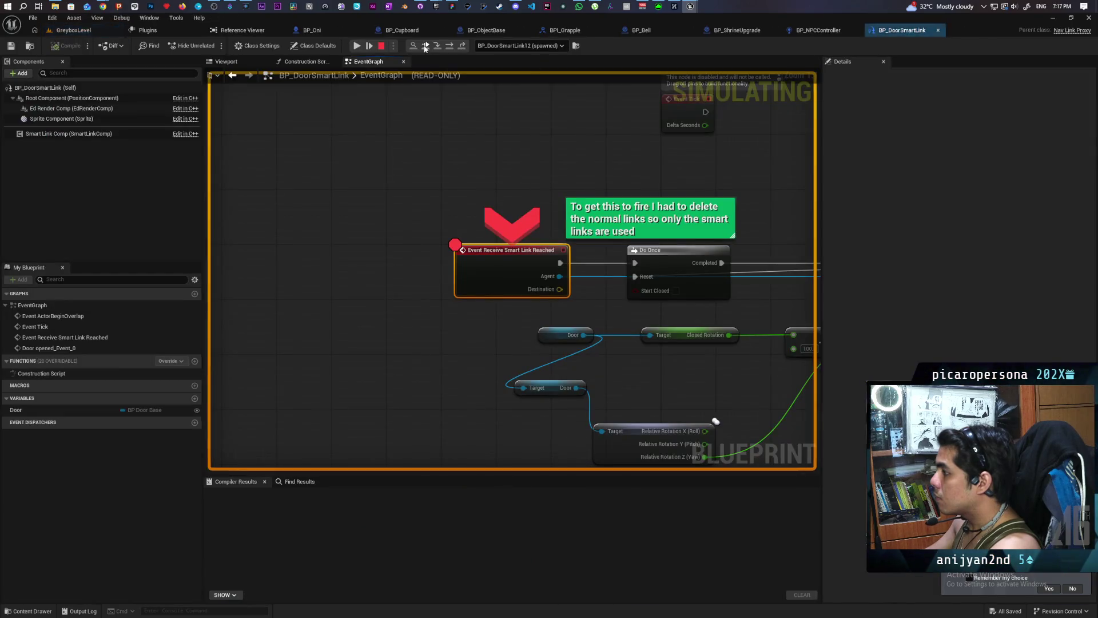
click(424, 47)
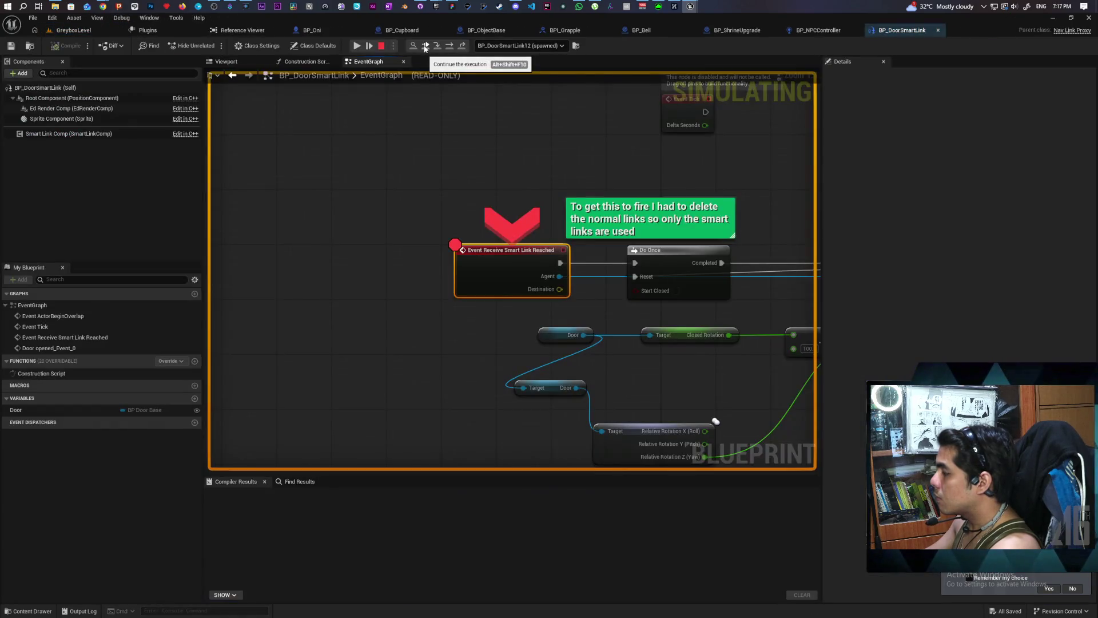
click(425, 48)
click(425, 48)
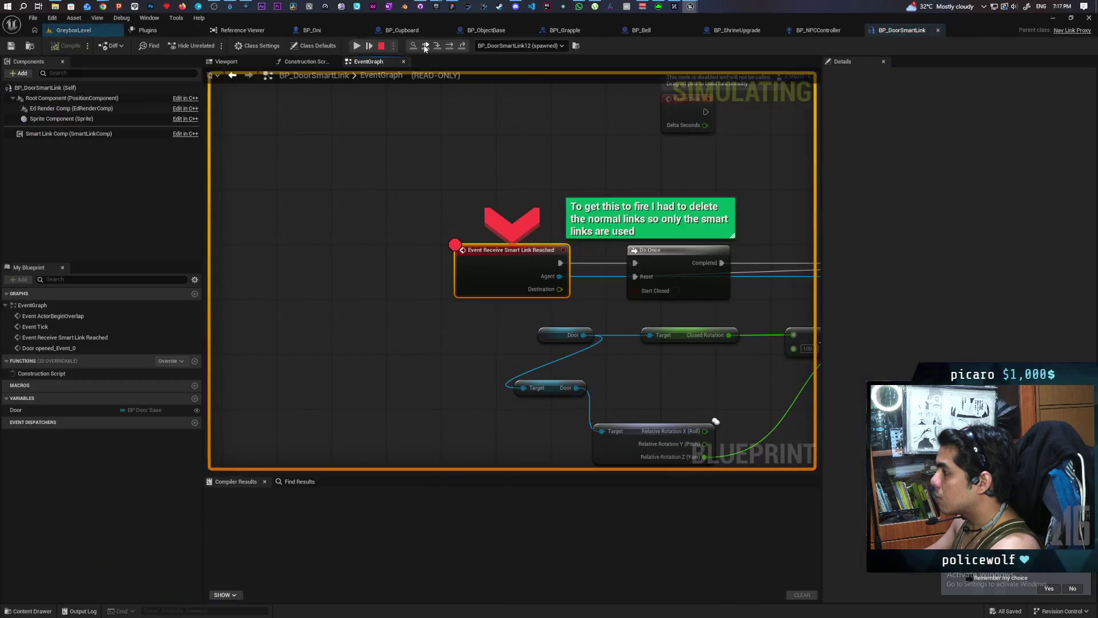
click(424, 47)
click(423, 46)
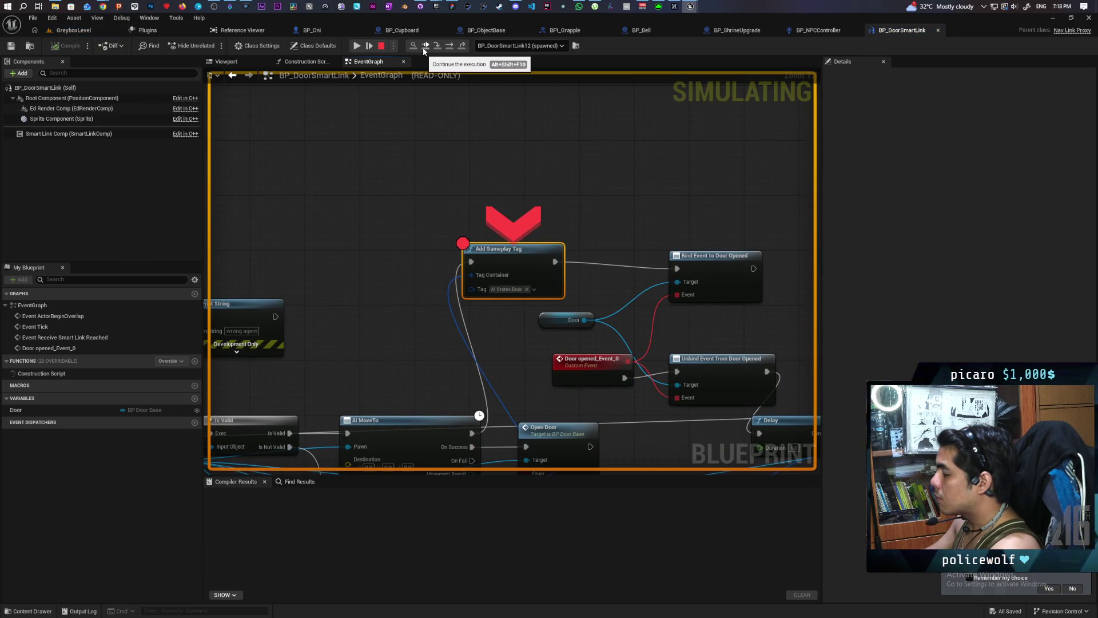
click(423, 47)
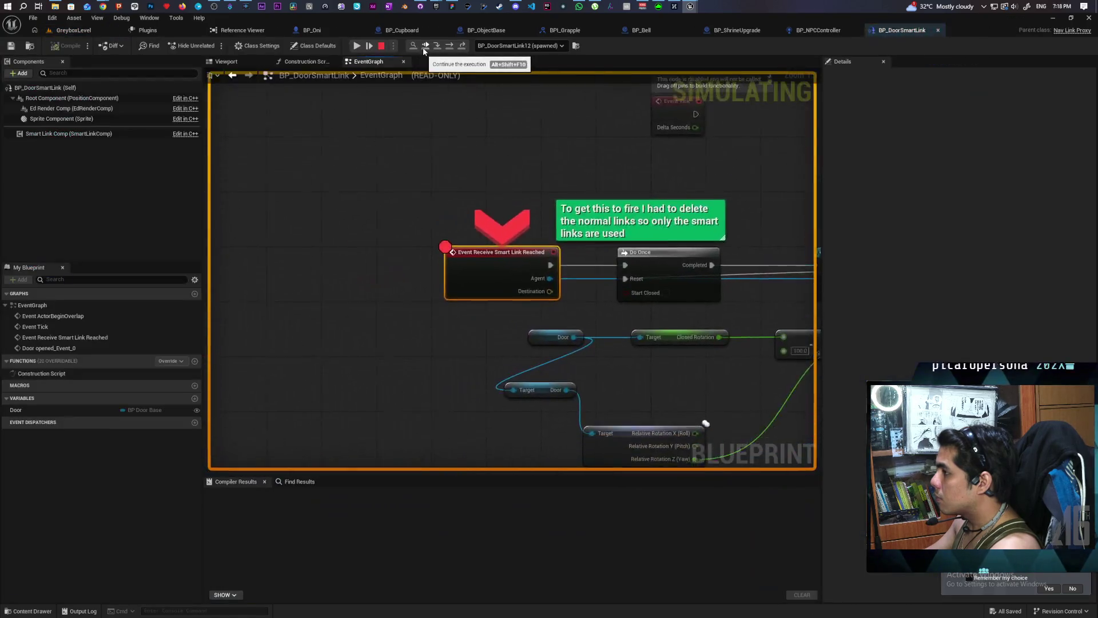
click(381, 46)
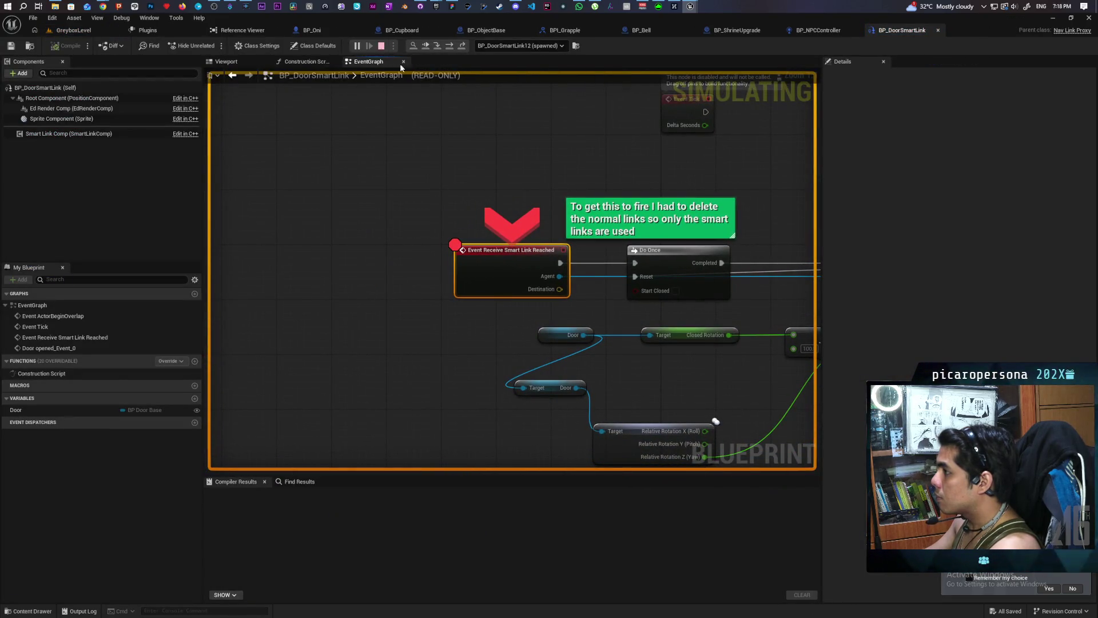
click(95, 30)
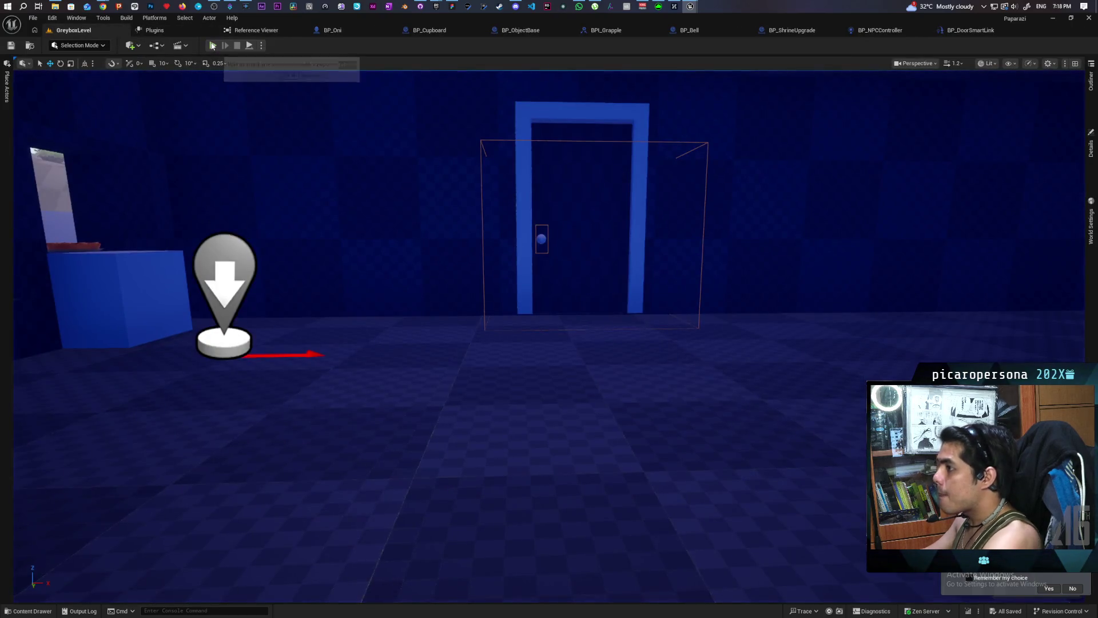
Step: Run another Play-in-Editor session with Alt+P, end it with Esc, and view BP_DoorSmartLink
key(alt+p)
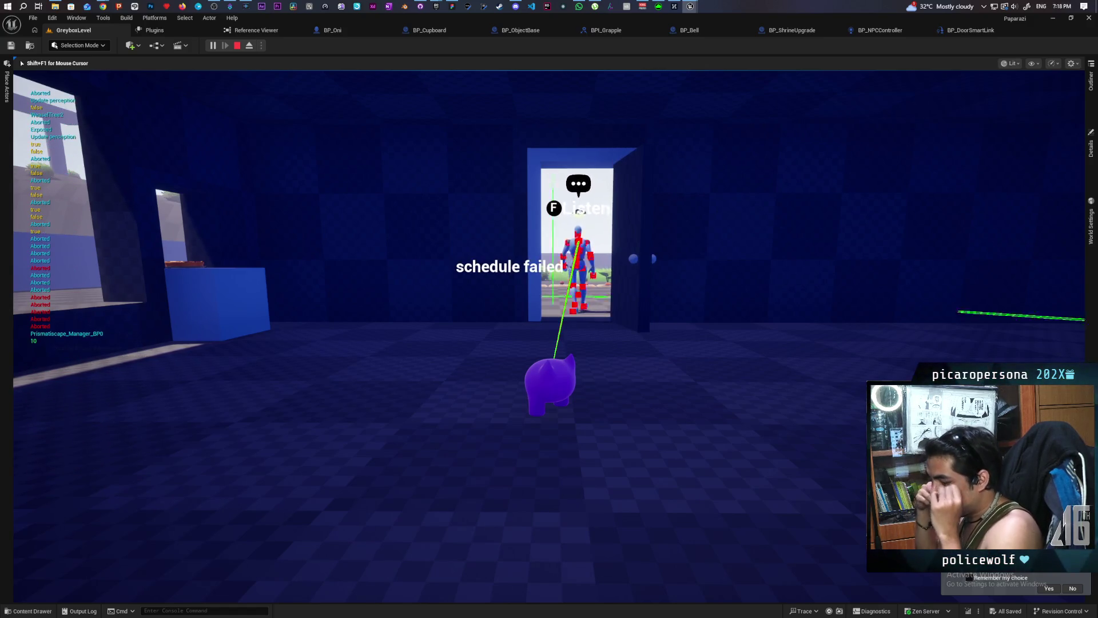
key(Escape)
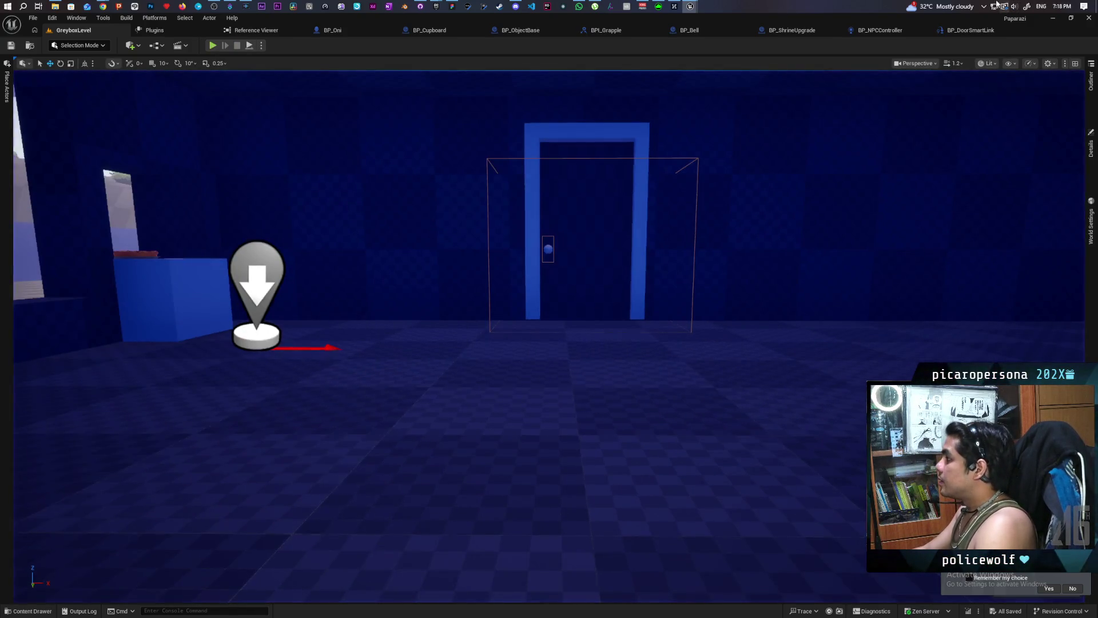
click(952, 32)
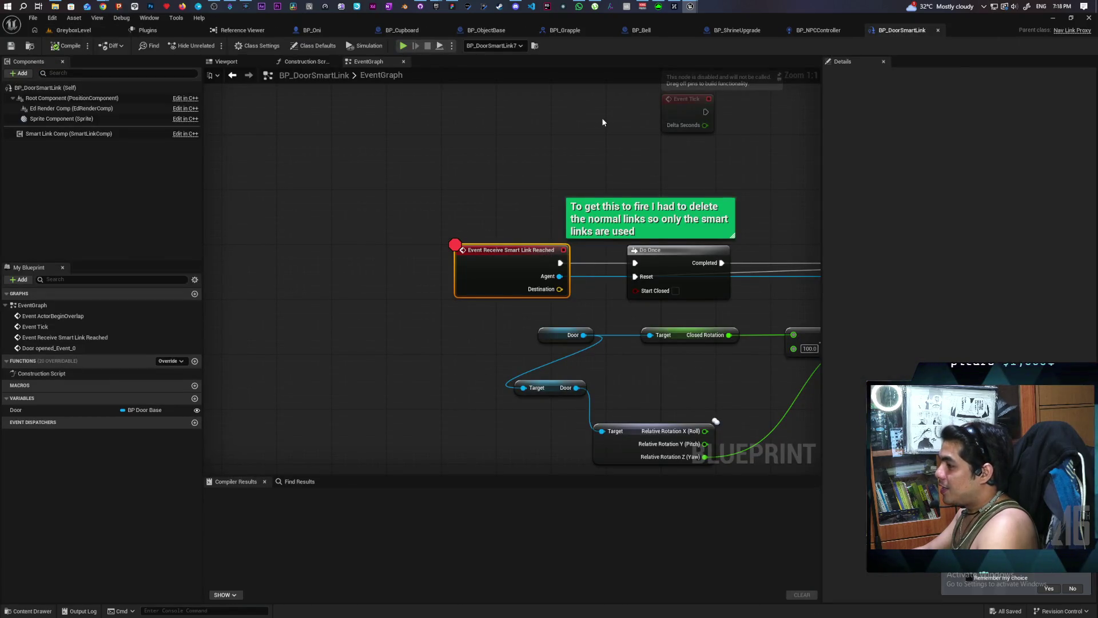
Step: Select the door actor, set BP_DoorSmartLink's debug object to none, and start a new playtest
click(90, 31)
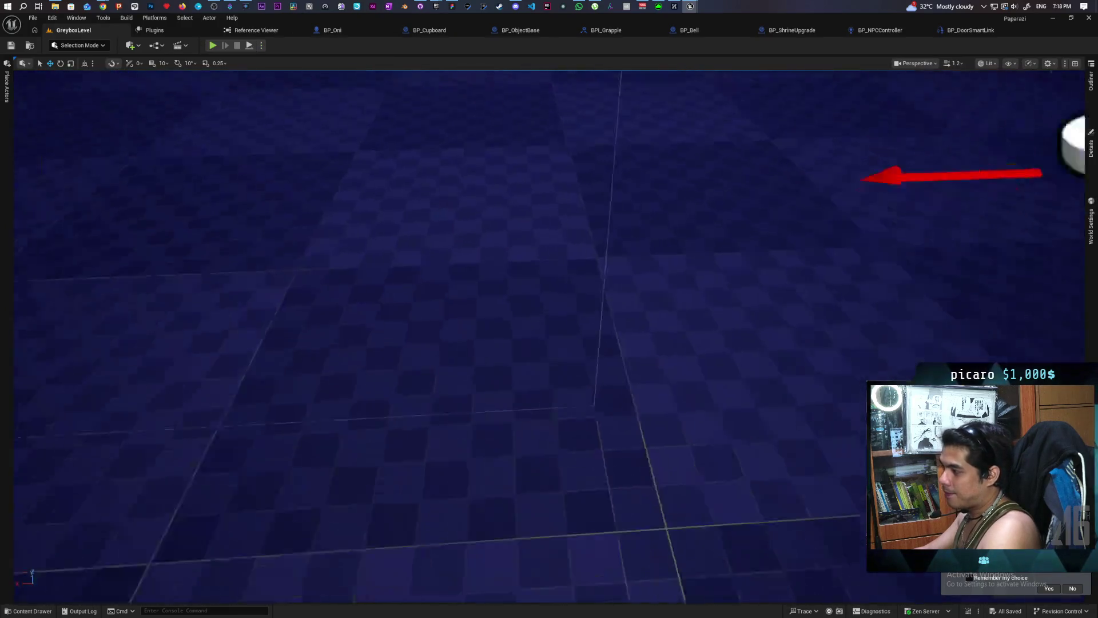
scroll(497, 250, up, 5)
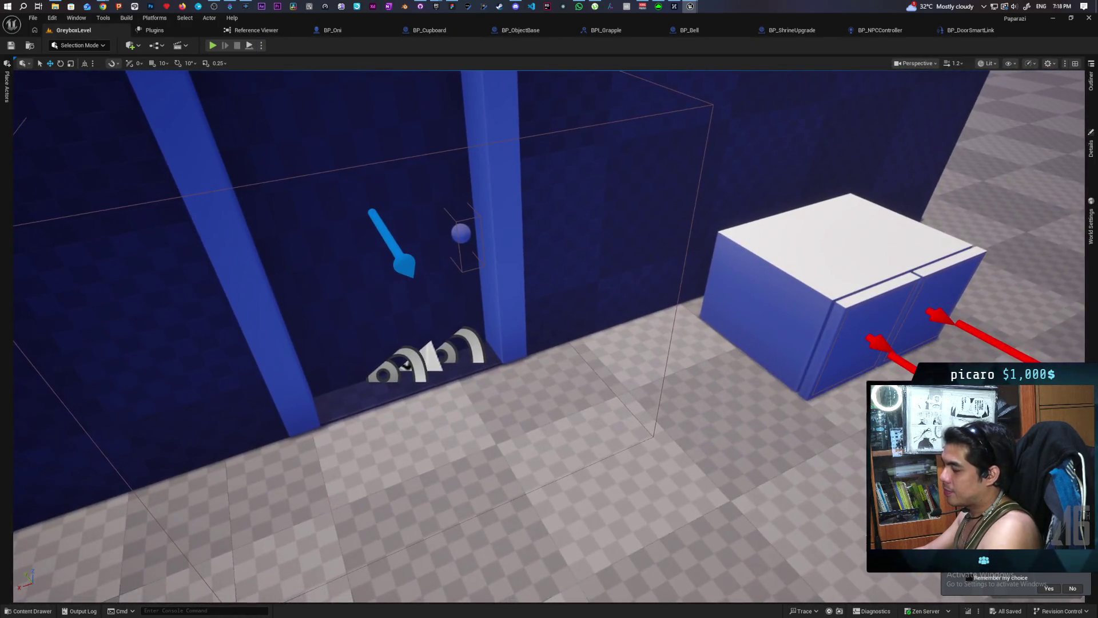
click(409, 364)
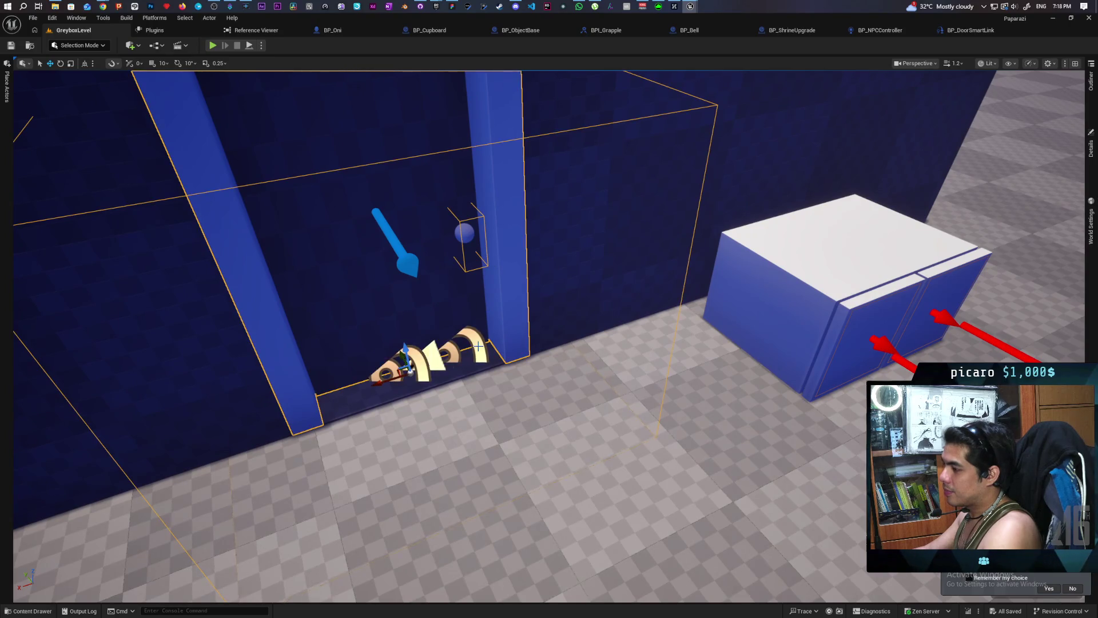
click(967, 31)
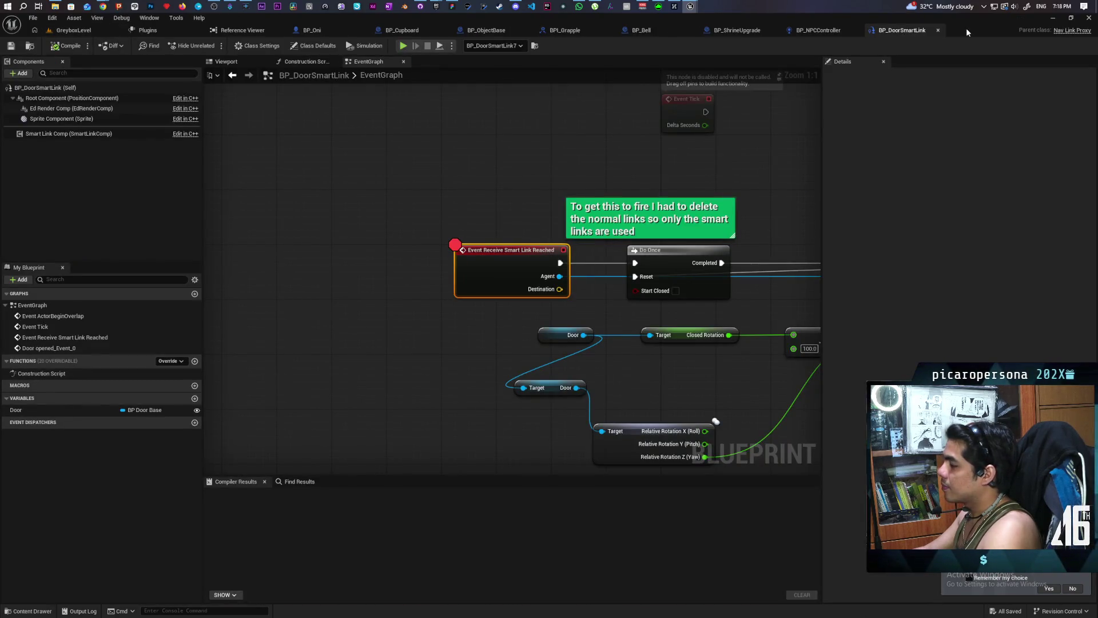
click(499, 48)
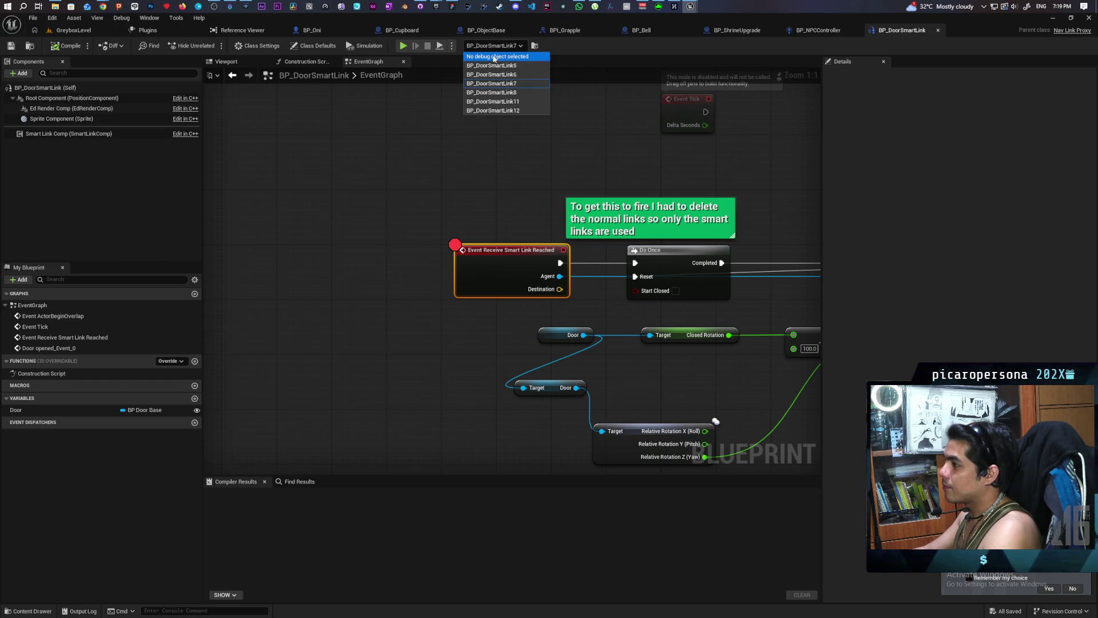
click(495, 59)
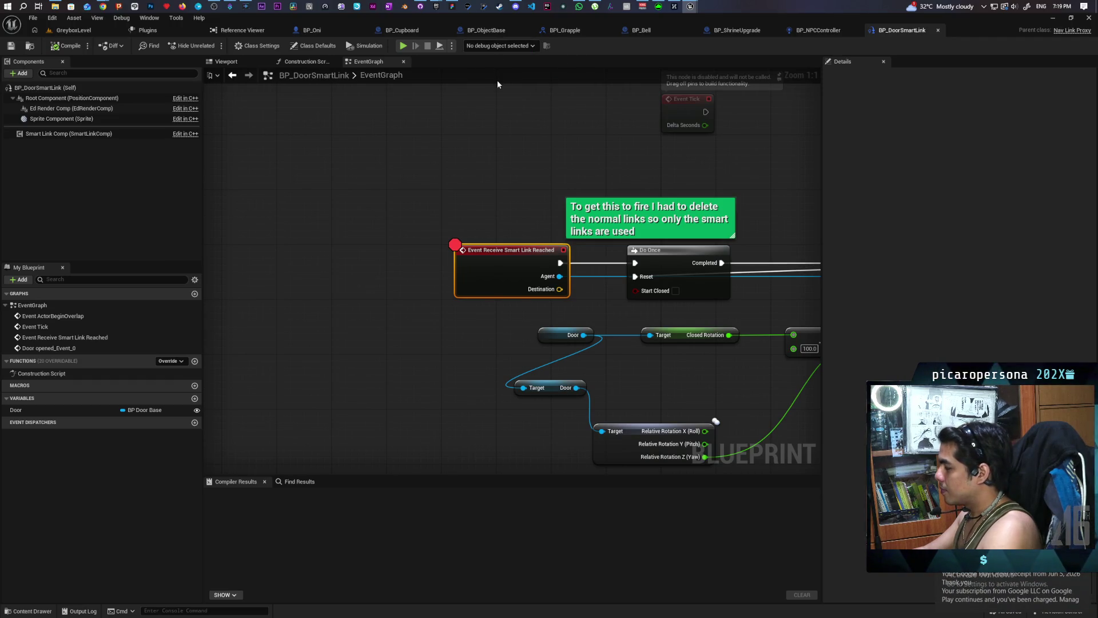
click(75, 30)
click(214, 47)
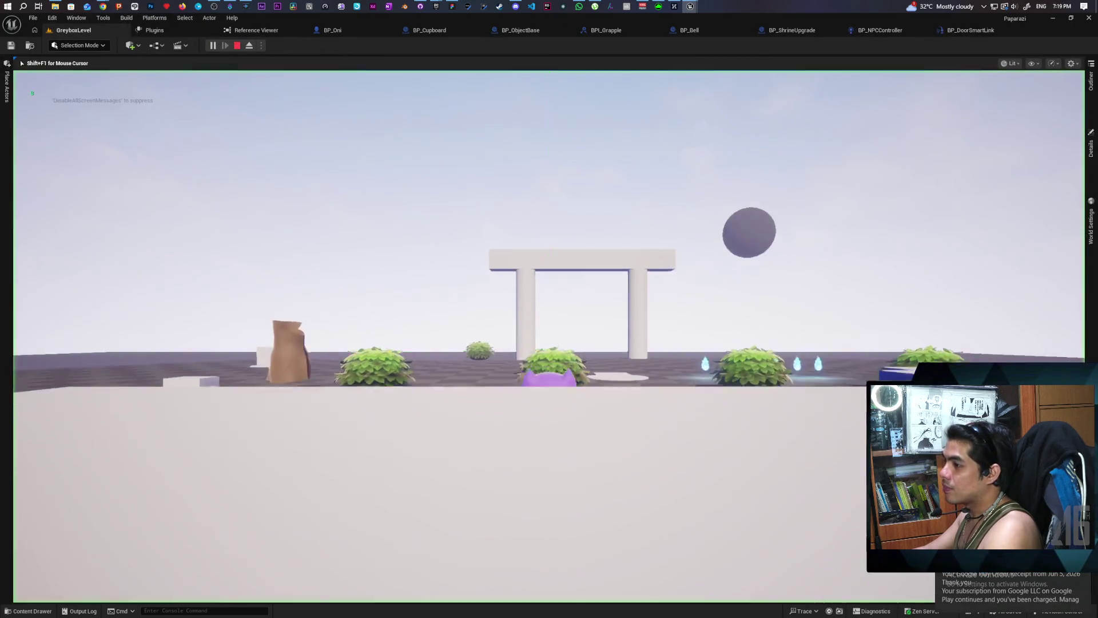
Step: Run the character through the gate and across the field into the dark building, then stop playing
key(w)
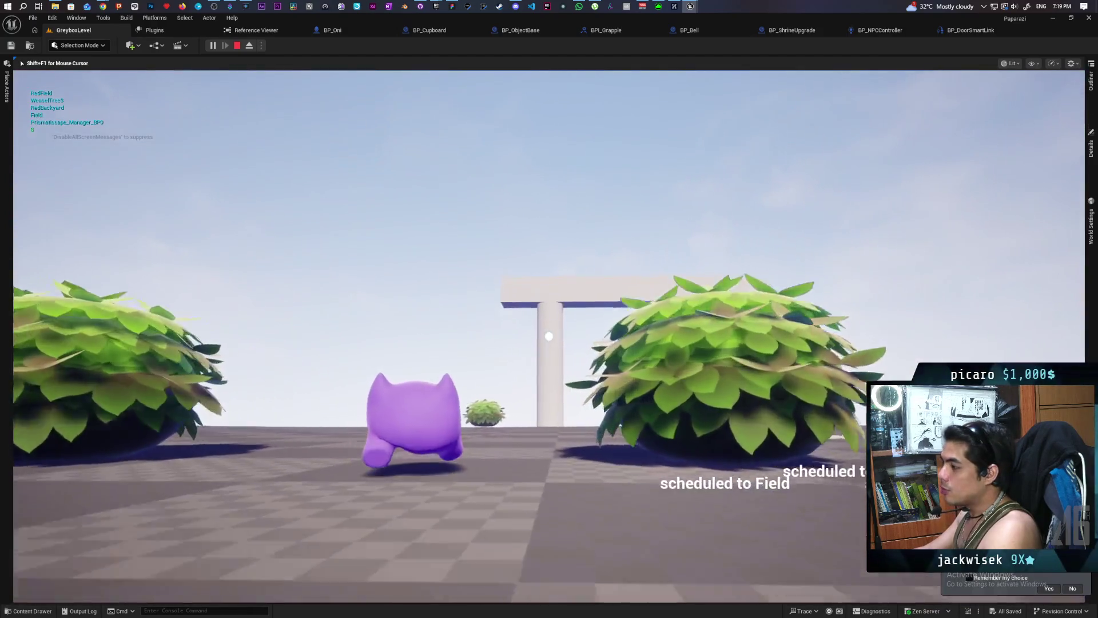
key(w)
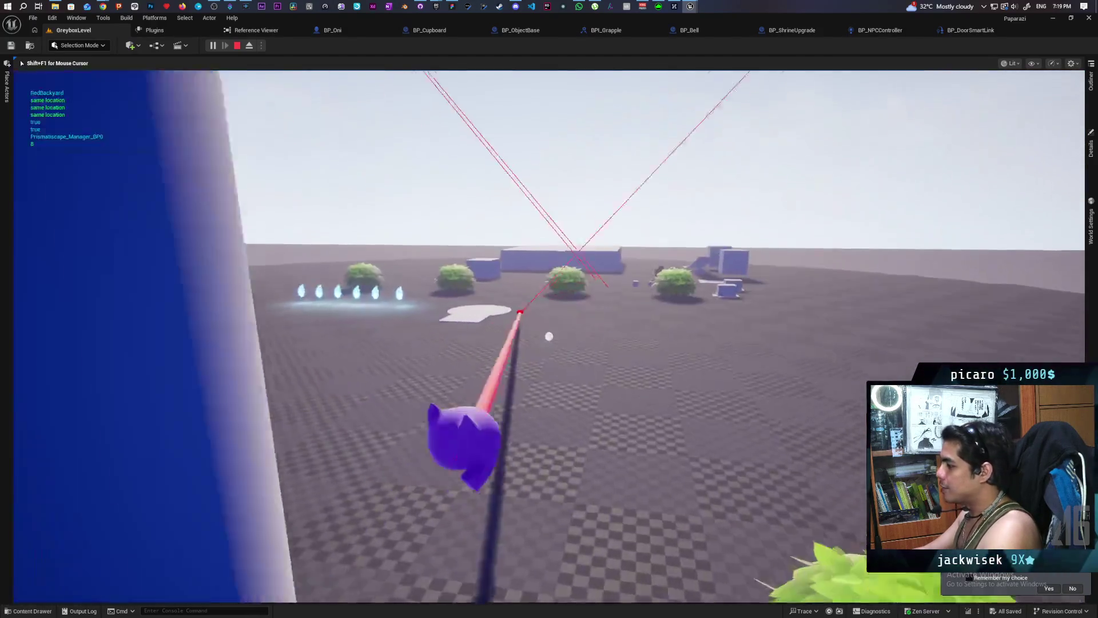
key(w)
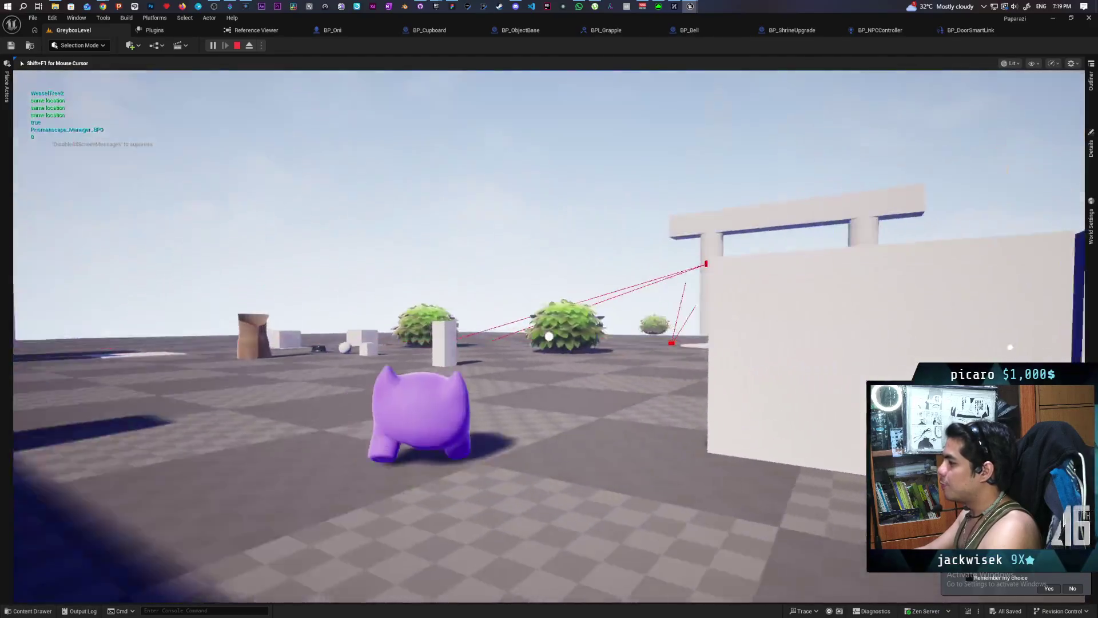
key(w)
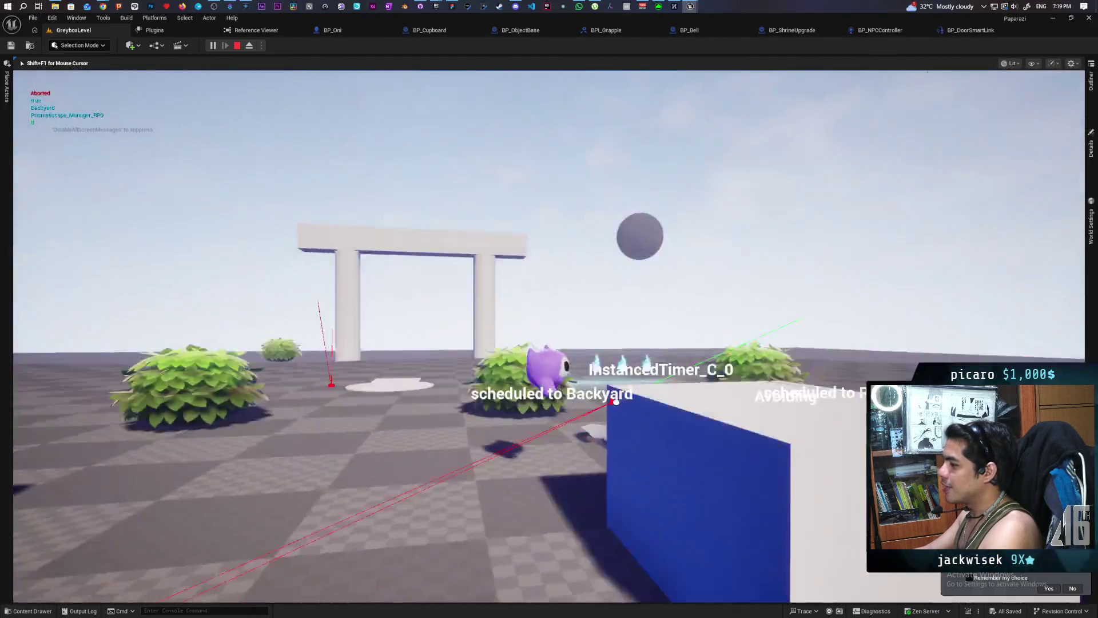
key(w)
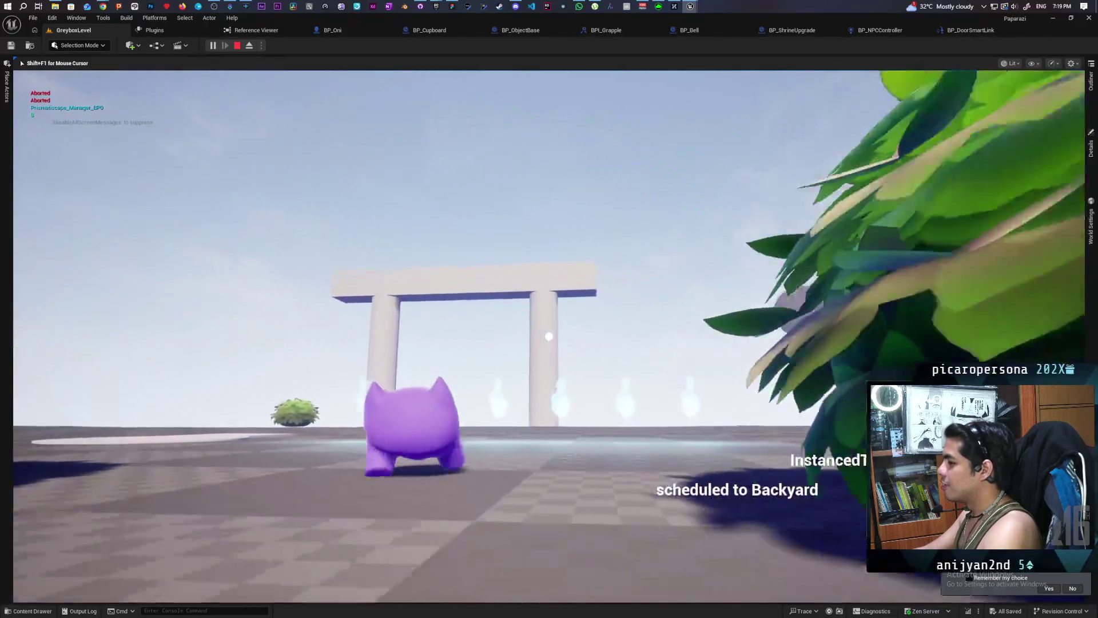
key(w)
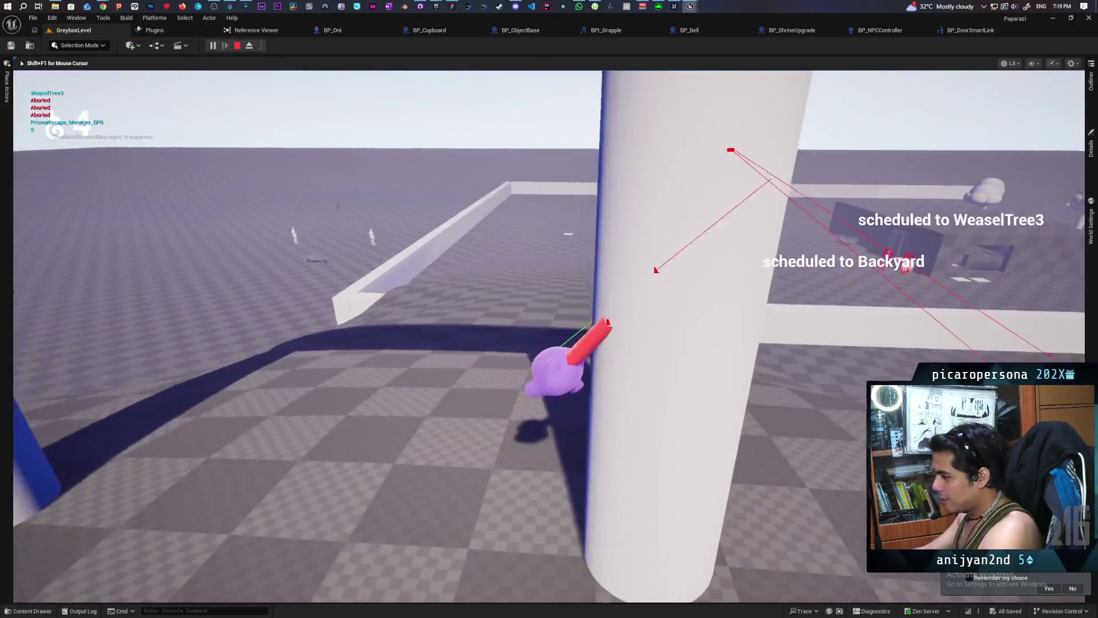
key(w)
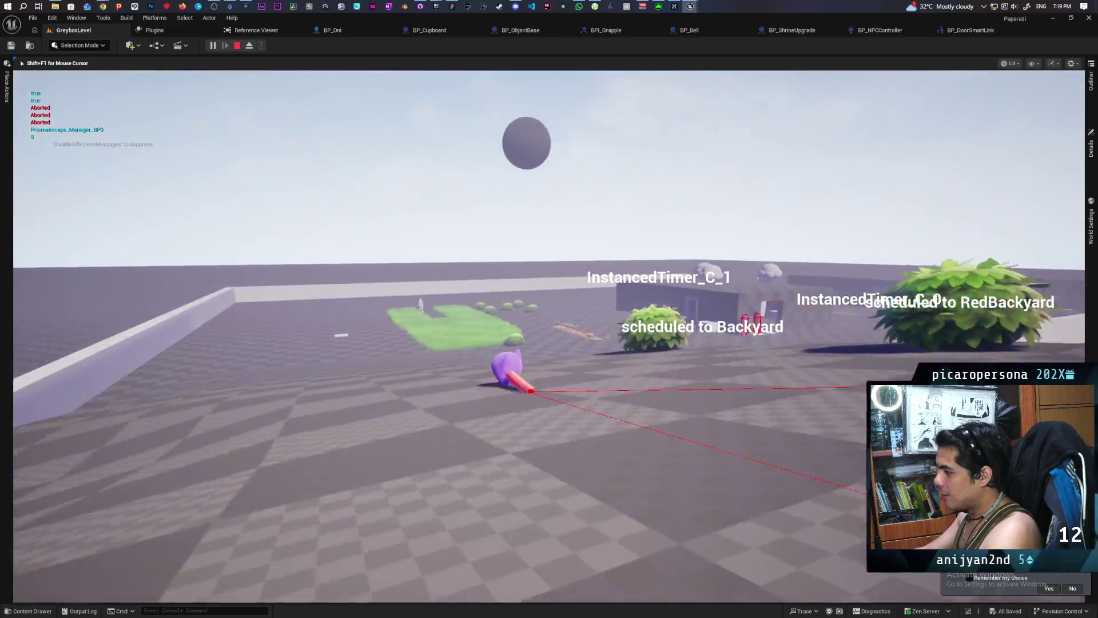
key(w)
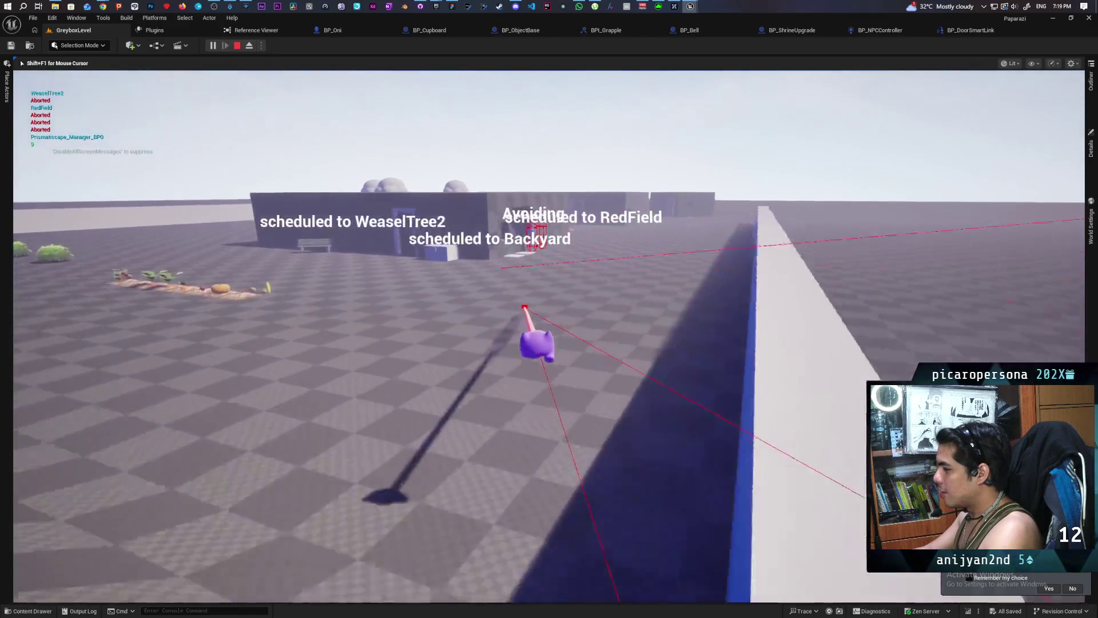
key(w)
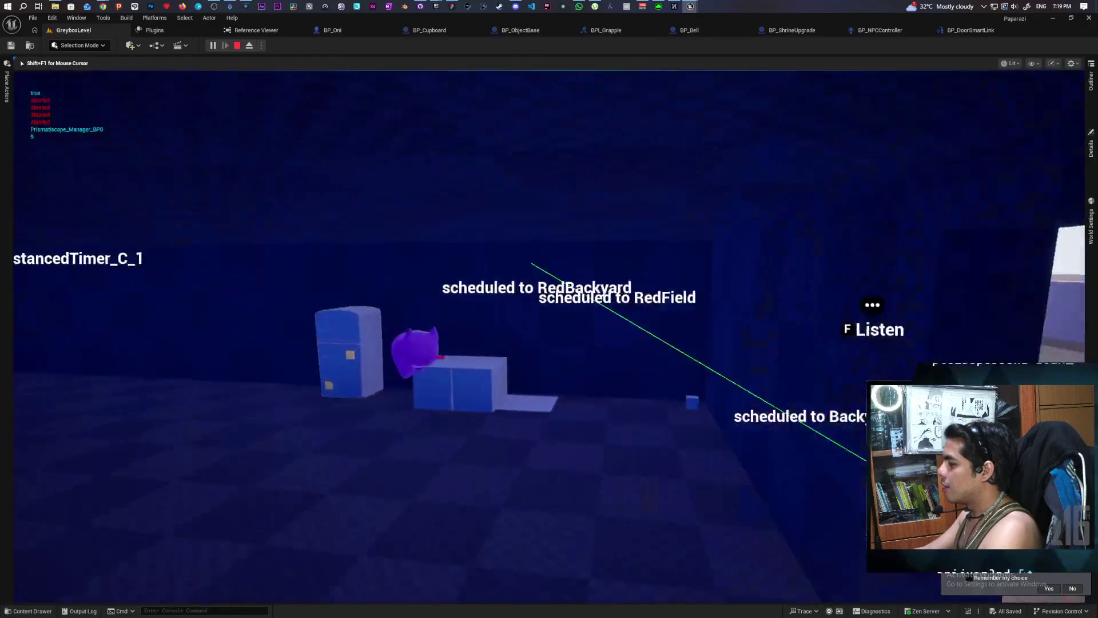
key(Escape)
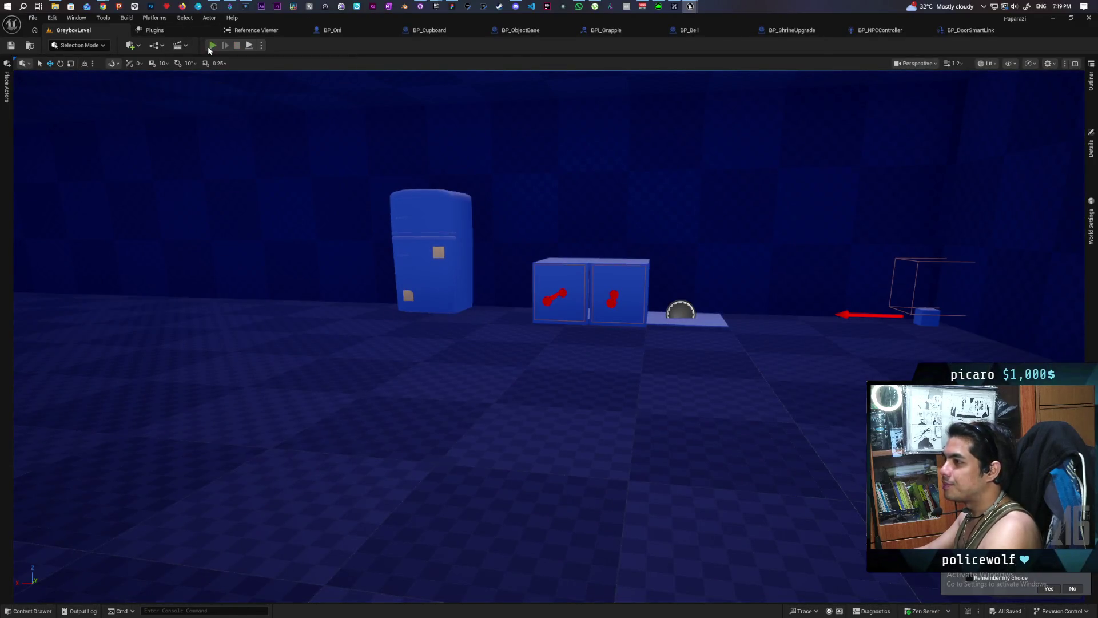
Step: Restart the playtest and run past the blue NPC into the building toward the fridge
click(212, 46)
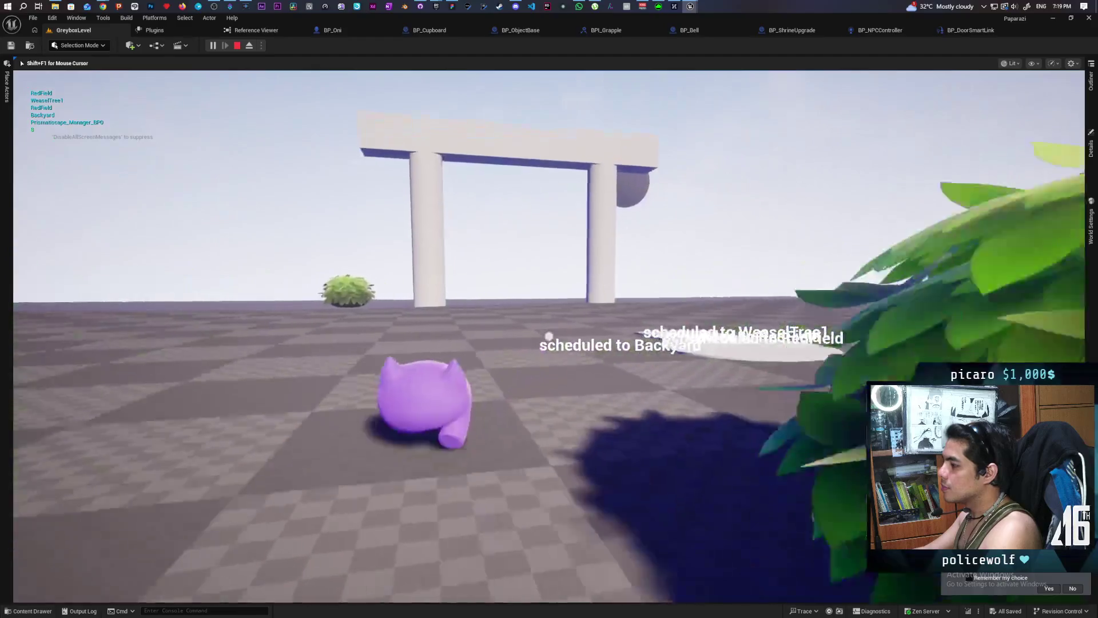
key(w)
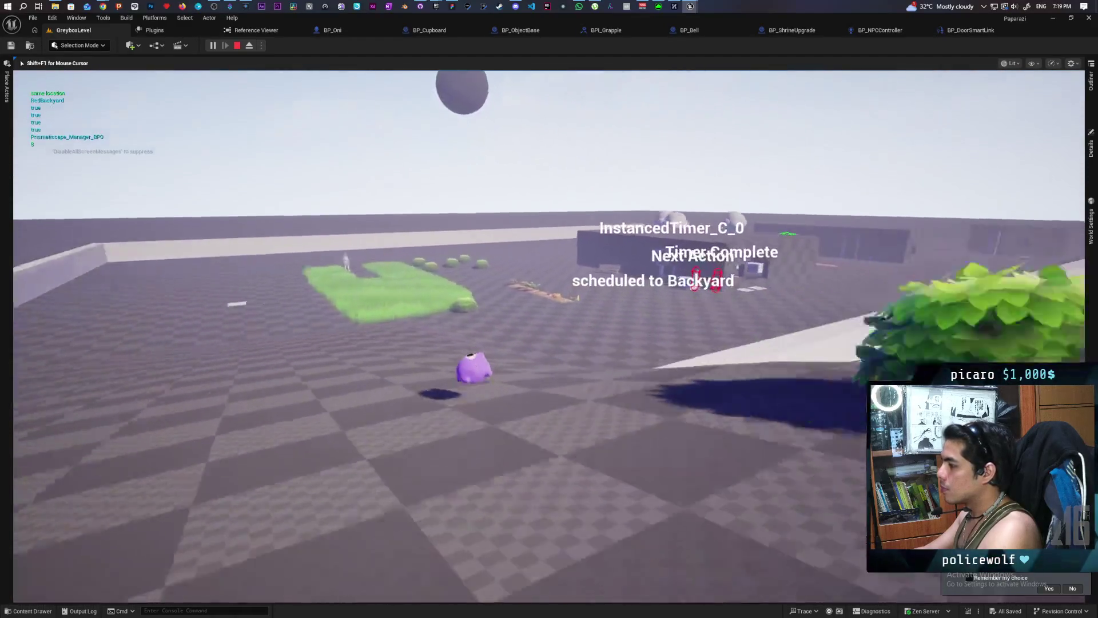
key(w)
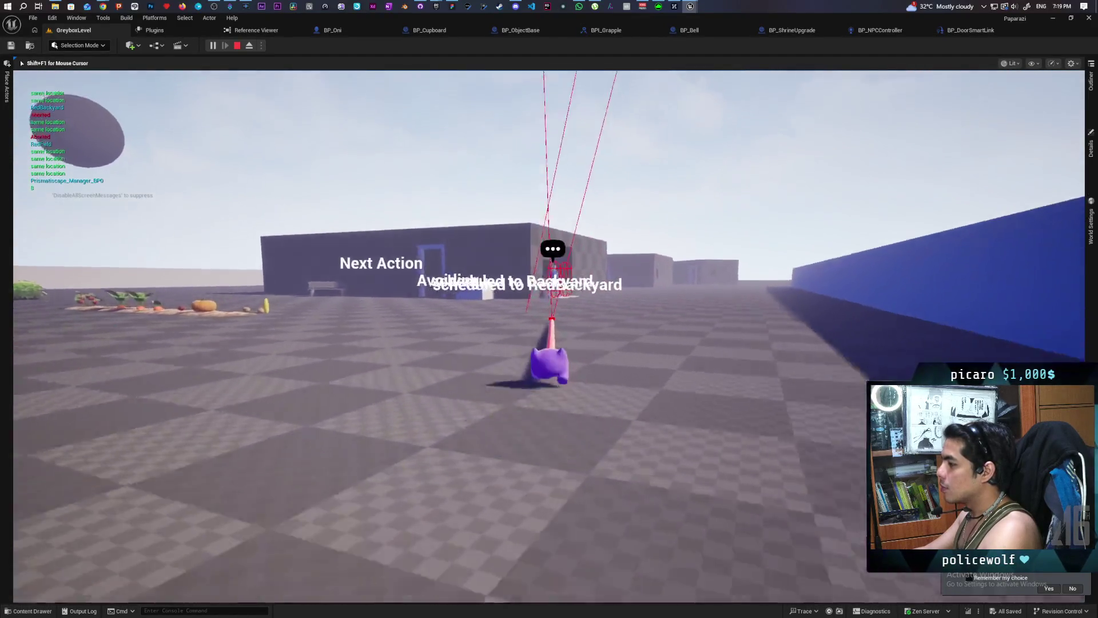
key(w)
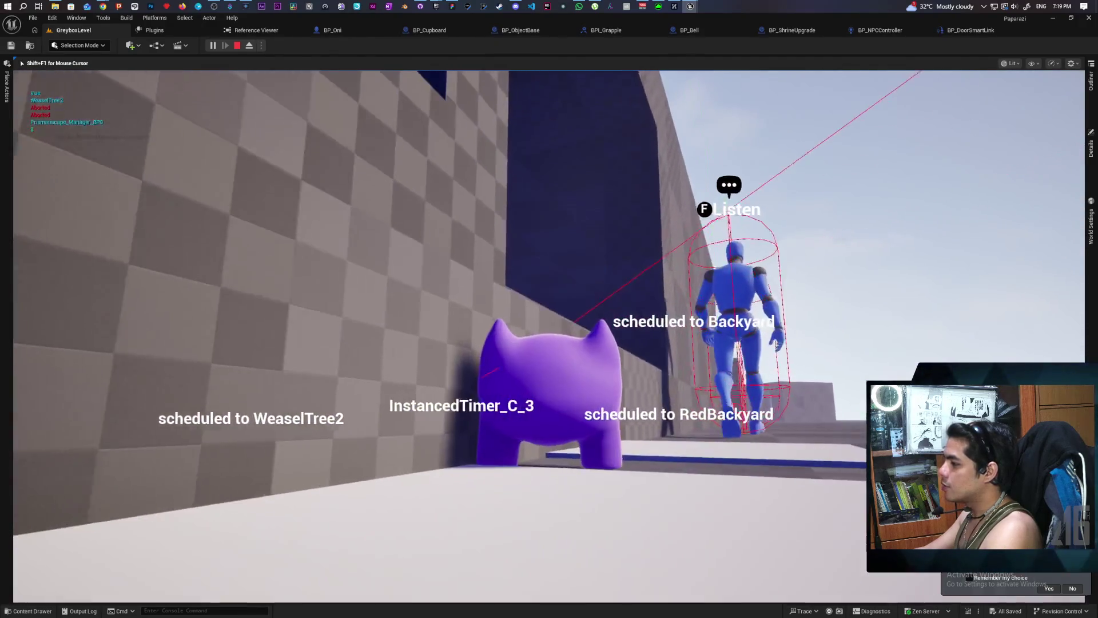
key(w)
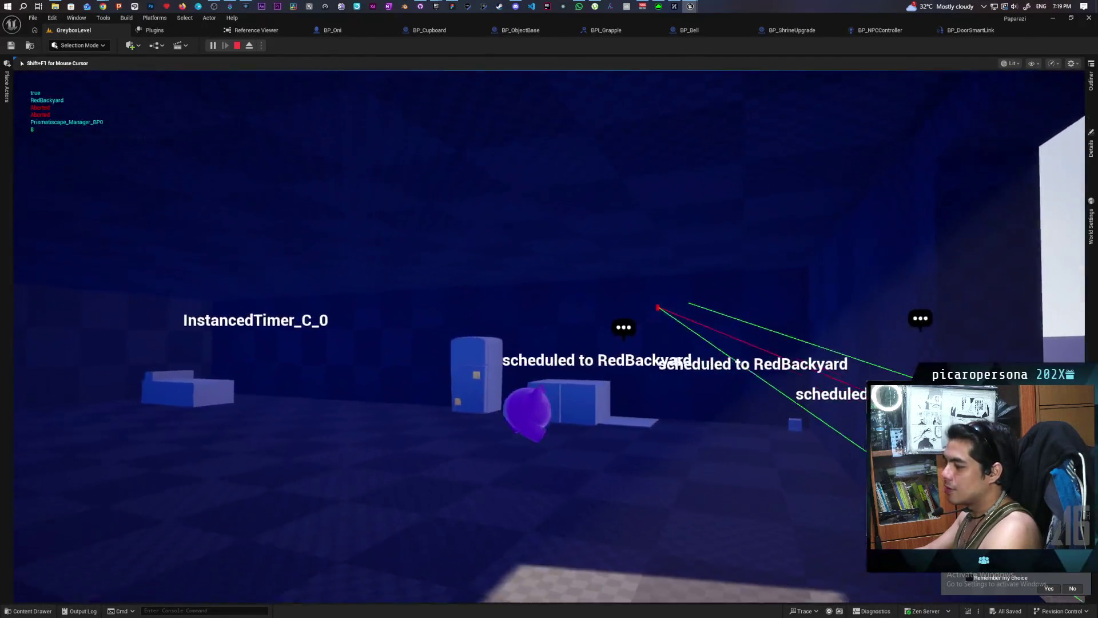
key(w)
key(s)
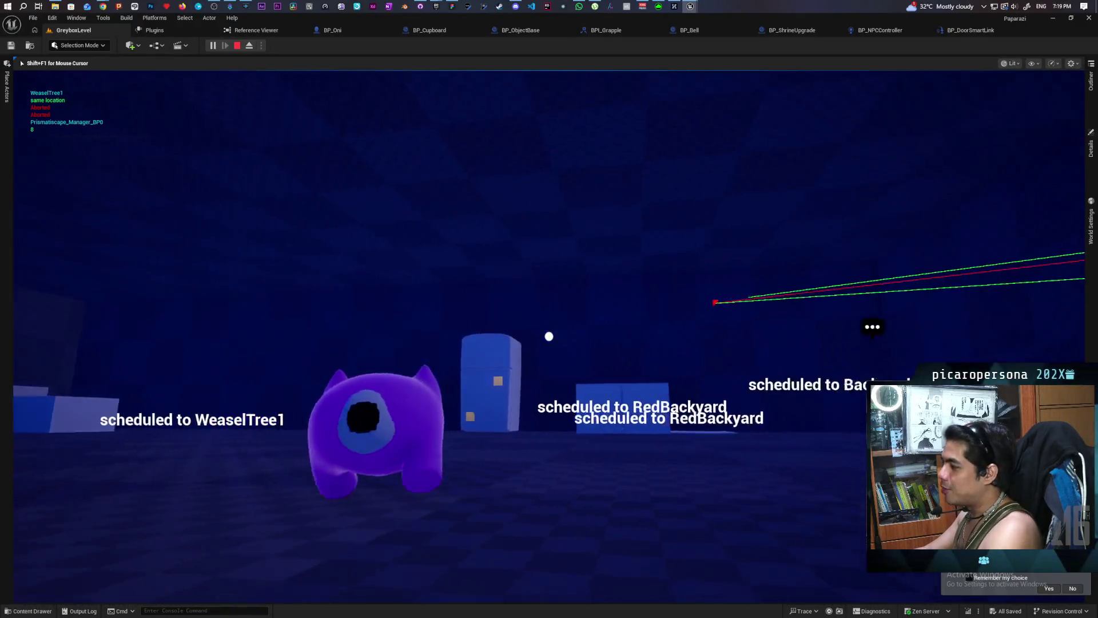
key(s)
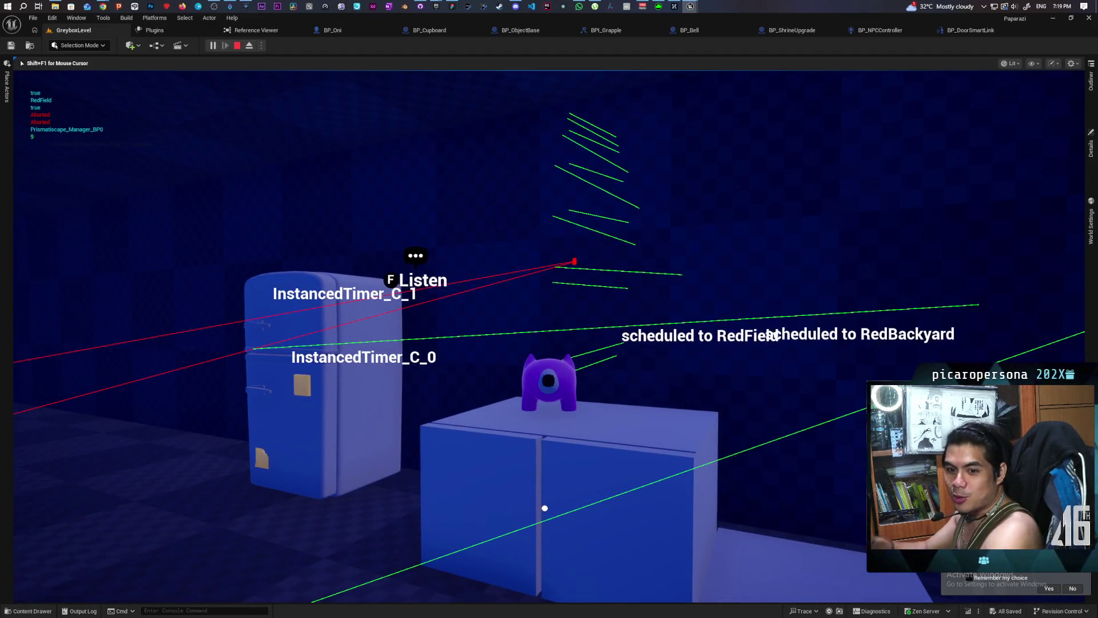
key(s)
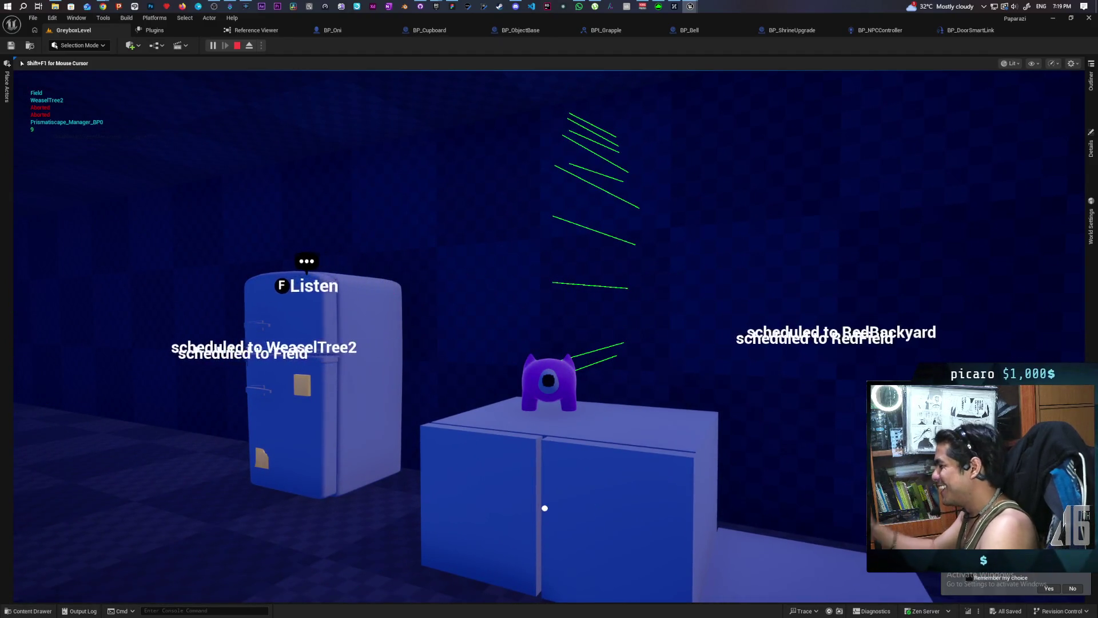
Step: Grapple and jump the character up above and onto the fridge
key(w)
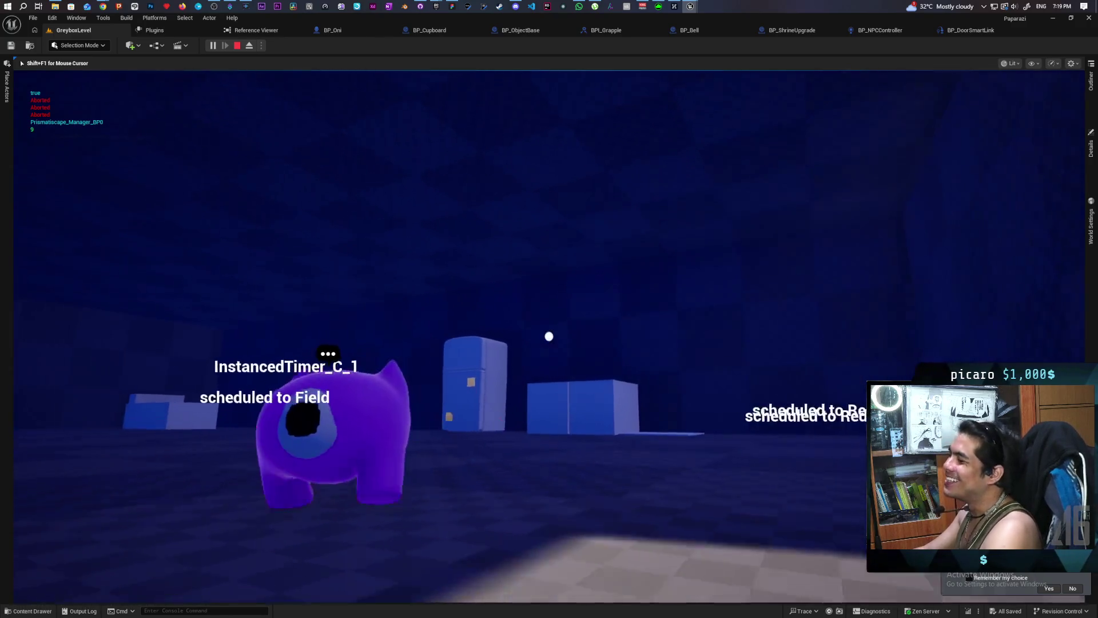
key(space)
key(s)
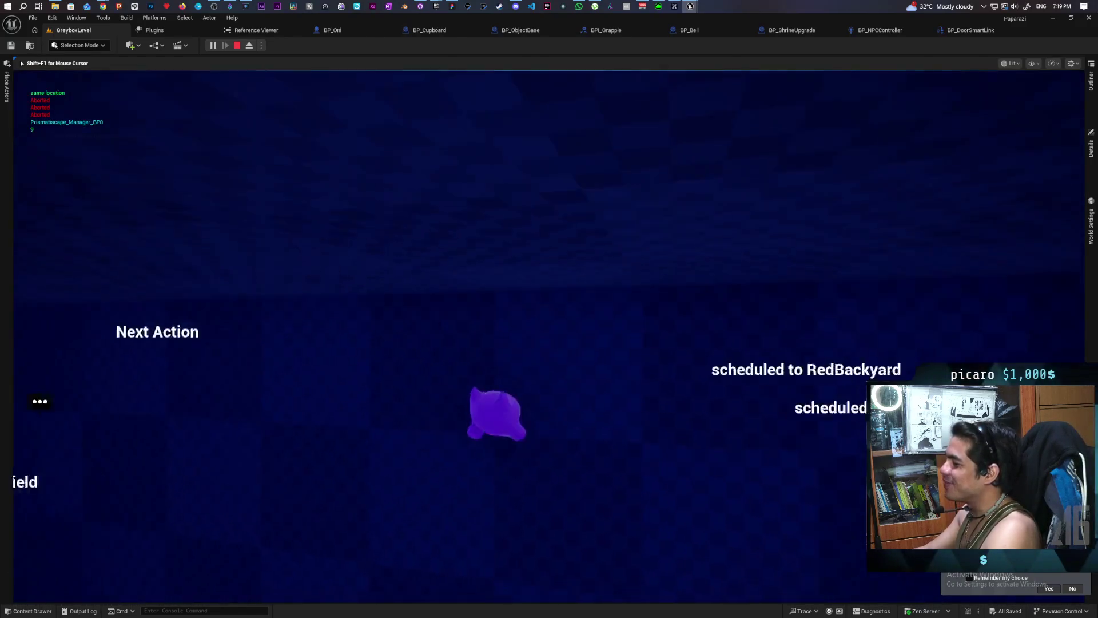
key(w)
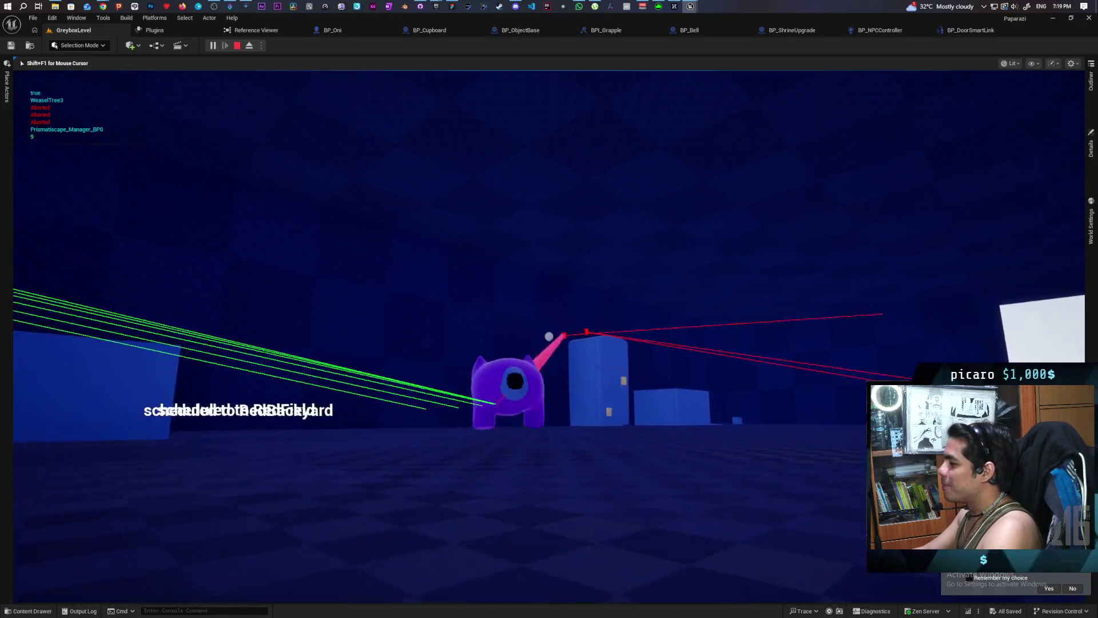
key(space)
key(w)
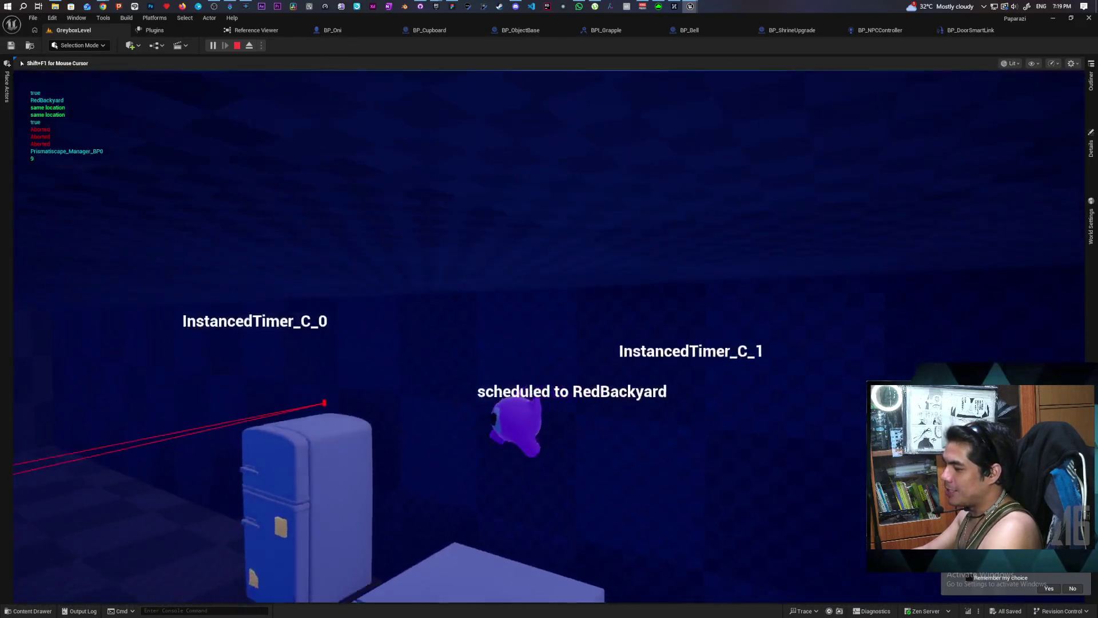
key(s)
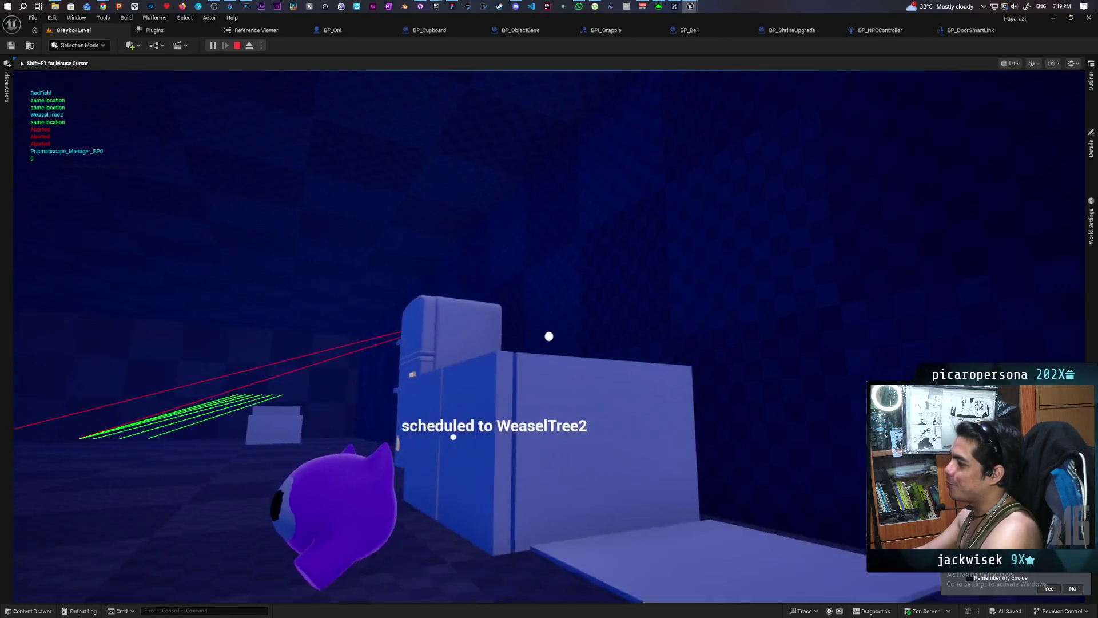
key(w)
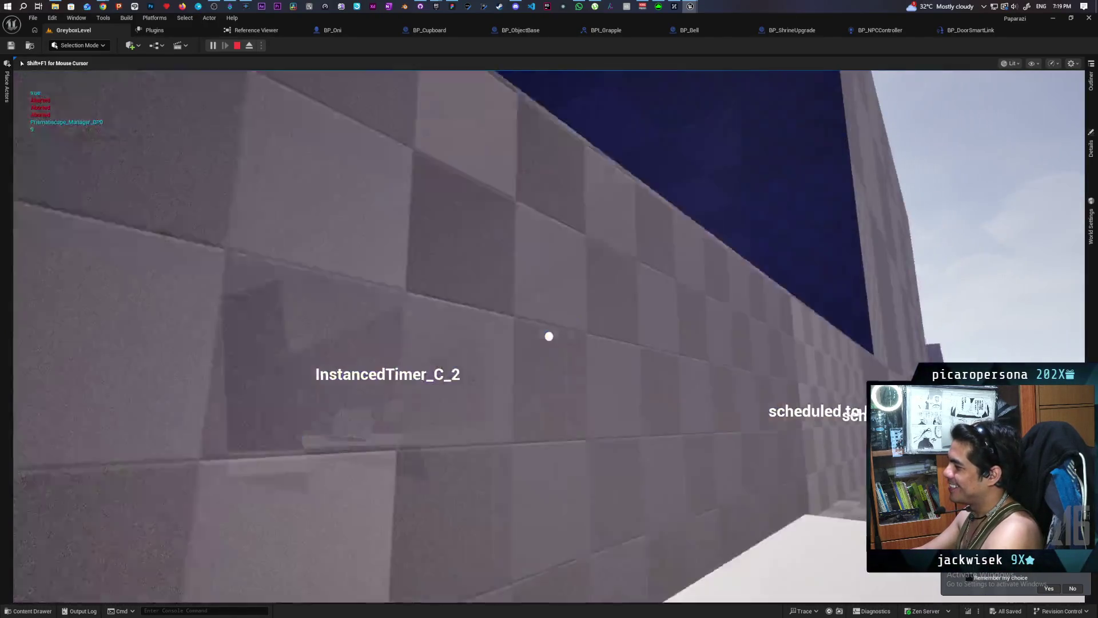
key(w)
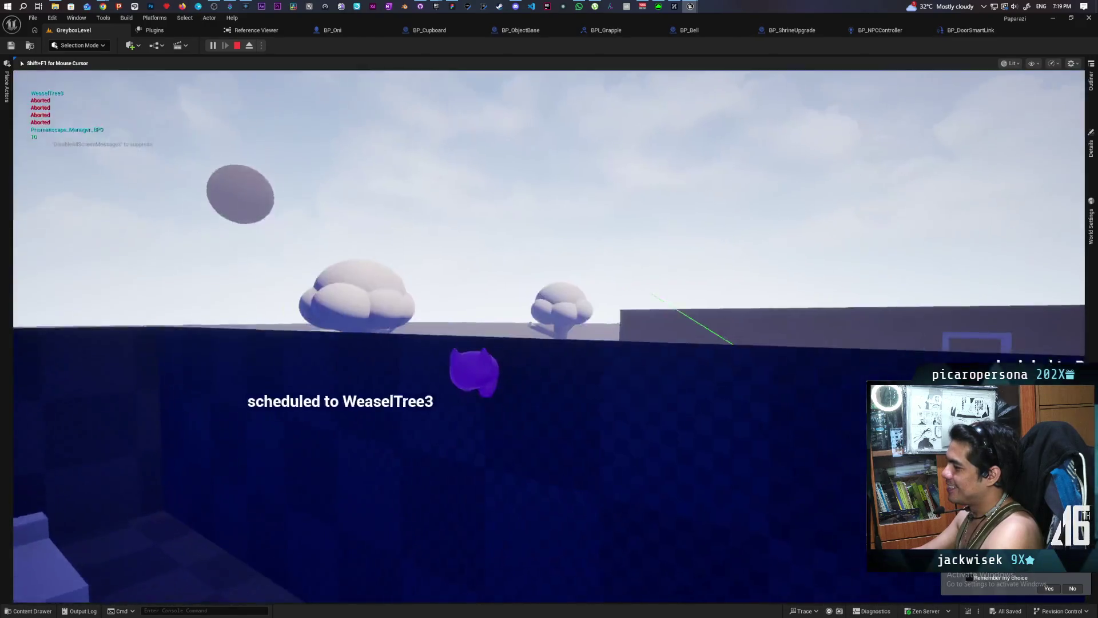
Step: Walk past the fridge to the opened cupboard, out to the grey wall area, and back into the blue room
key(w)
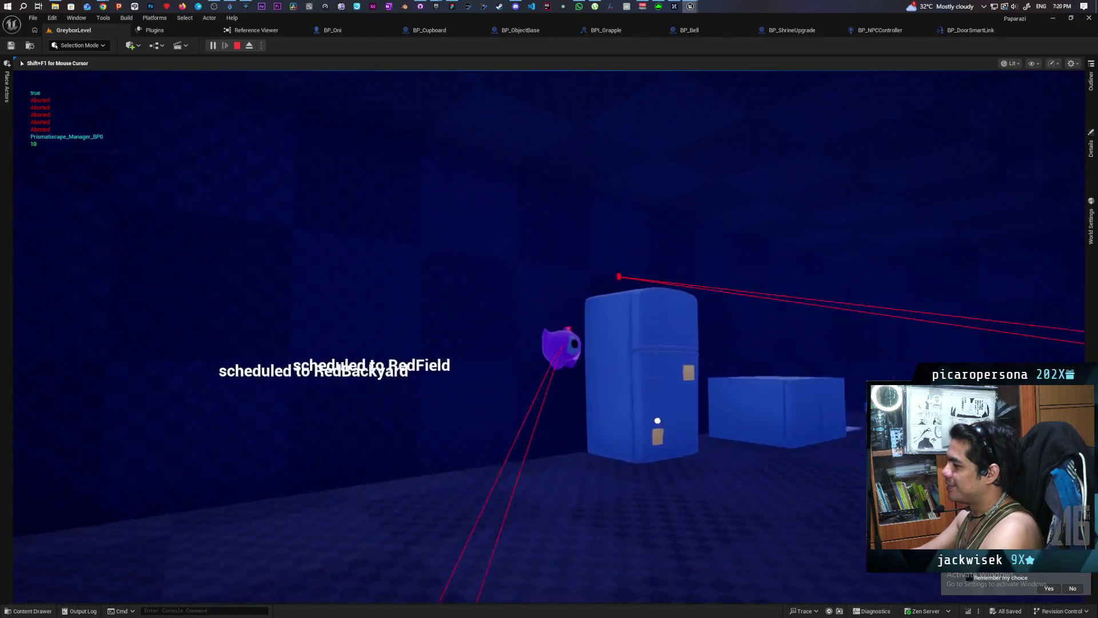
key(w)
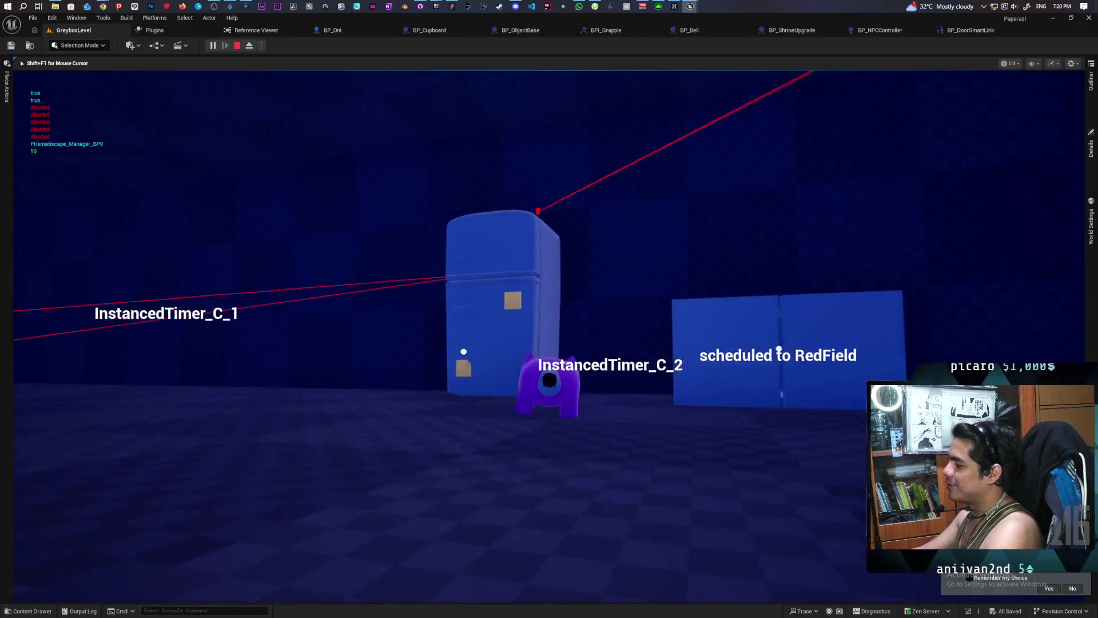
key(w)
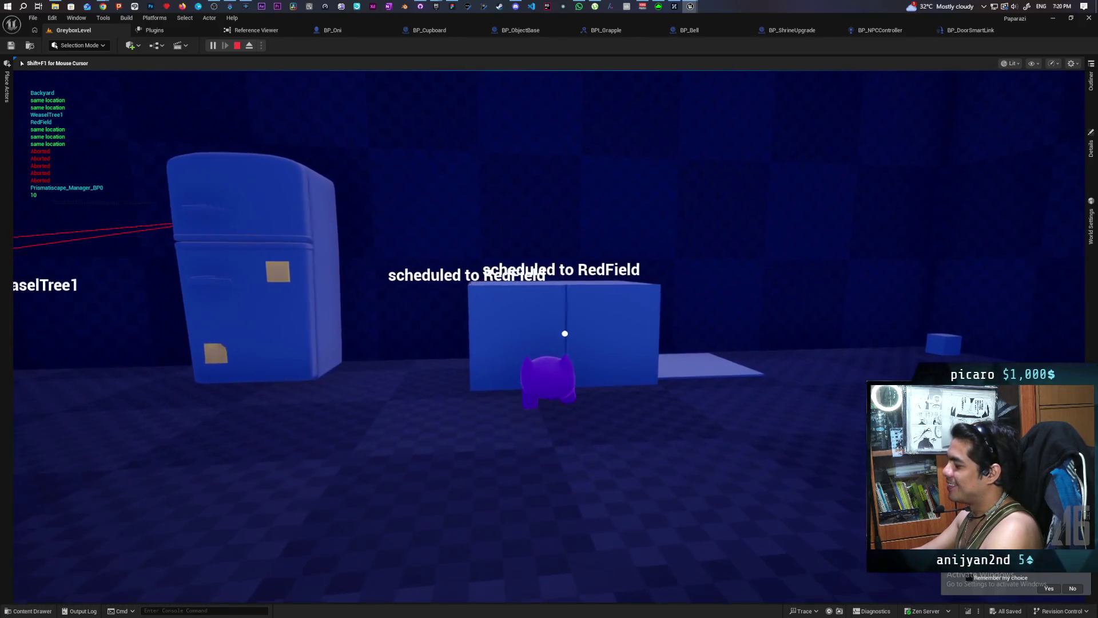
key(w)
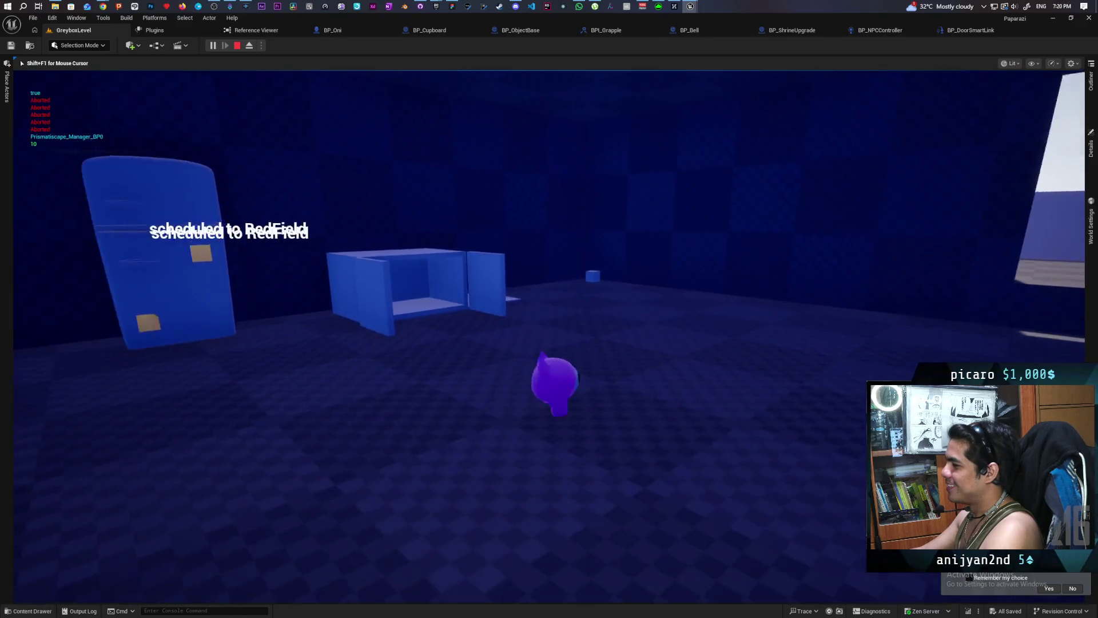
key(w)
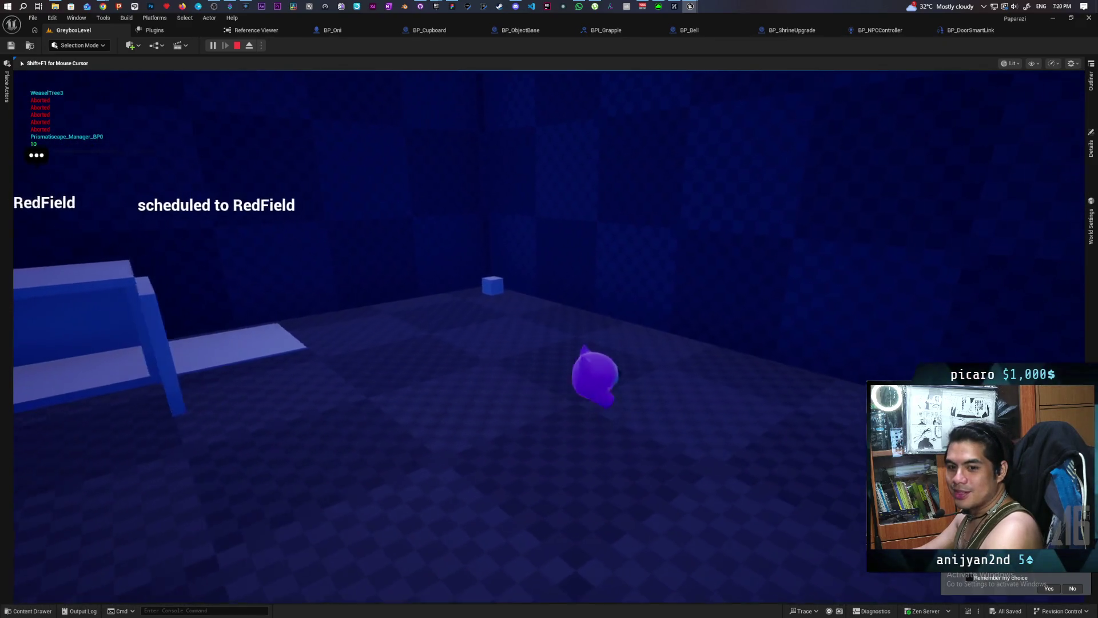
key(w)
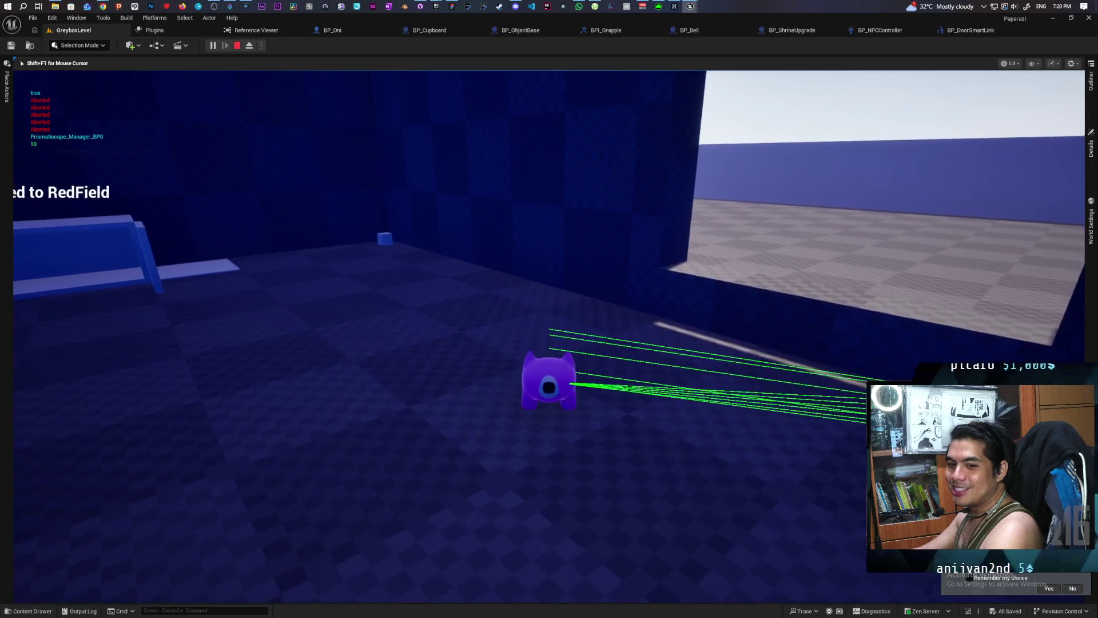
key(w)
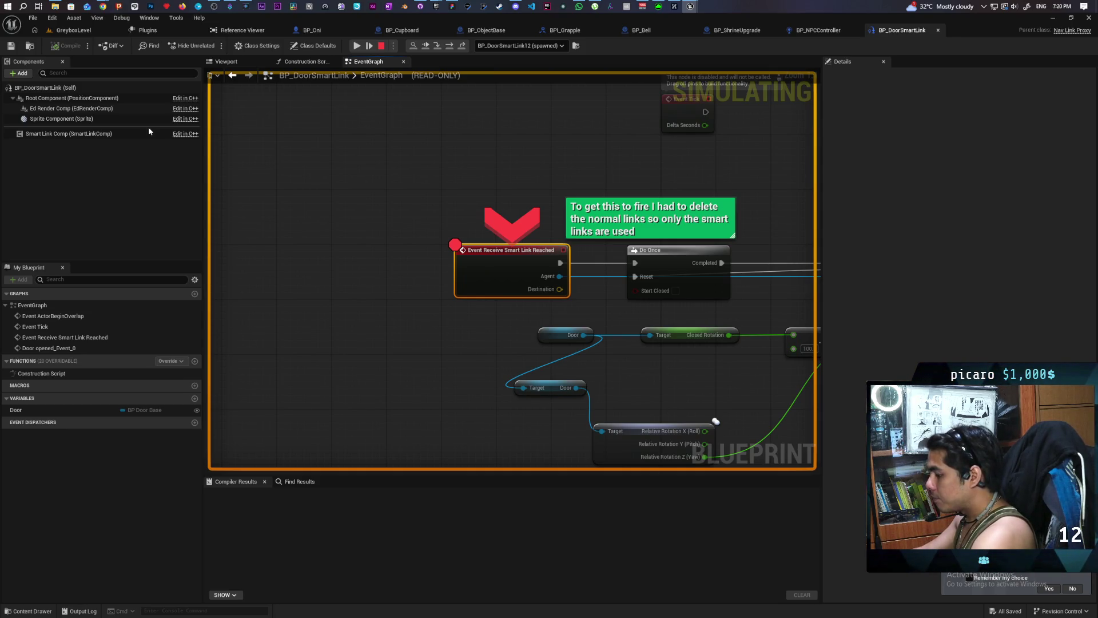
Step: Step over through Cast To BP_NPC and Is Valid to AI MoveTo, inspecting pin values
key(F10)
key(F10)
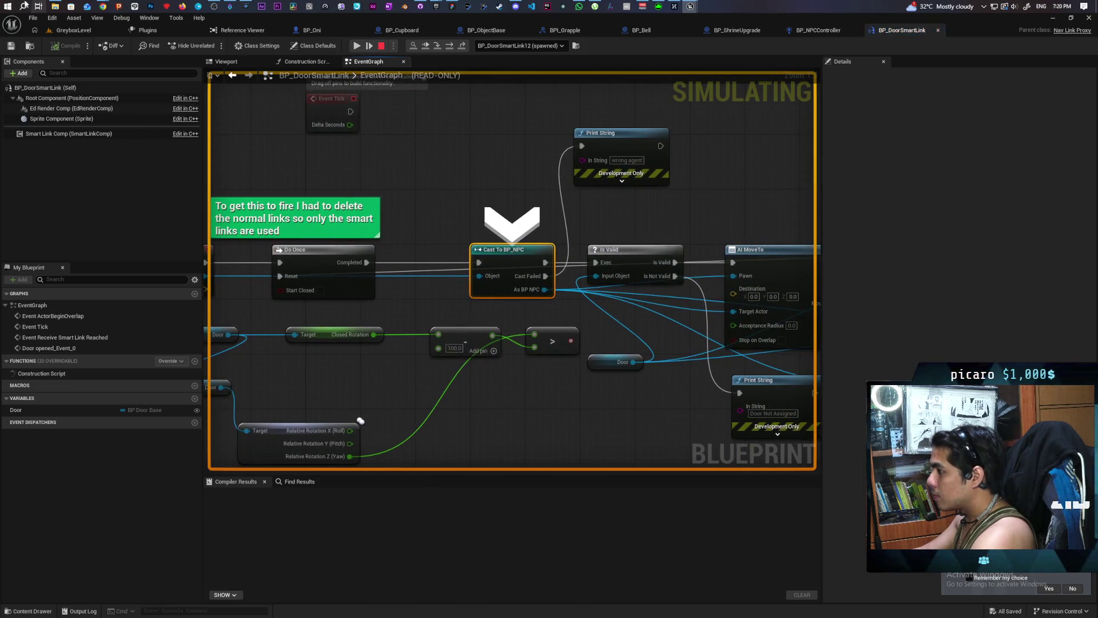
key(F10)
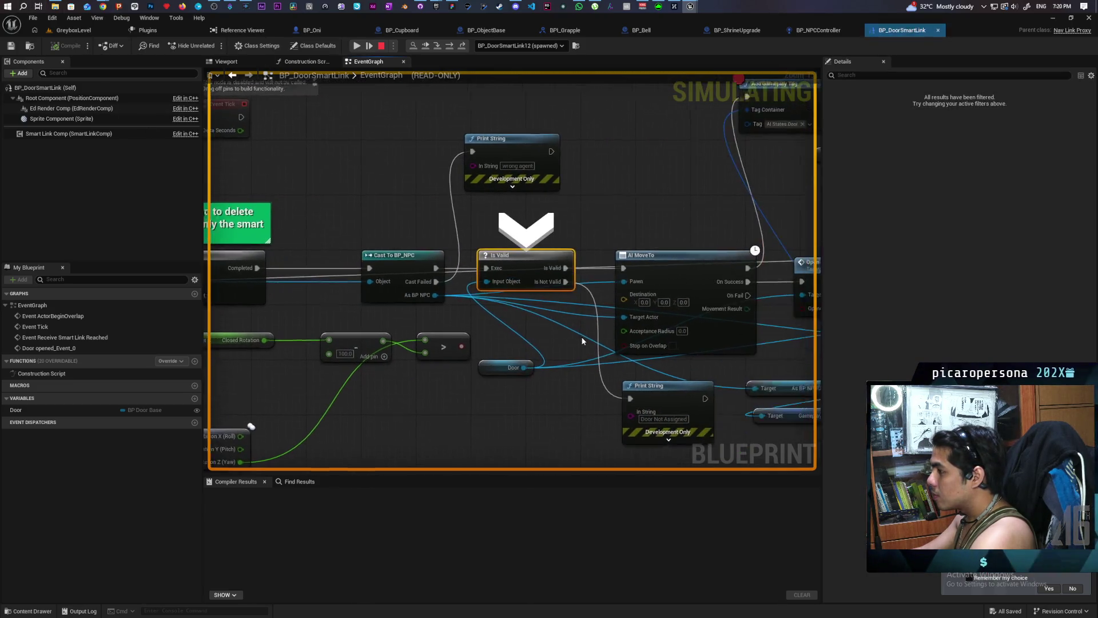
mouse_move(422, 296)
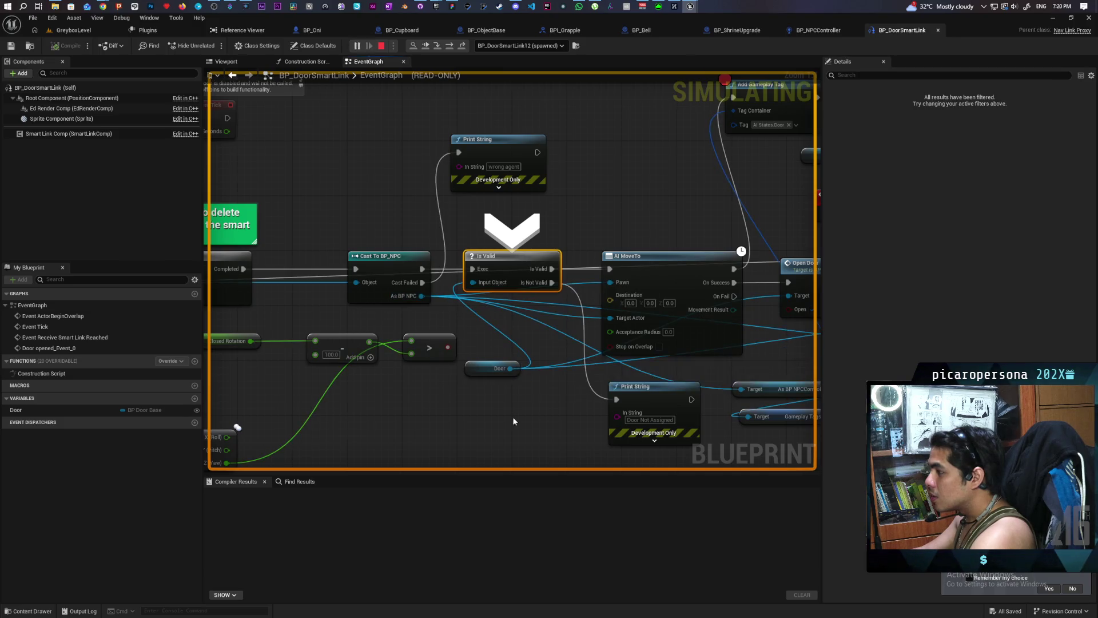
key(F10)
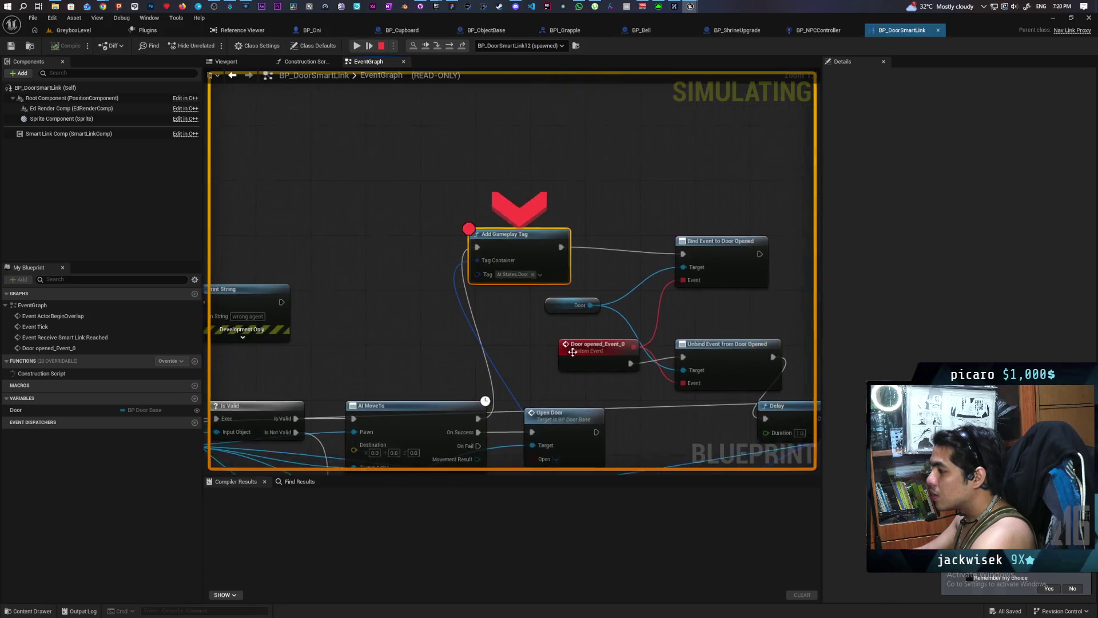
mouse_move(579, 388)
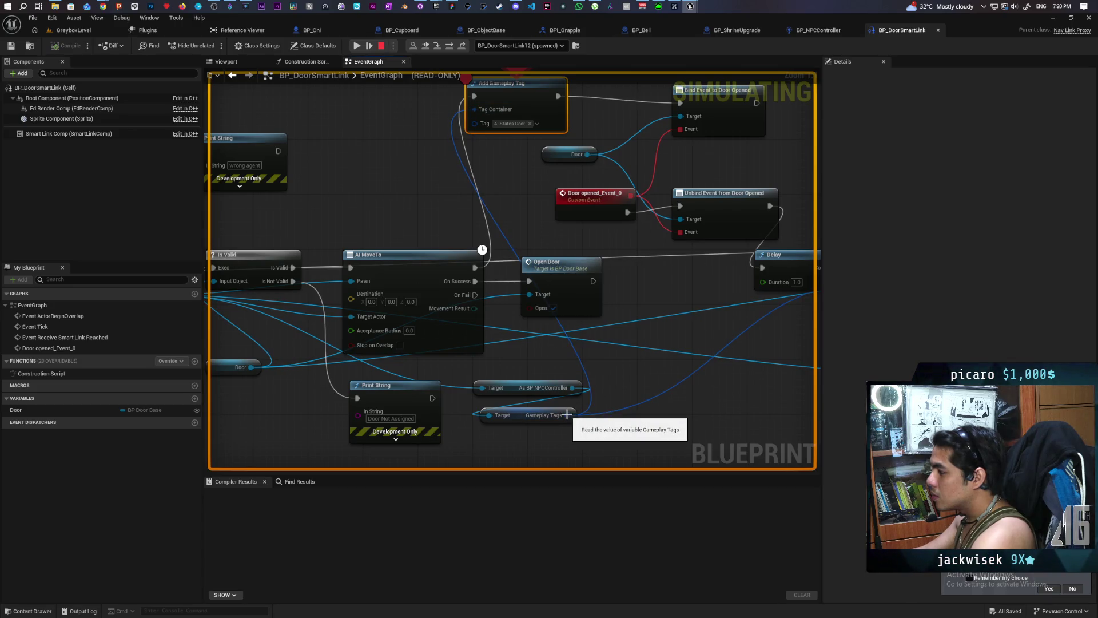
mouse_move(568, 415)
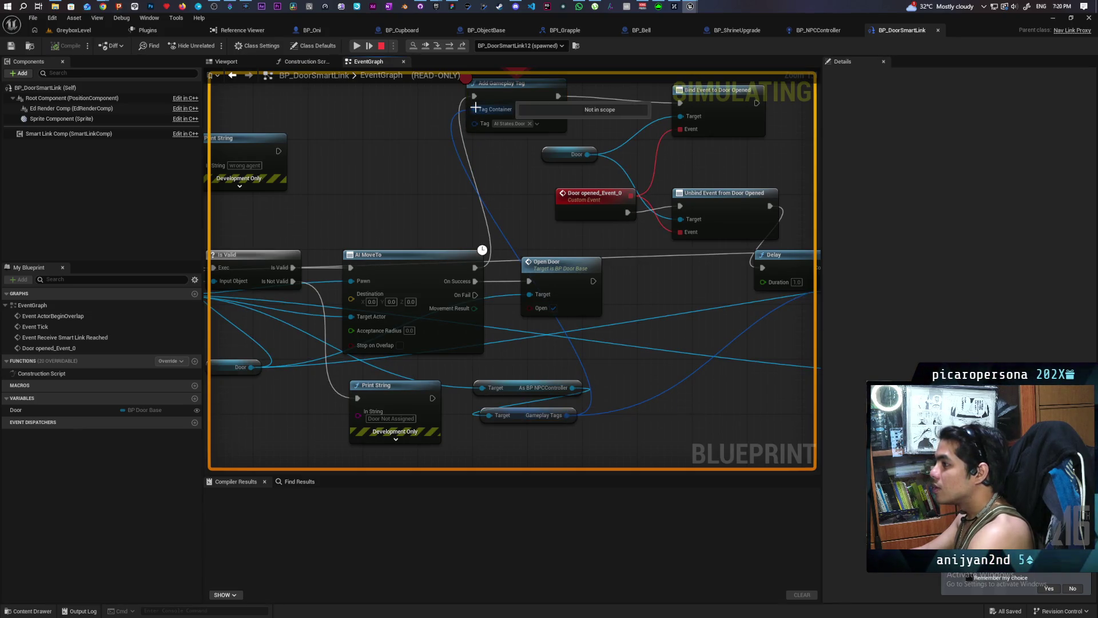
Step: Step past Add Gameplay Tag to Bind Event to Door Opened and recentre on the tag nodes
click(505, 241)
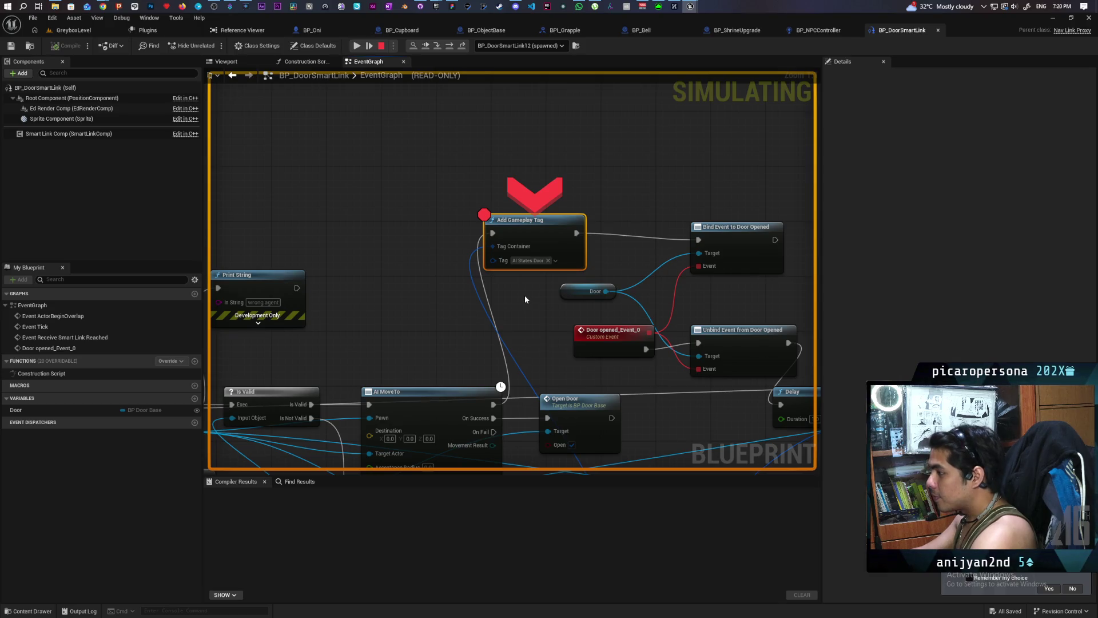
key(F10)
mouse_move(270, 268)
mouse_move(270, 269)
mouse_down()
mouse_move(448, 204)
mouse_move(462, 210)
mouse_up()
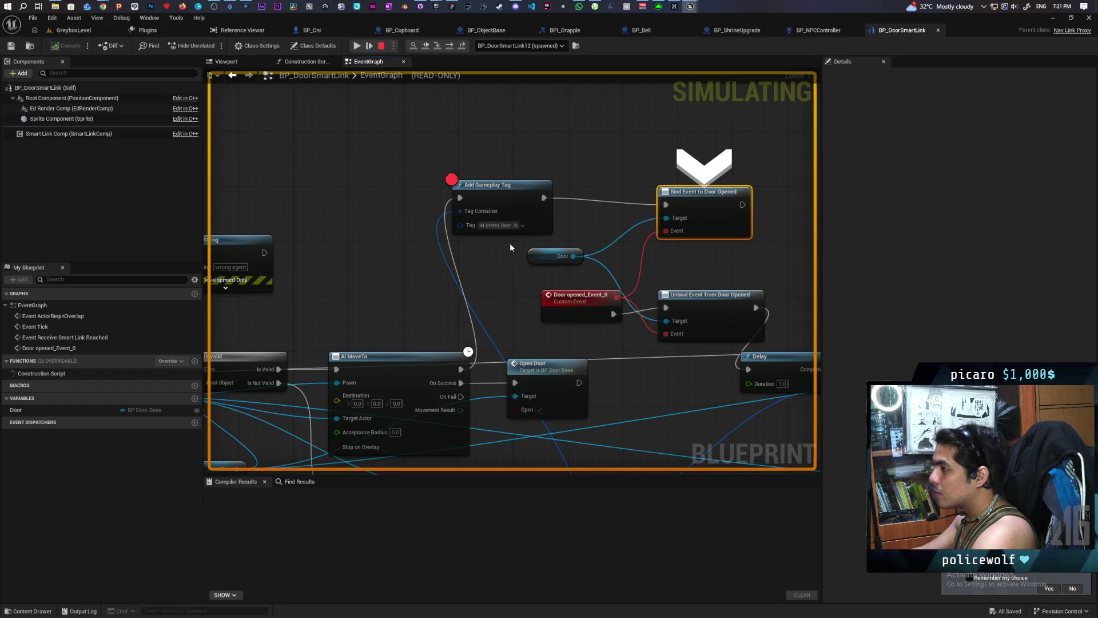
click(819, 30)
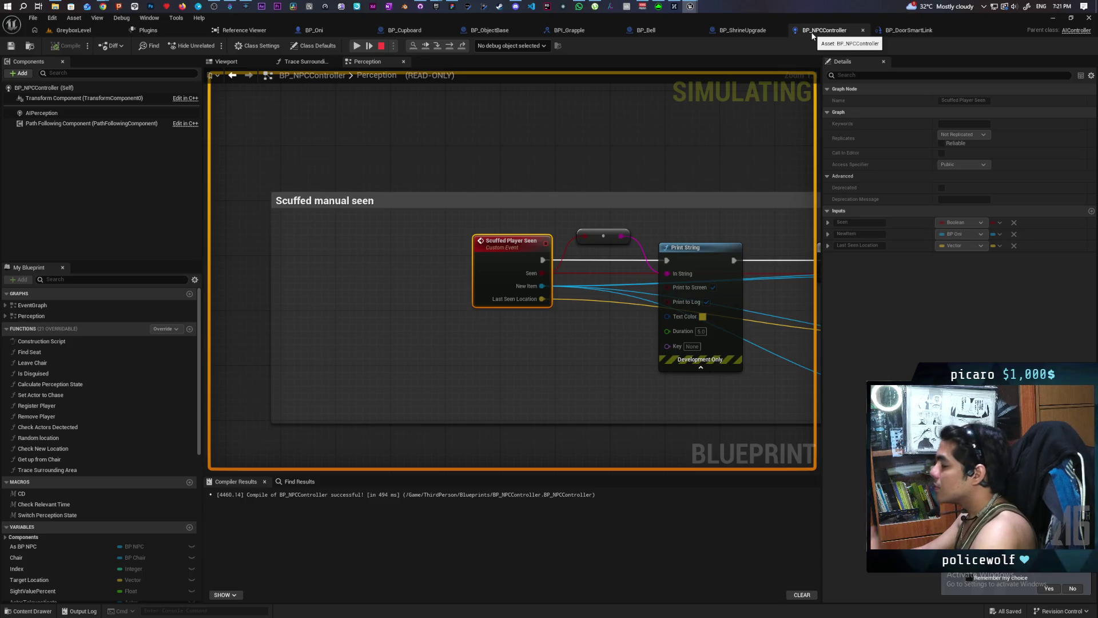
Step: Review the Add Gameplay Tag, Delay, Remove Gameplay Tag and Continue nodes in BP_DoorSmartLink
click(884, 32)
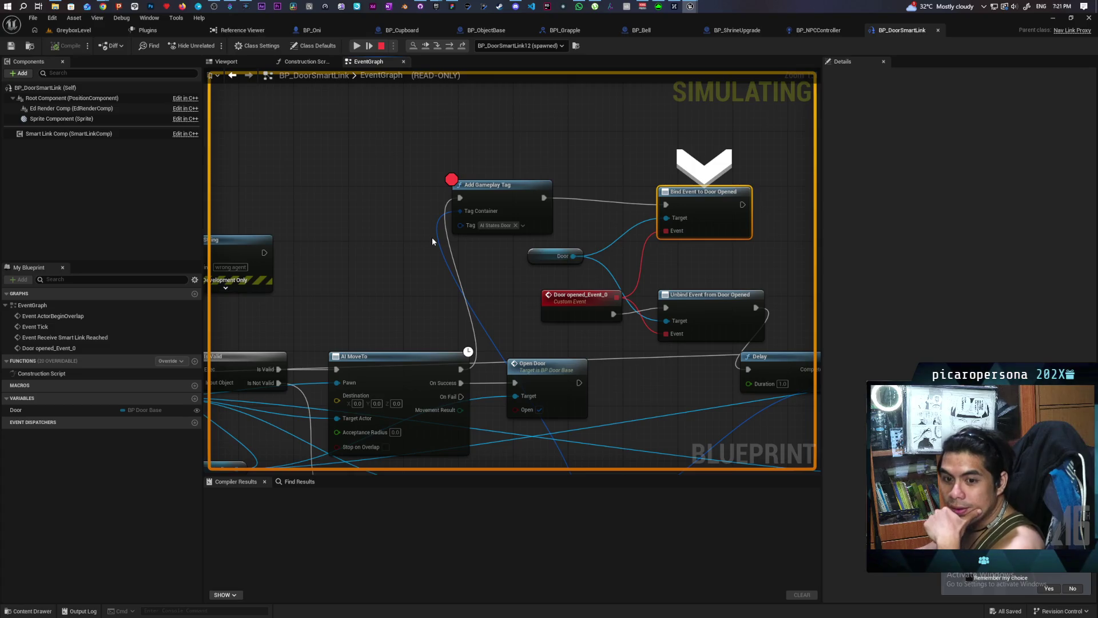
drag(431, 241, 486, 173)
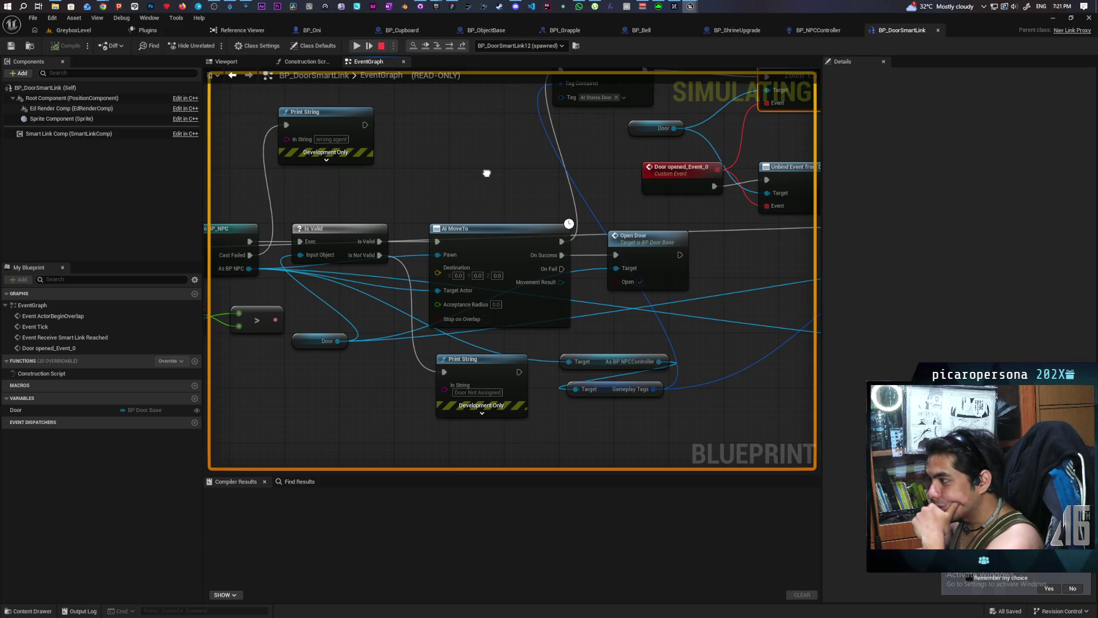
drag(486, 173, 422, 287)
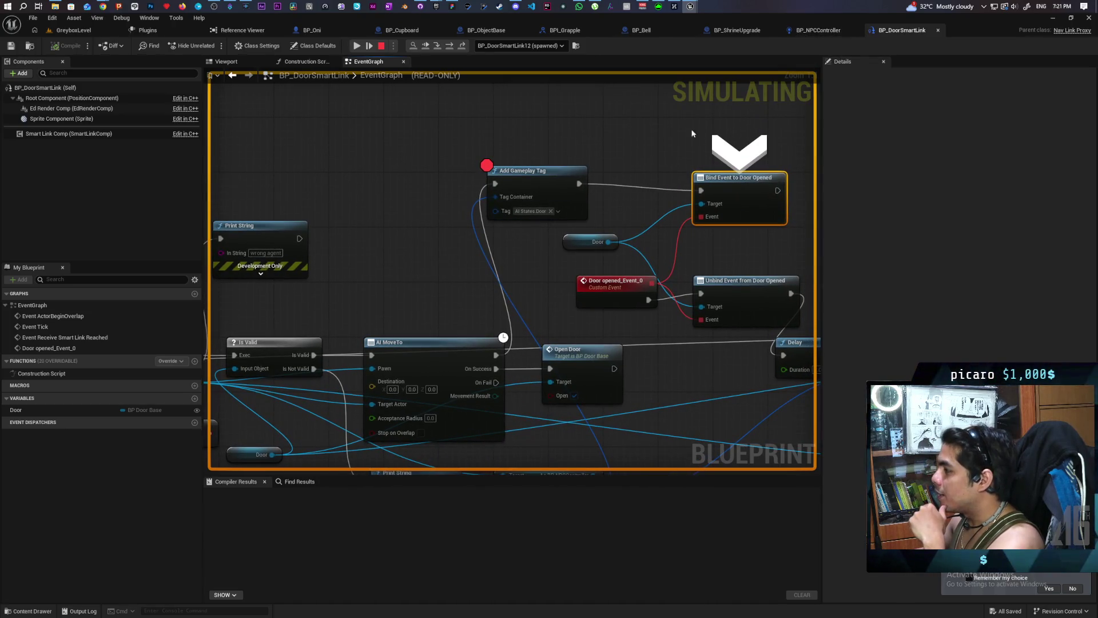
click(529, 211)
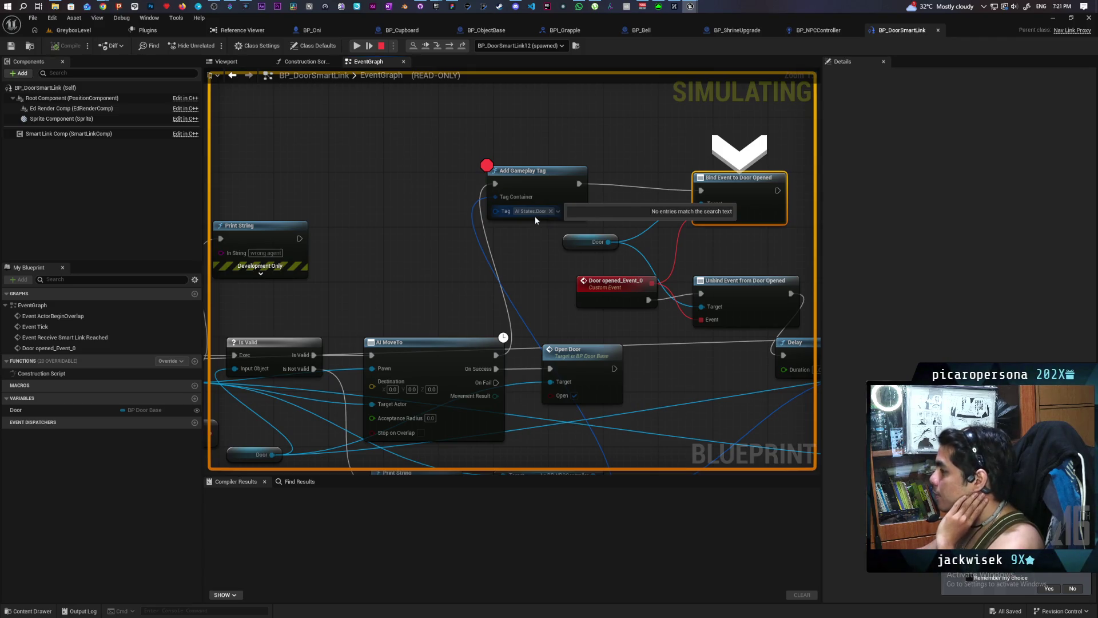
click(556, 239)
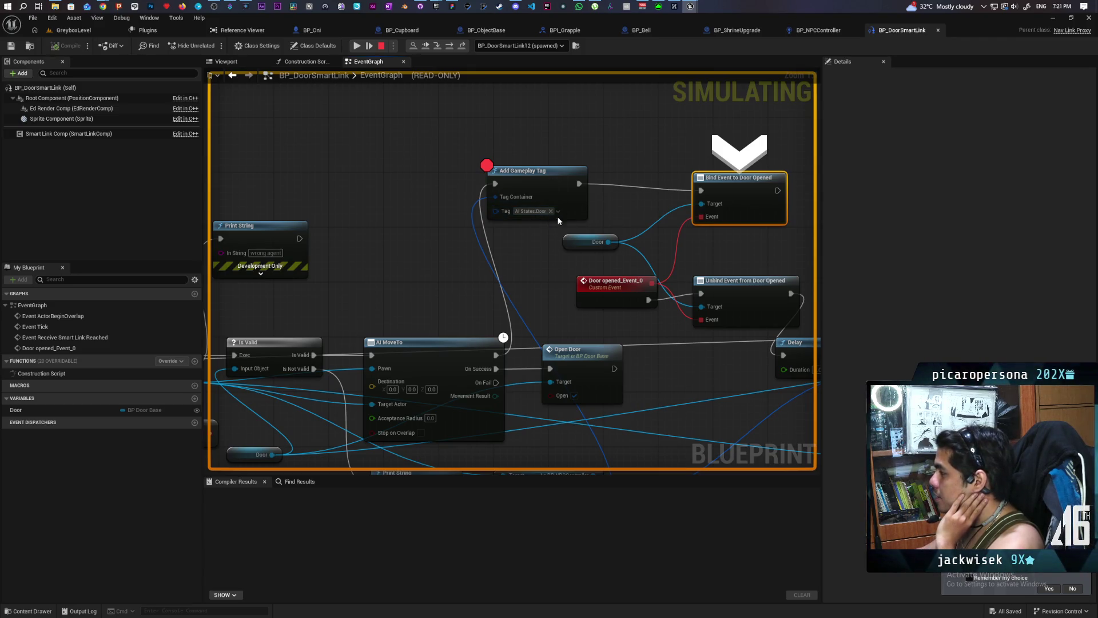
mouse_move(659, 204)
mouse_down()
mouse_move(328, 162)
mouse_move(459, 160)
mouse_move(86, 150)
mouse_up()
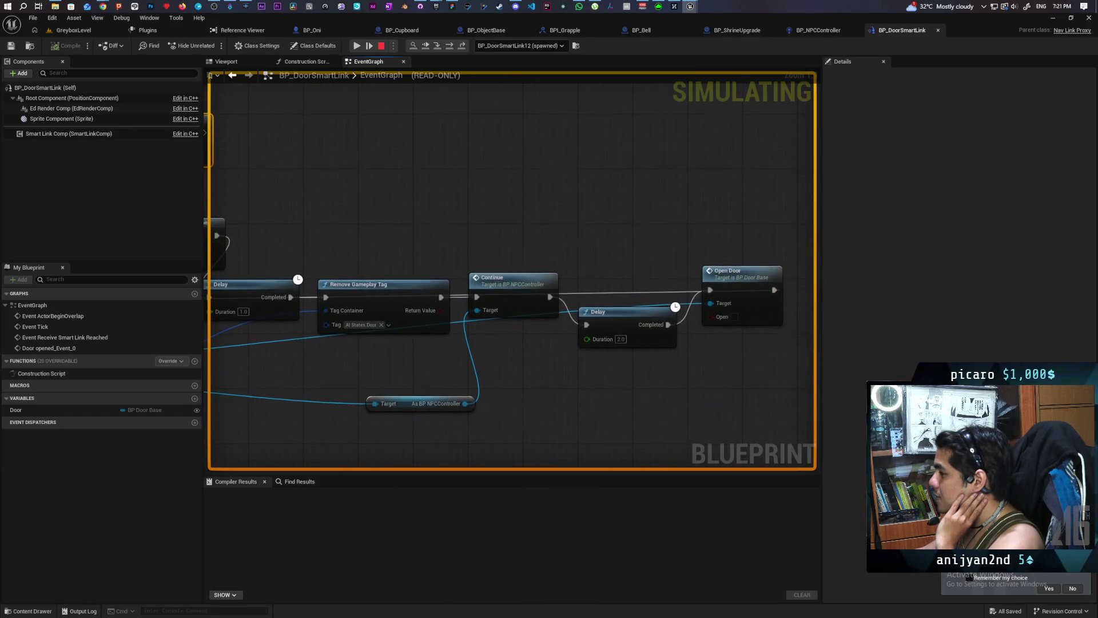
drag(457, 229, 473, 209)
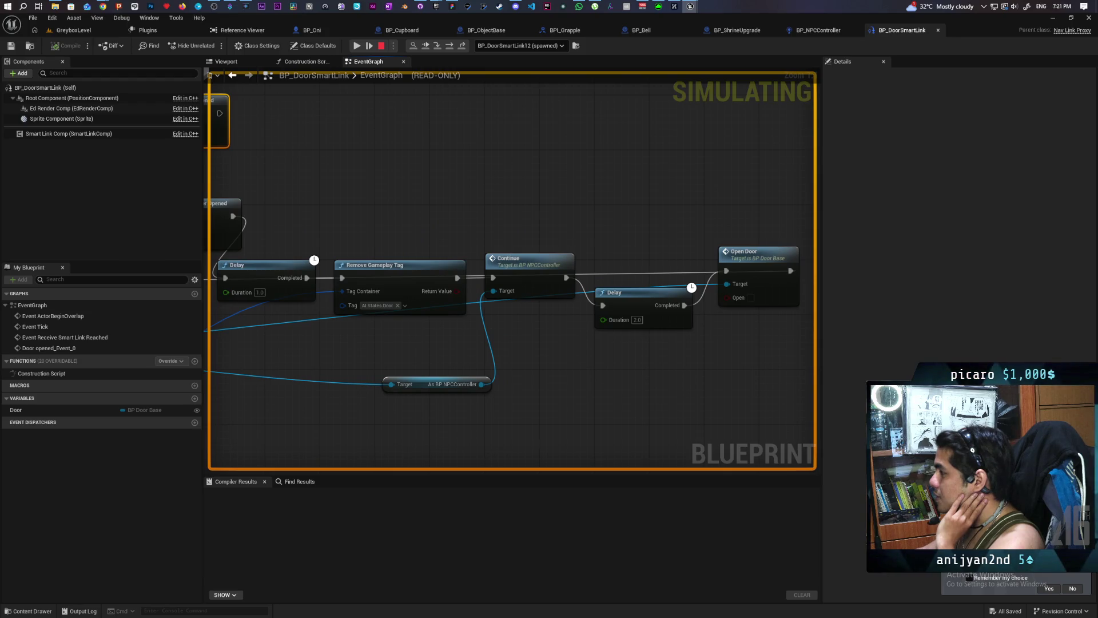
drag(419, 286, 428, 279)
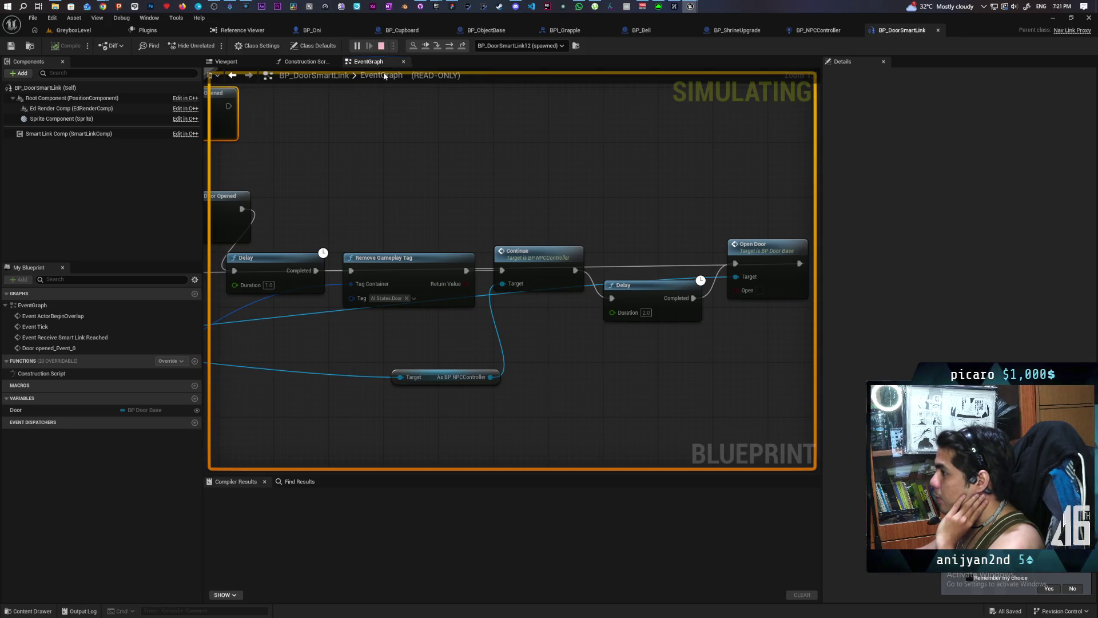
Step: Stop simulation, pull Remove Gameplay Tag out of the chain, and reposition the Delay and Continue nodes
click(380, 45)
drag(454, 211, 455, 262)
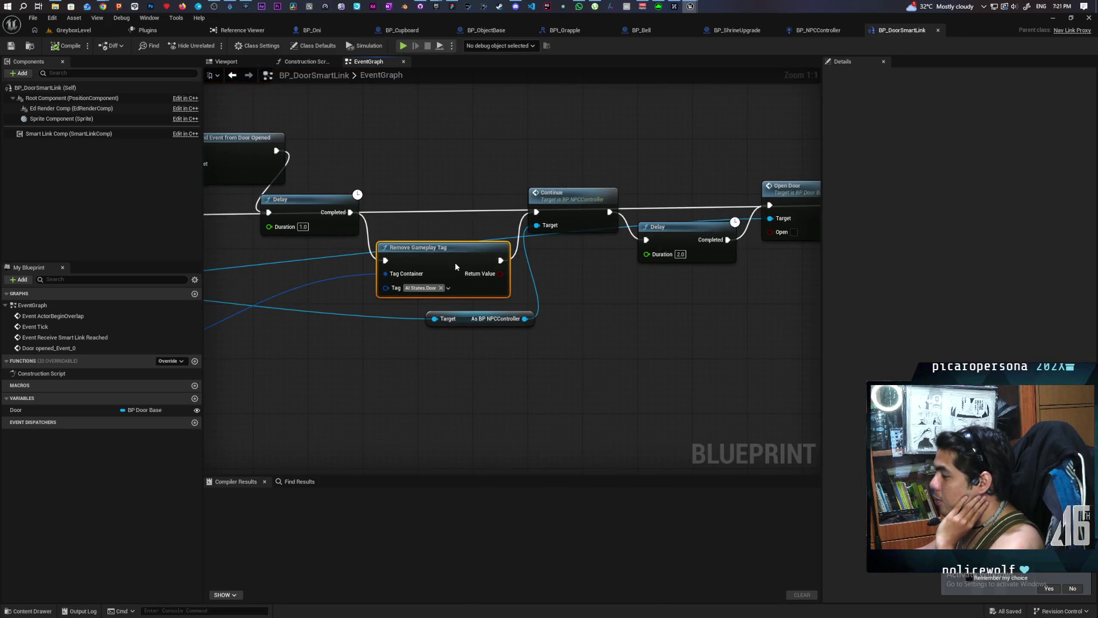
click(309, 201)
click(574, 193)
drag(573, 193, 573, 167)
mouse_move(310, 208)
mouse_down()
mouse_move(364, 174)
mouse_move(350, 167)
mouse_move(536, 184)
mouse_move(547, 156)
mouse_up()
mouse_move(475, 247)
mouse_down()
mouse_move(420, 240)
mouse_move(732, 318)
mouse_up()
Step: Place Remove Gameplay Tag between the 2.0 Delay and Open Door
alt+click(487, 229)
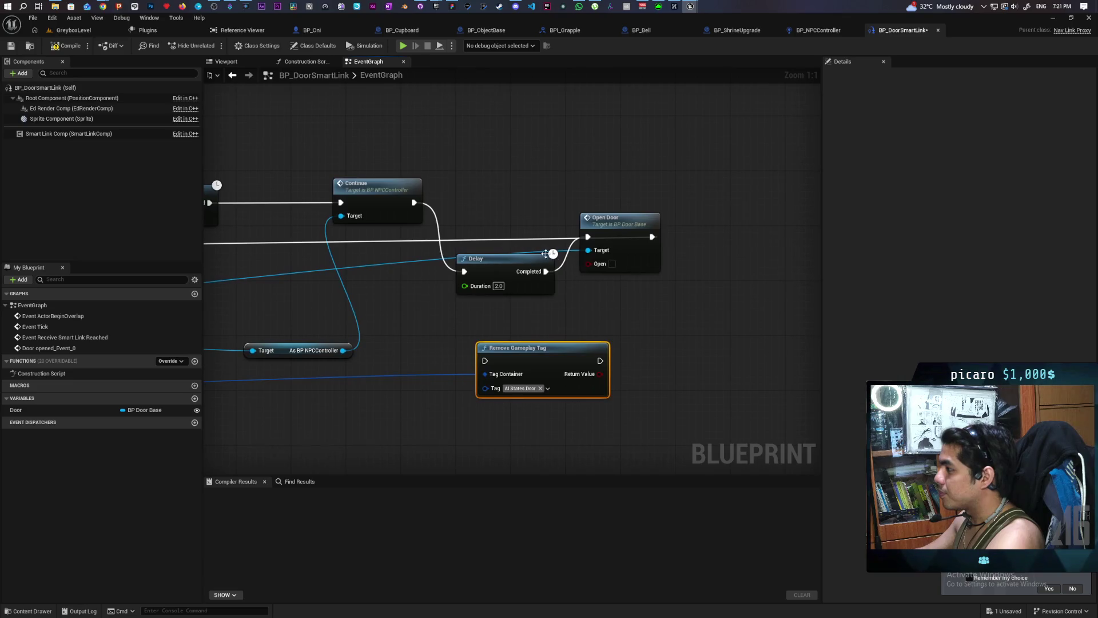
drag(502, 267, 495, 200)
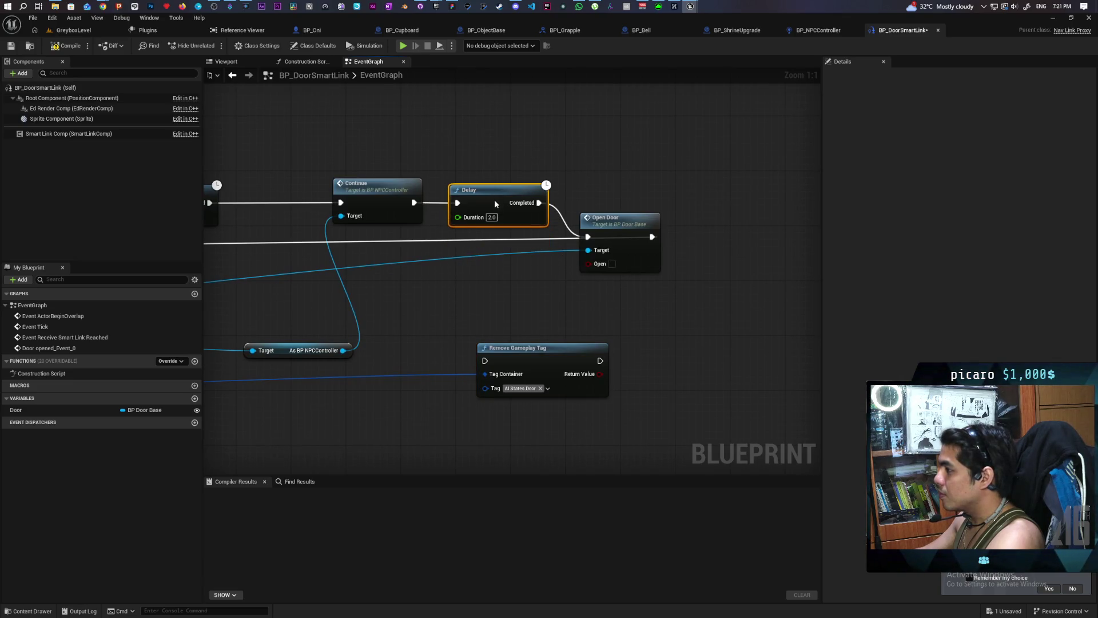
drag(626, 224, 729, 224)
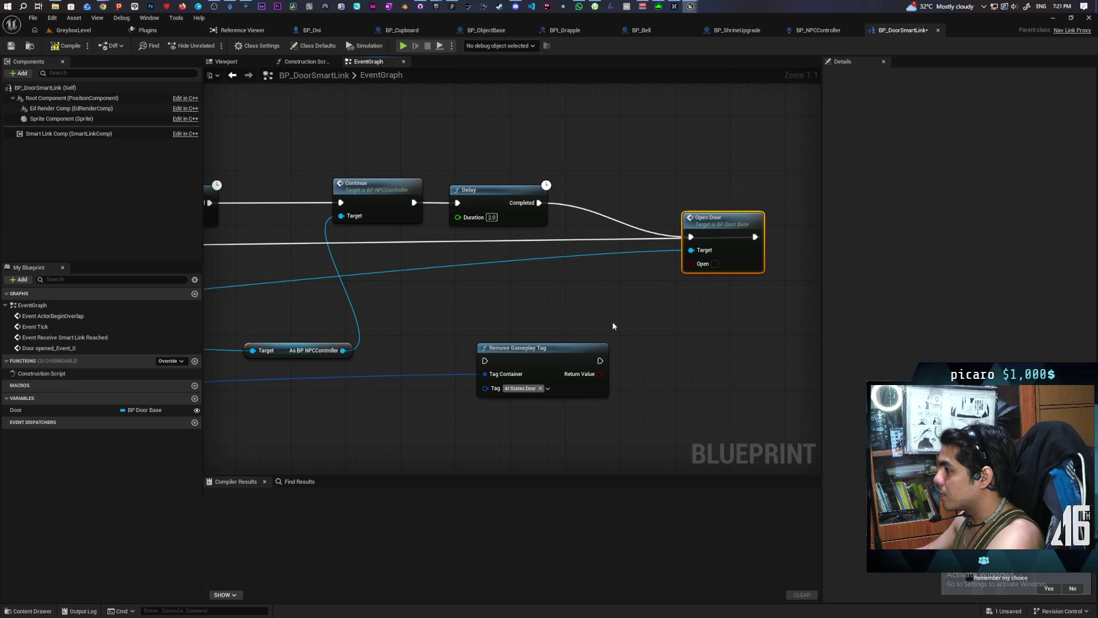
drag(546, 352, 607, 262)
mouse_move(700, 219)
mouse_down()
mouse_move(693, 230)
mouse_move(557, 251)
mouse_move(547, 272)
mouse_up()
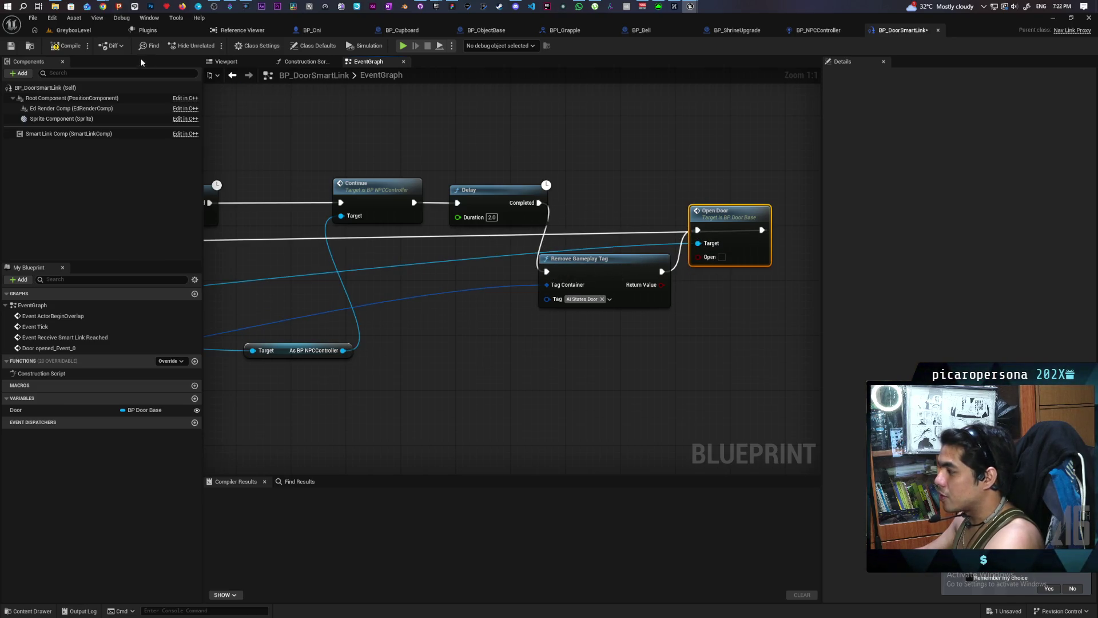
Step: Compile BP_DoorSmartLink and review the Smart Link Reached chain
click(85, 46)
scroll(499, 153, down, 2)
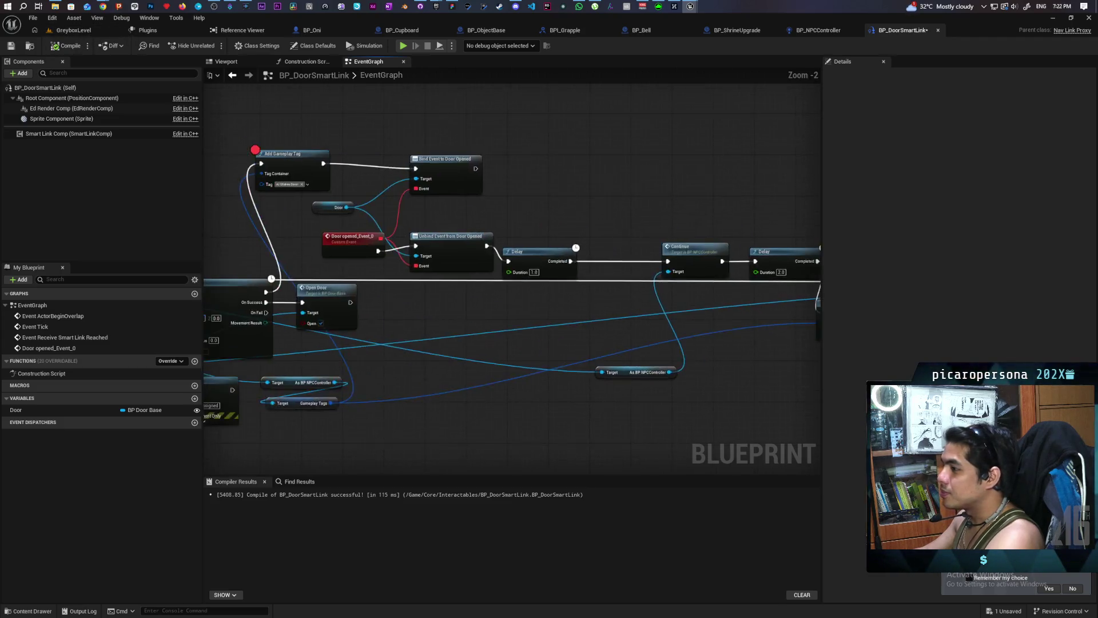
click(499, 154)
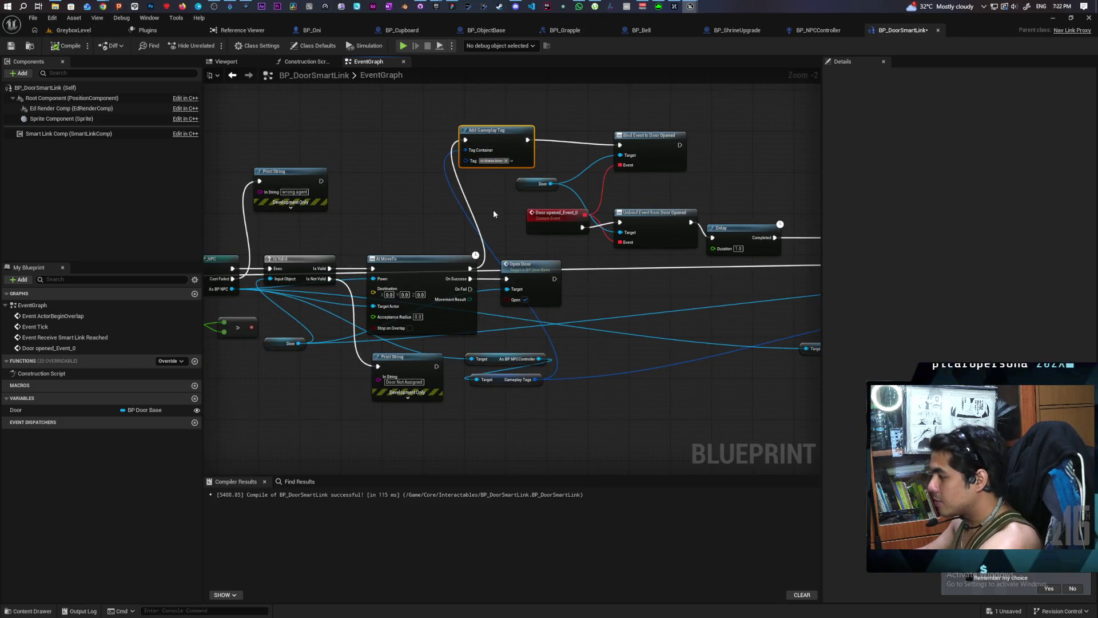
drag(494, 214, 746, 199)
click(296, 257)
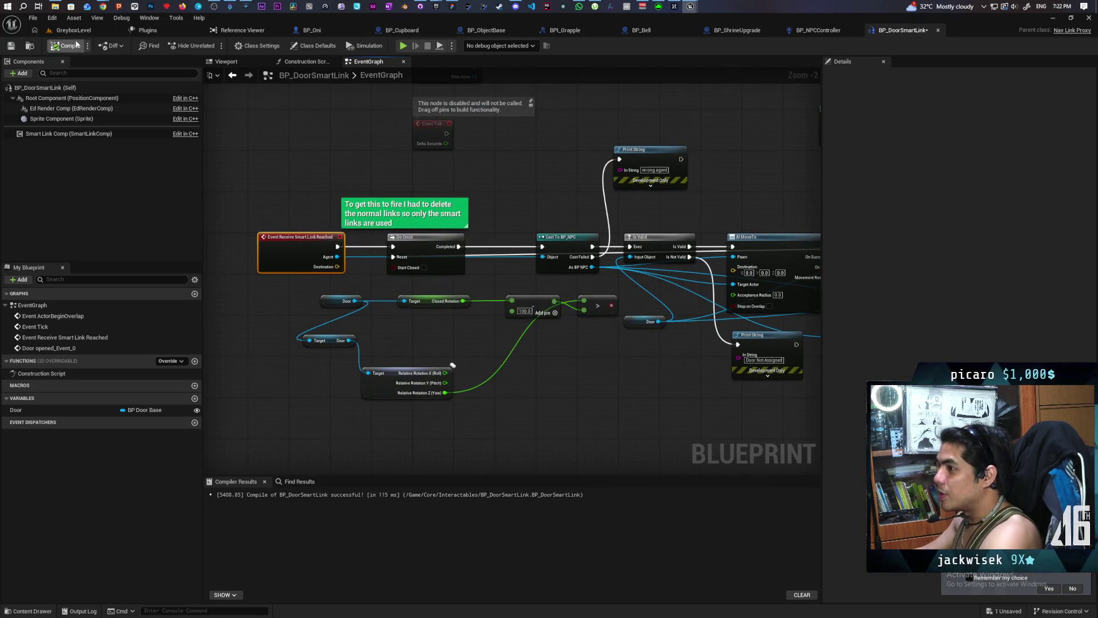
click(73, 30)
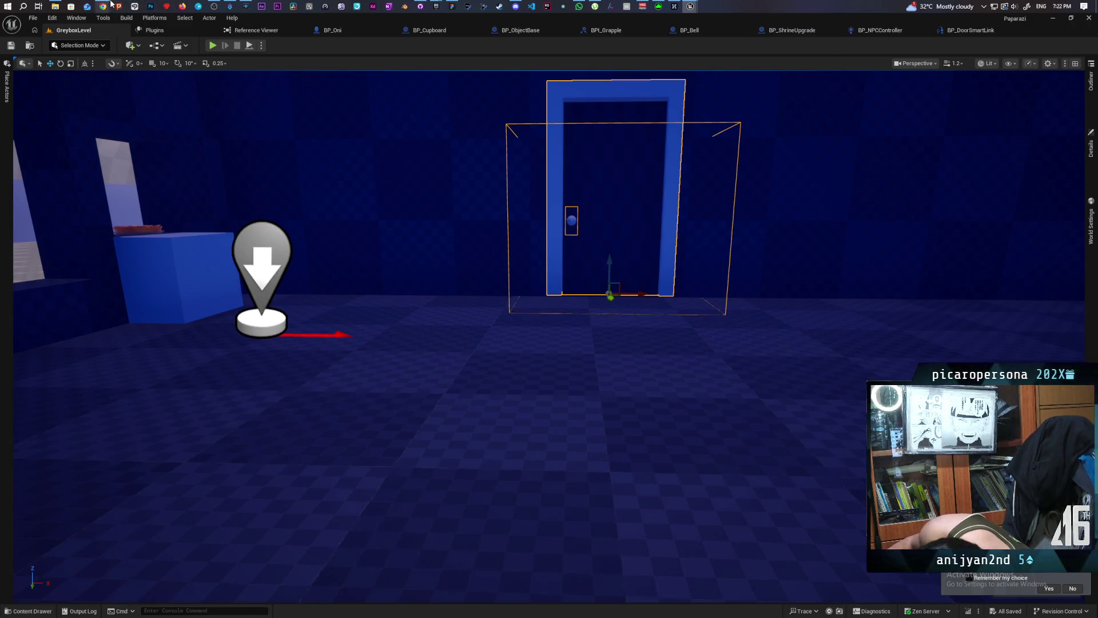
Step: Start playing GreyboxLevel from the level viewport
mouse_move(111, 3)
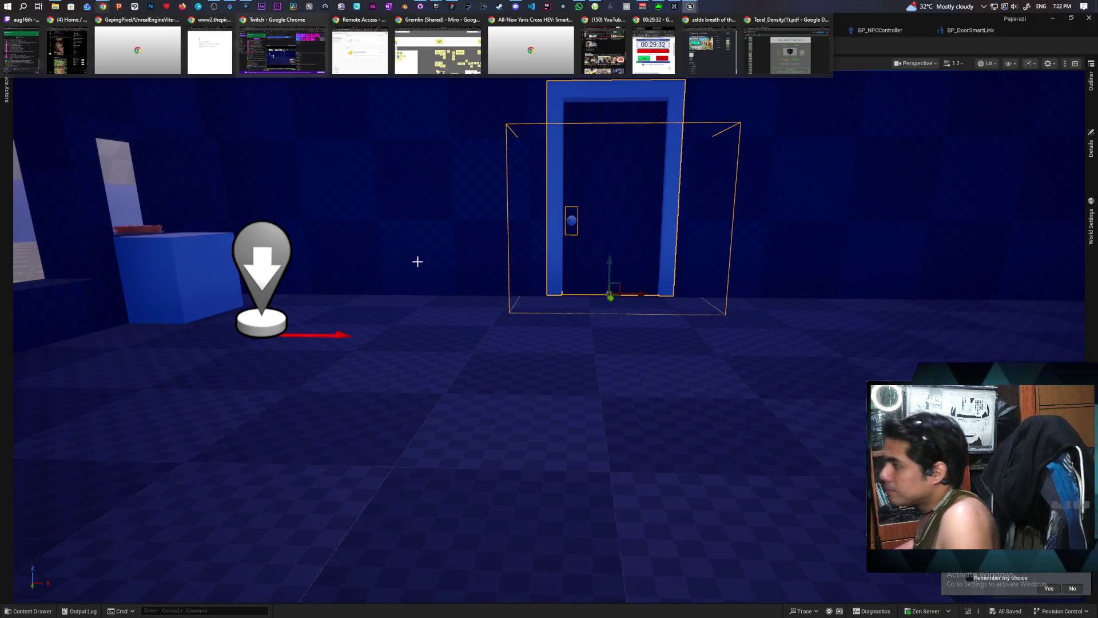
click(211, 45)
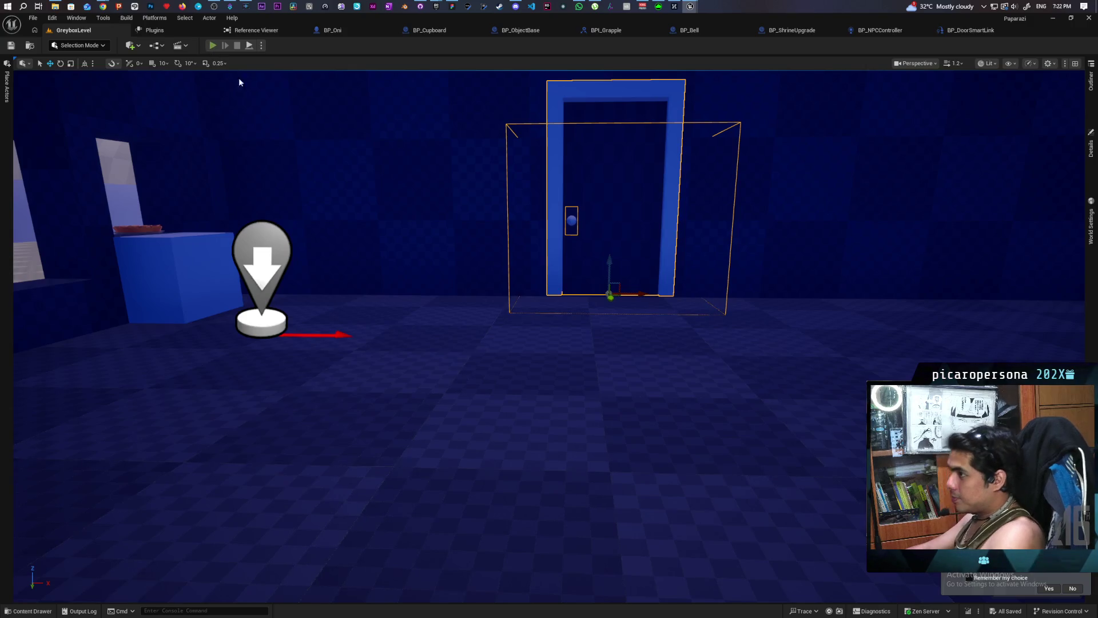
Step: Play as the cat, grapple at the NPC, explore the bedroom cupboard, then end the playtest with Esc
key(w)
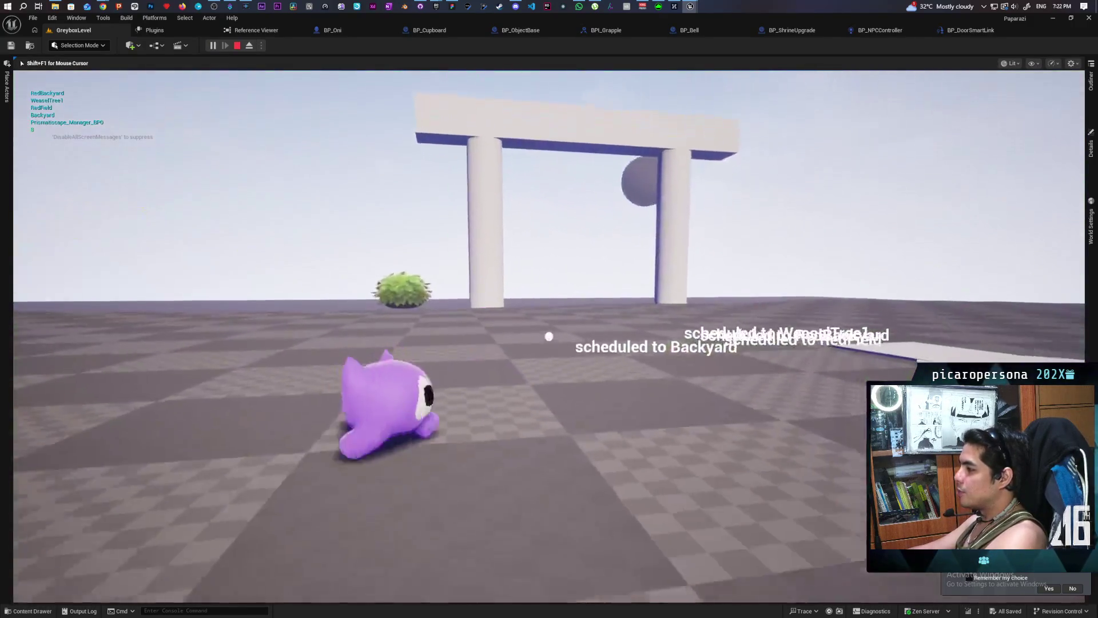
key(w)
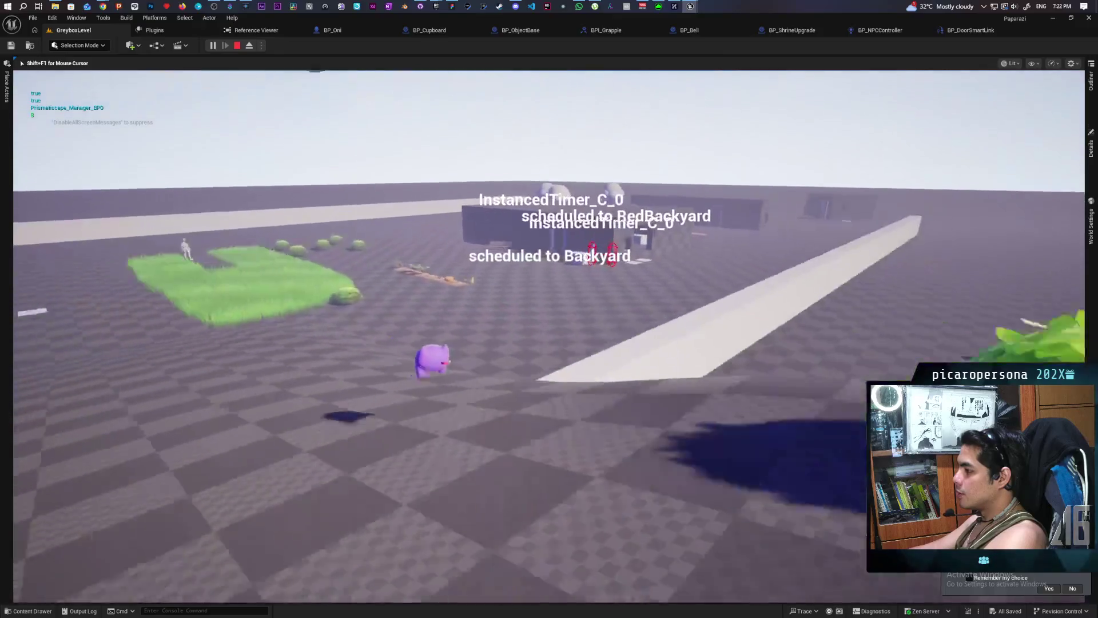
key(w)
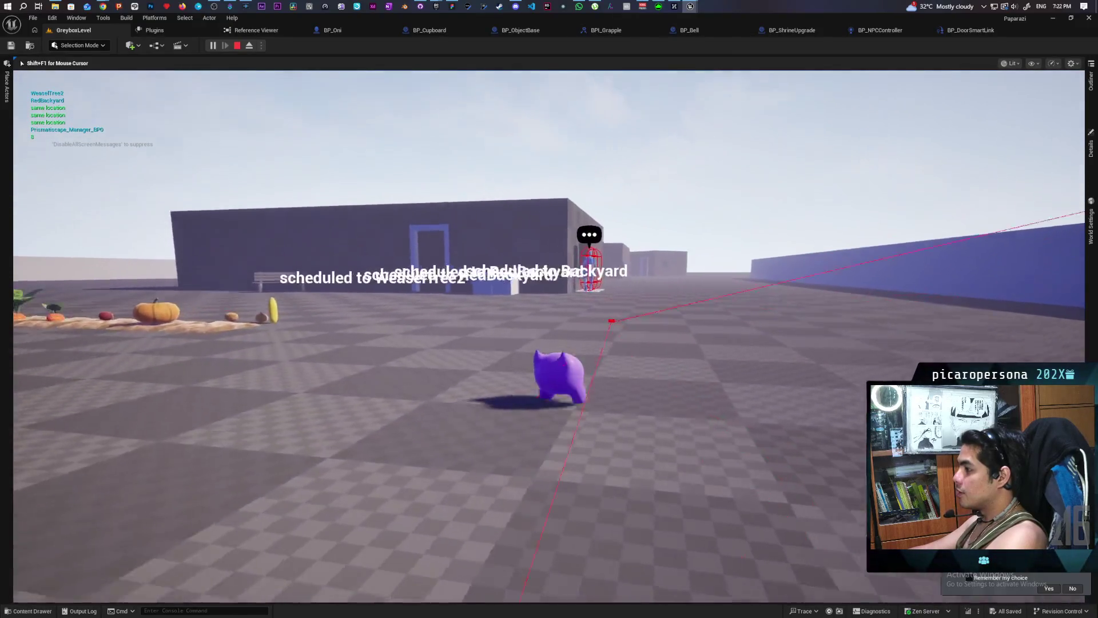
key(w)
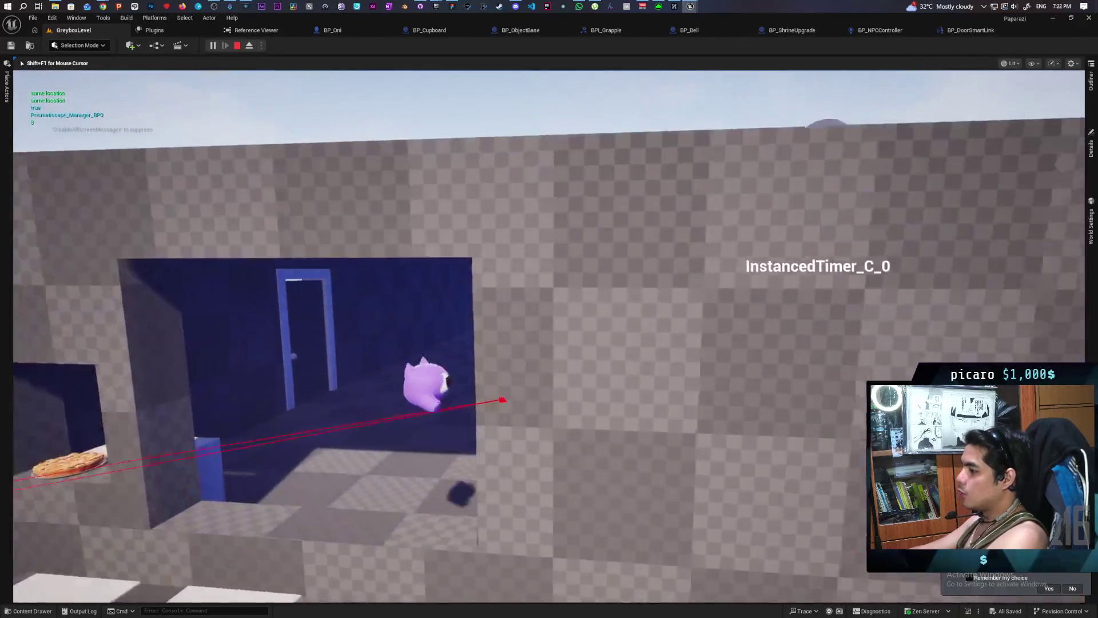
key(w)
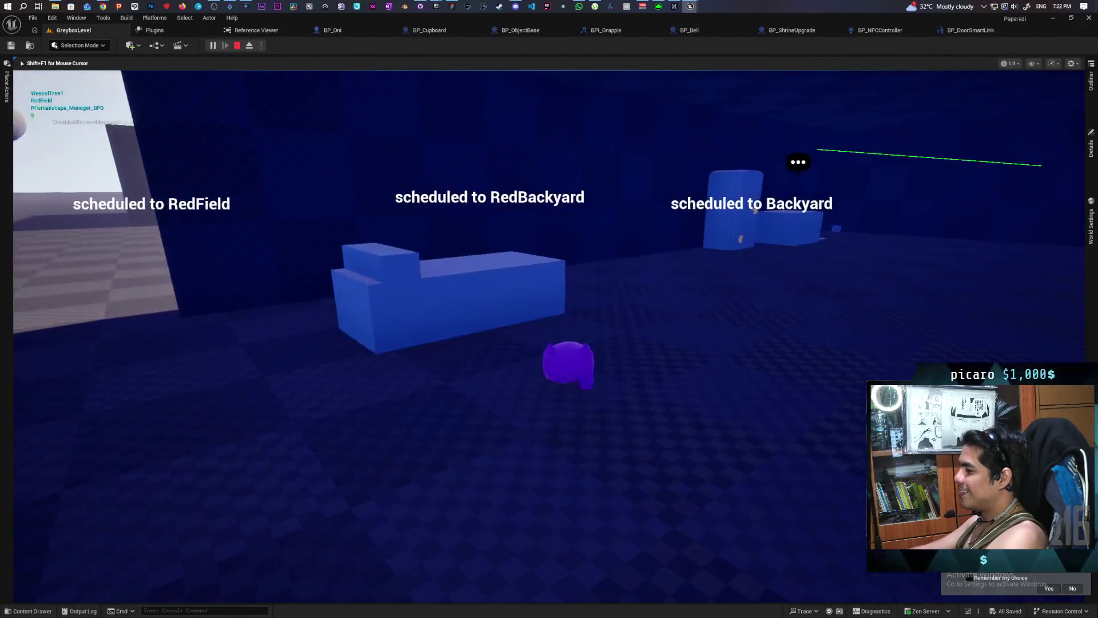
key(w)
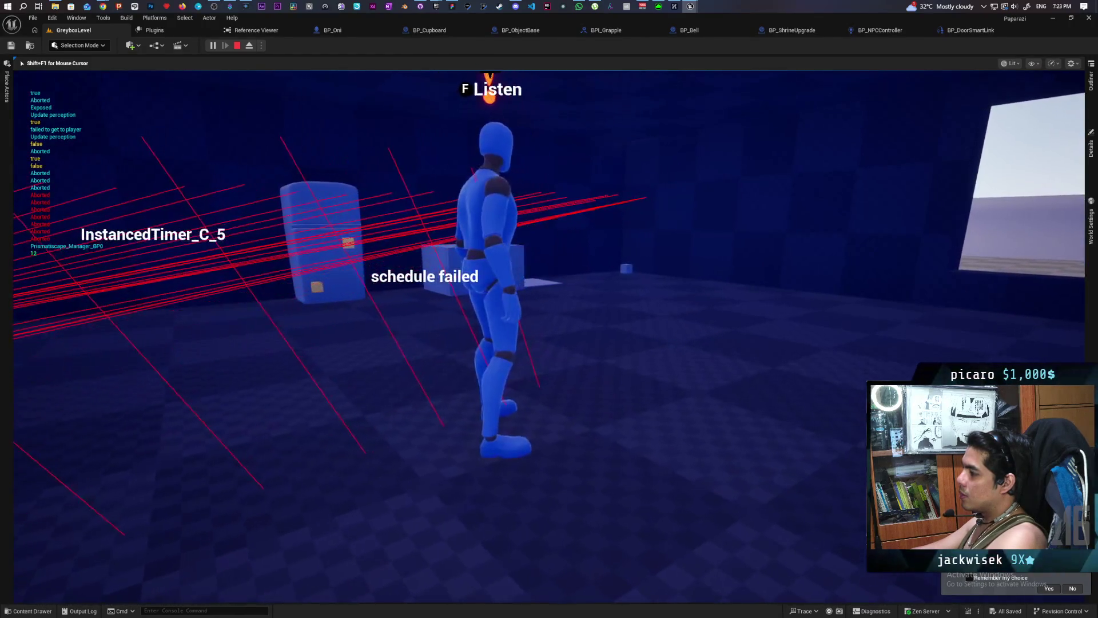
key(Escape)
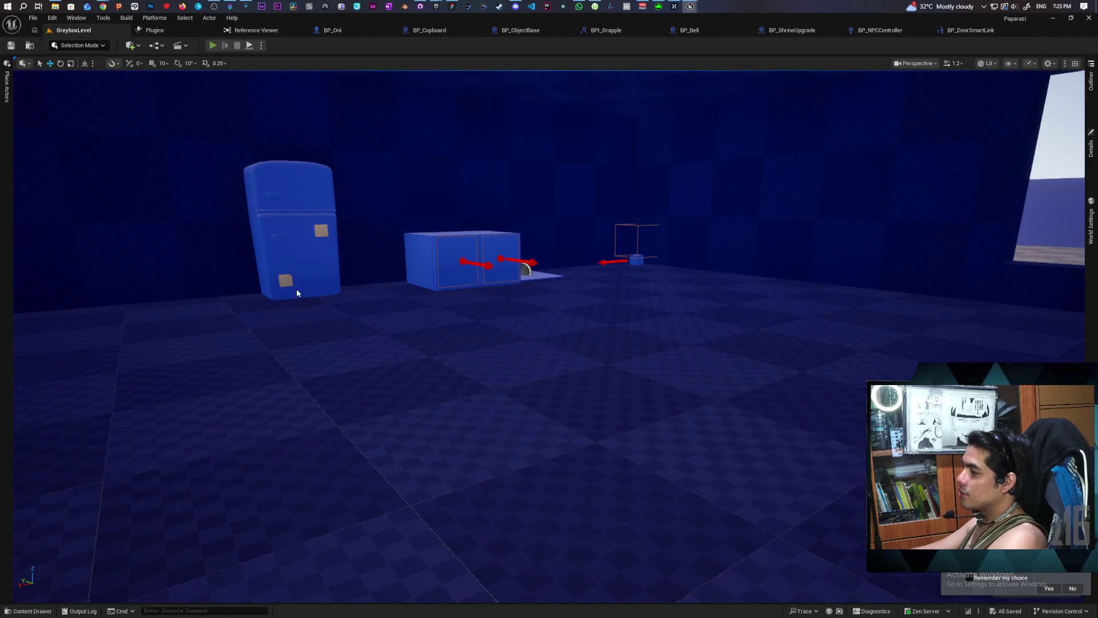
Step: Start a new Play-in-Editor session of GreyboxLevel with Alt+P
key(alt+p)
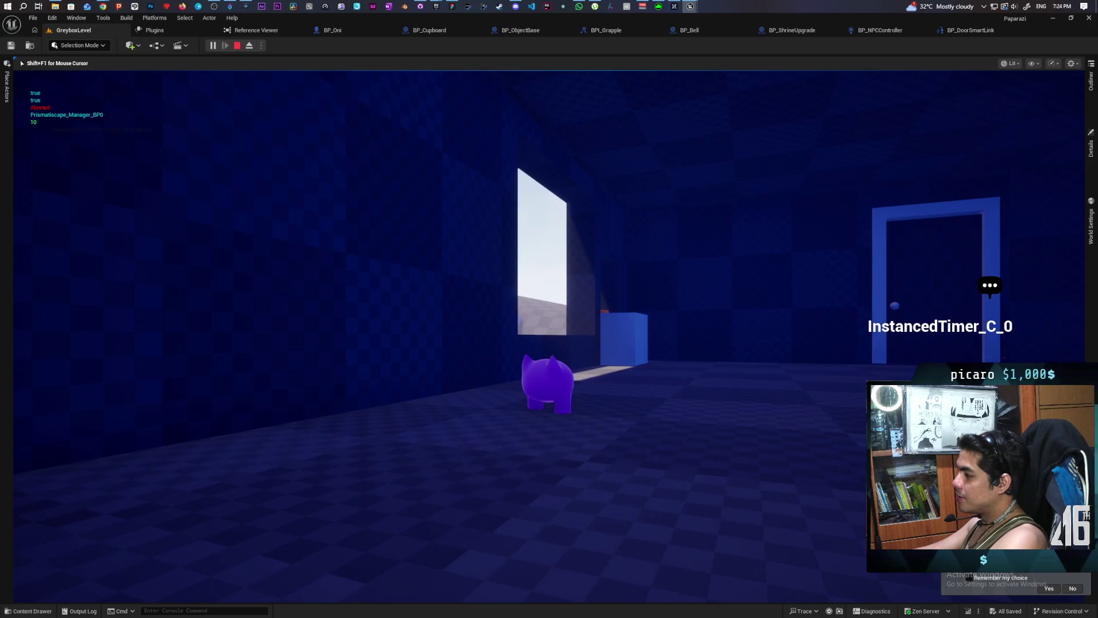
Step: Walk the cat up to the NPC by the window, then back it away
key(s)
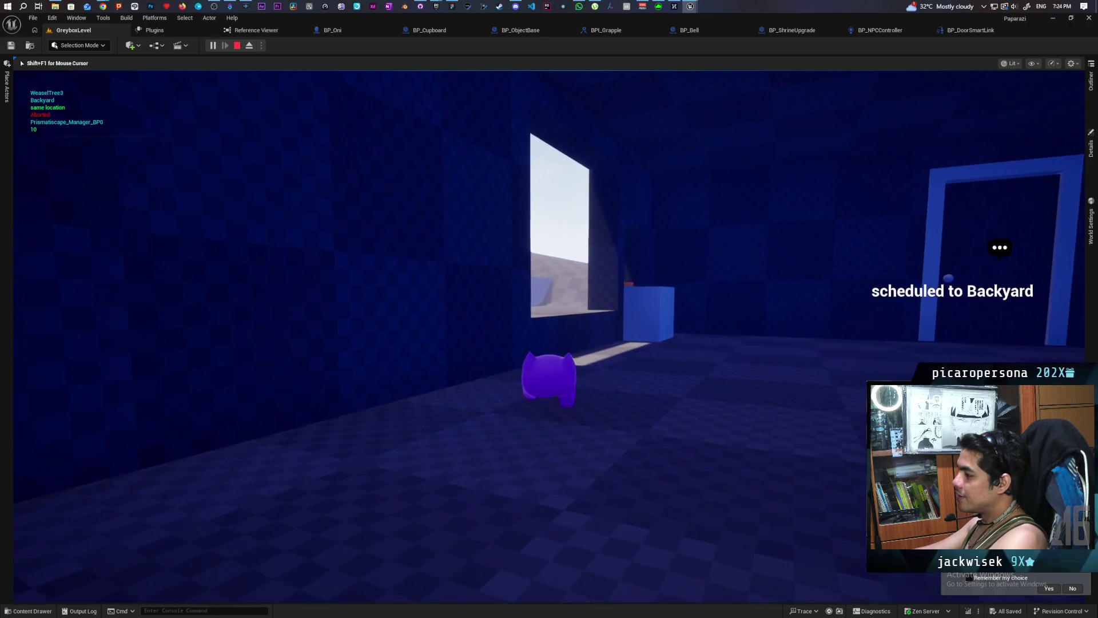
key(w)
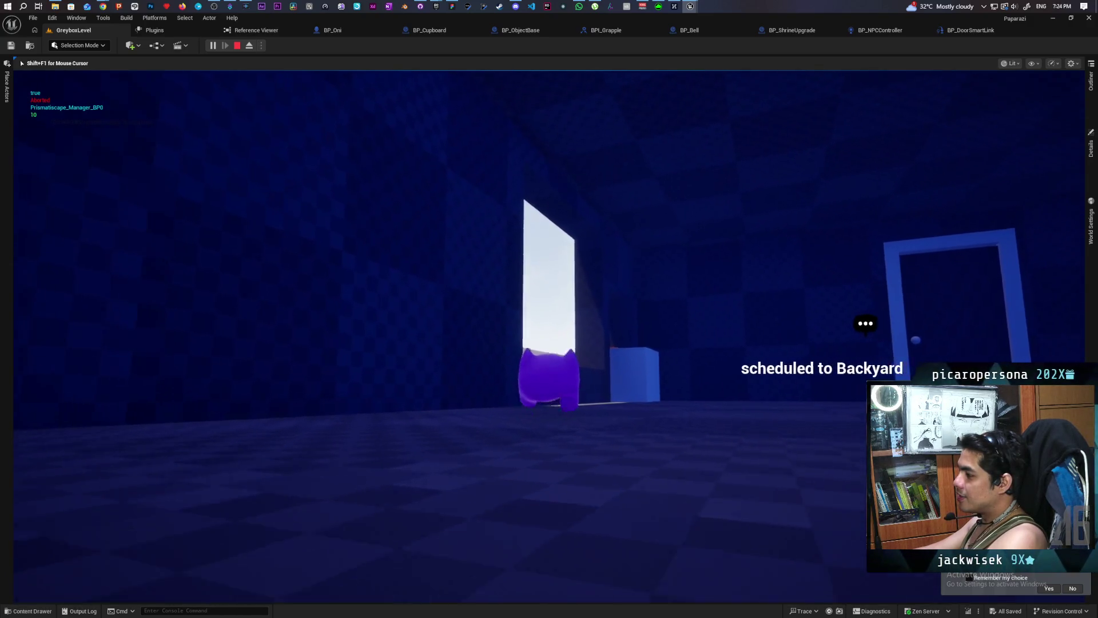
key(w)
key(s)
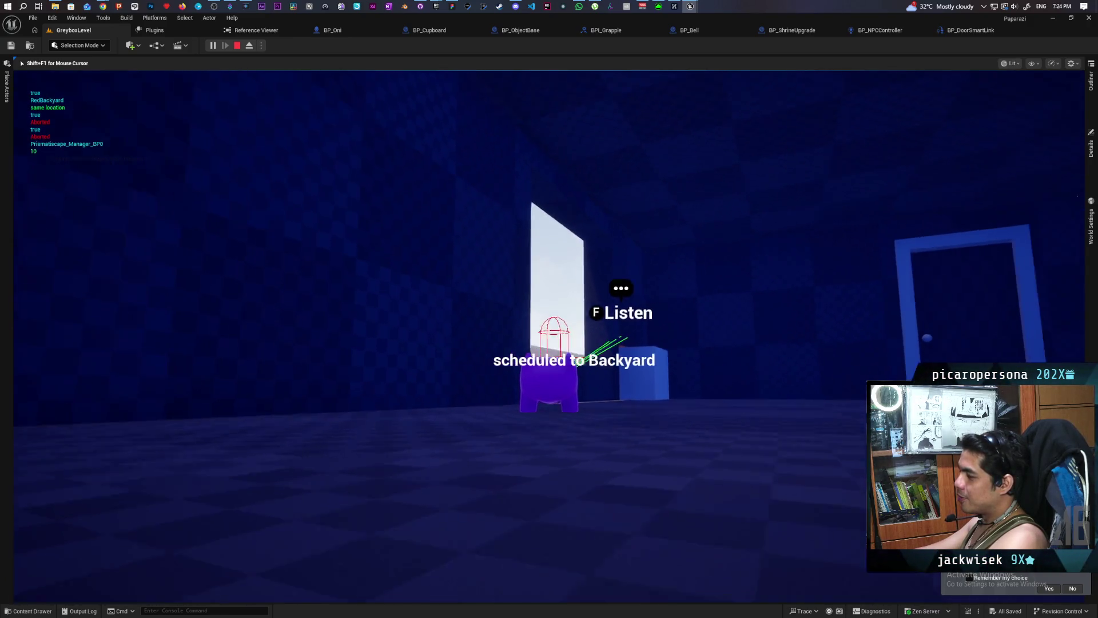
key(s)
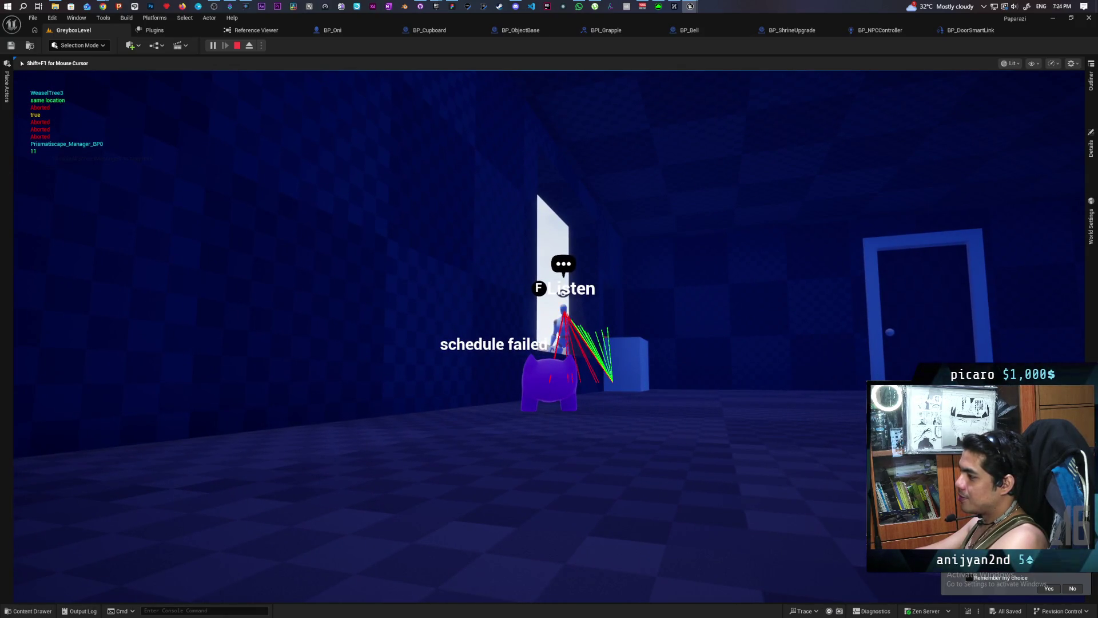
Step: Follow the NPC through the opening door outside, then stop the play session
key(a)
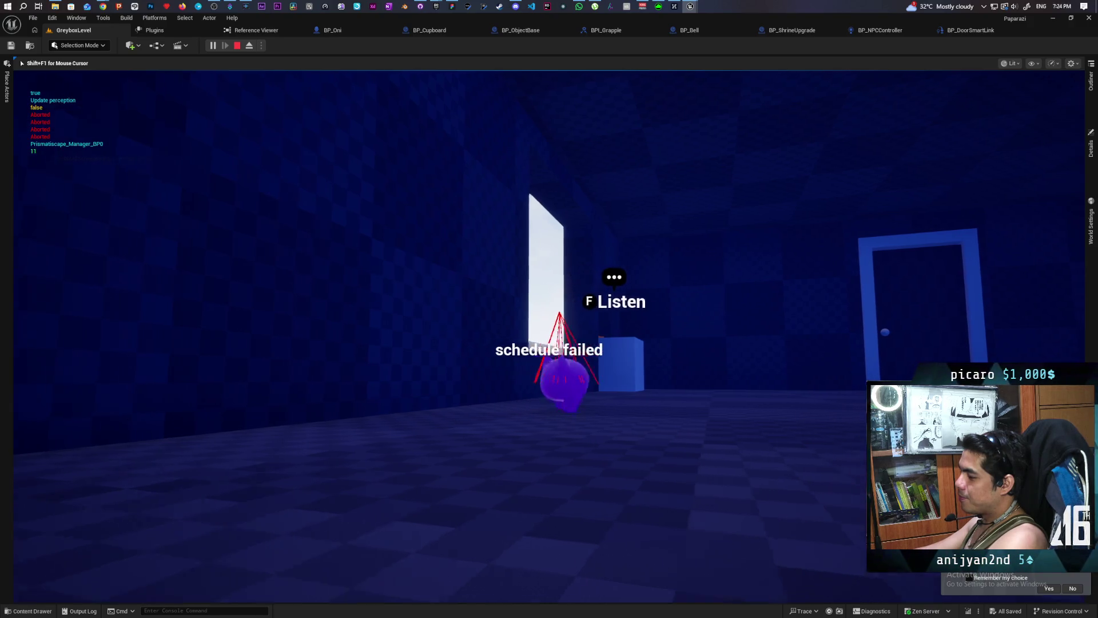
key(w)
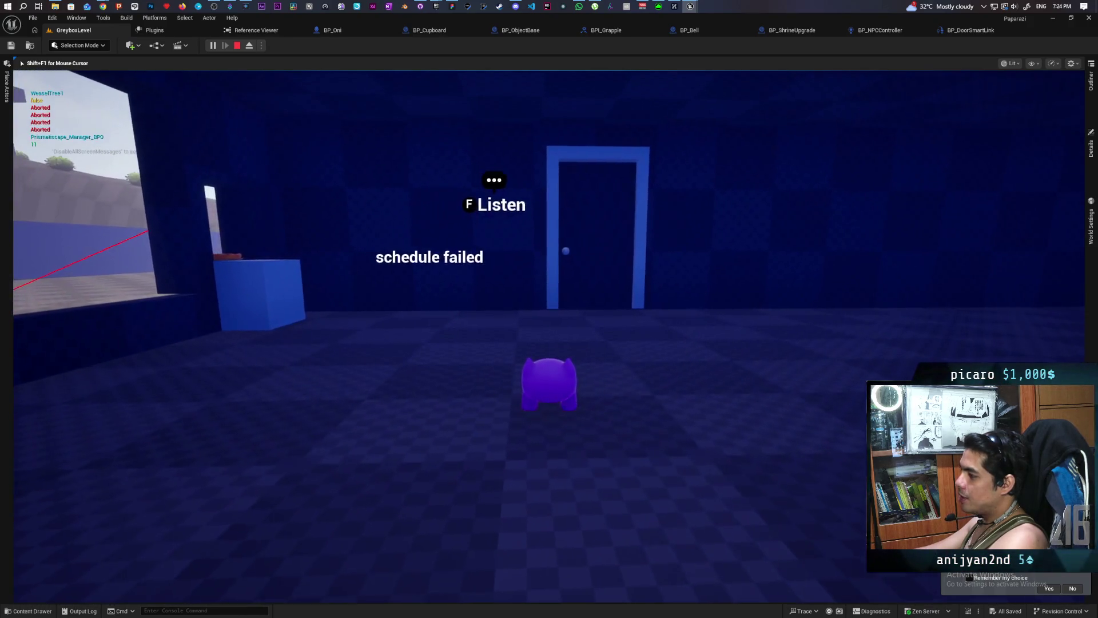
key(d)
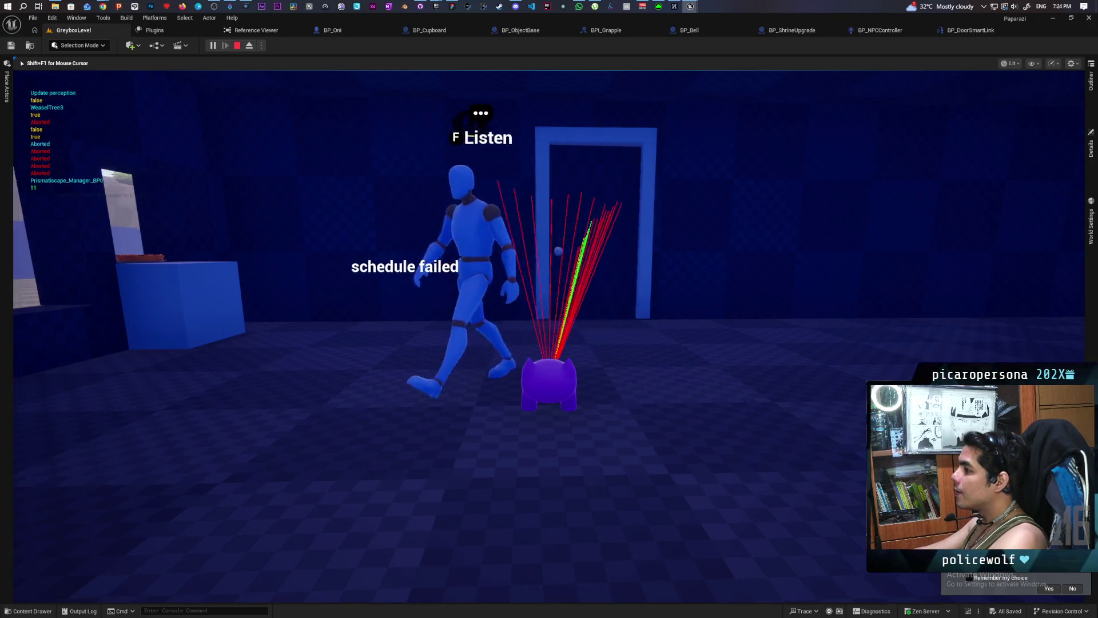
mouse_move(549, 309)
key(a)
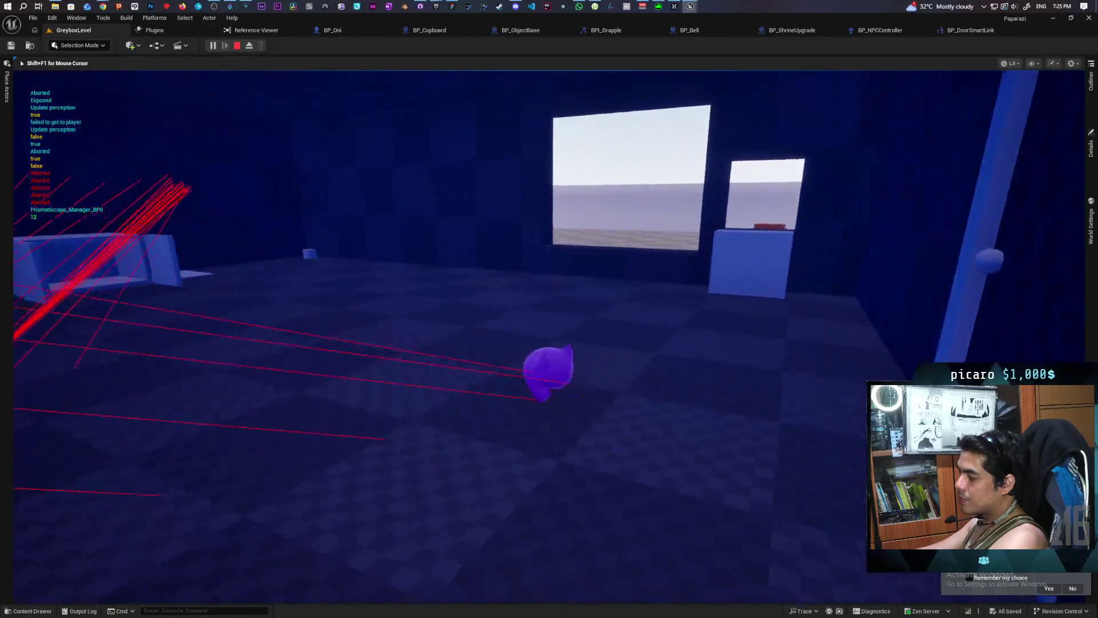
key(w)
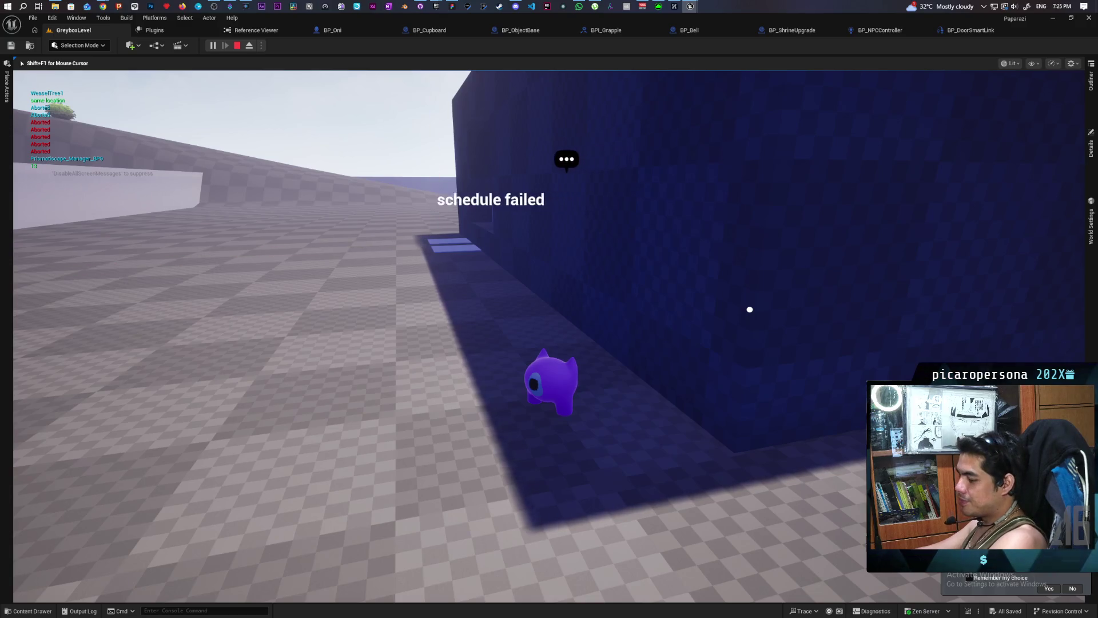
key(Escape)
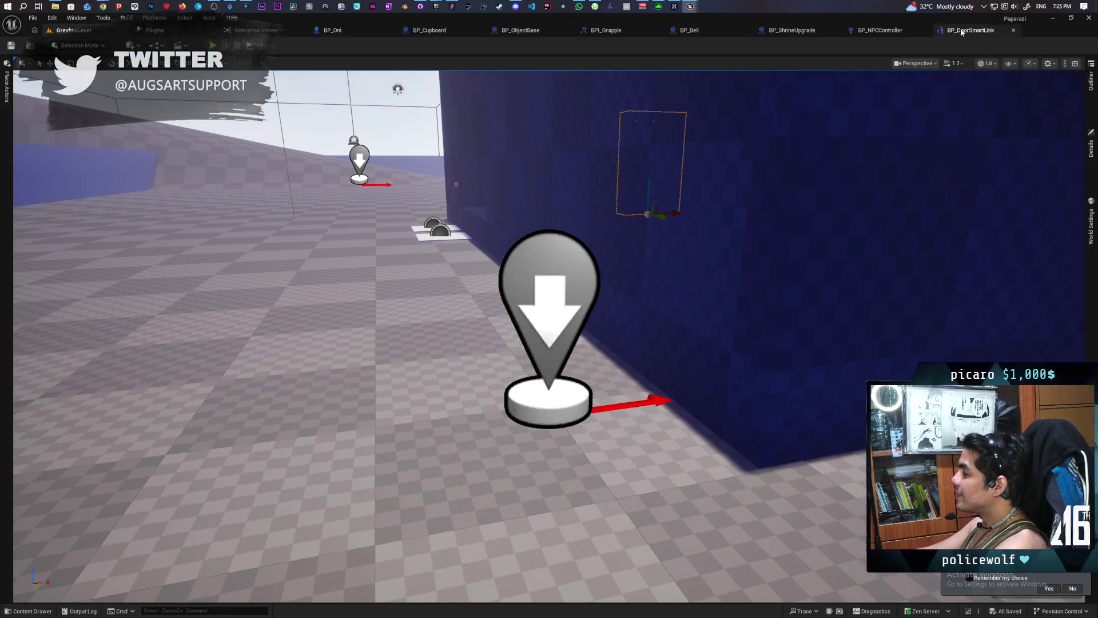
Step: Open BP_DoorSmartLink's EventGraph and pan to the BP_NPCController cast nodes
click(879, 32)
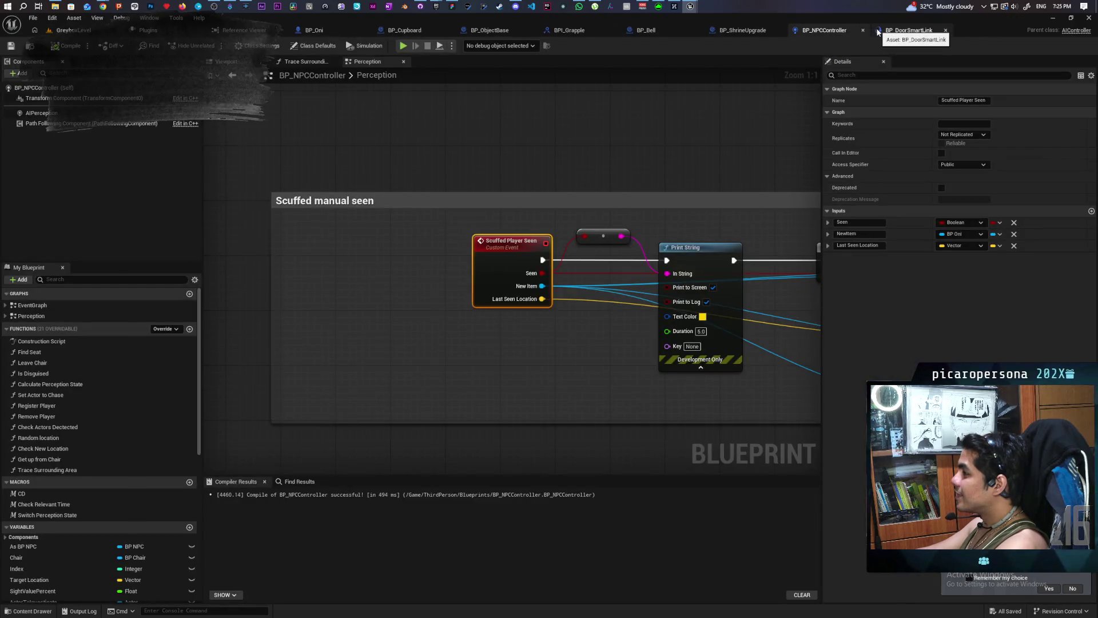
click(881, 32)
scroll(745, 177, down, 3)
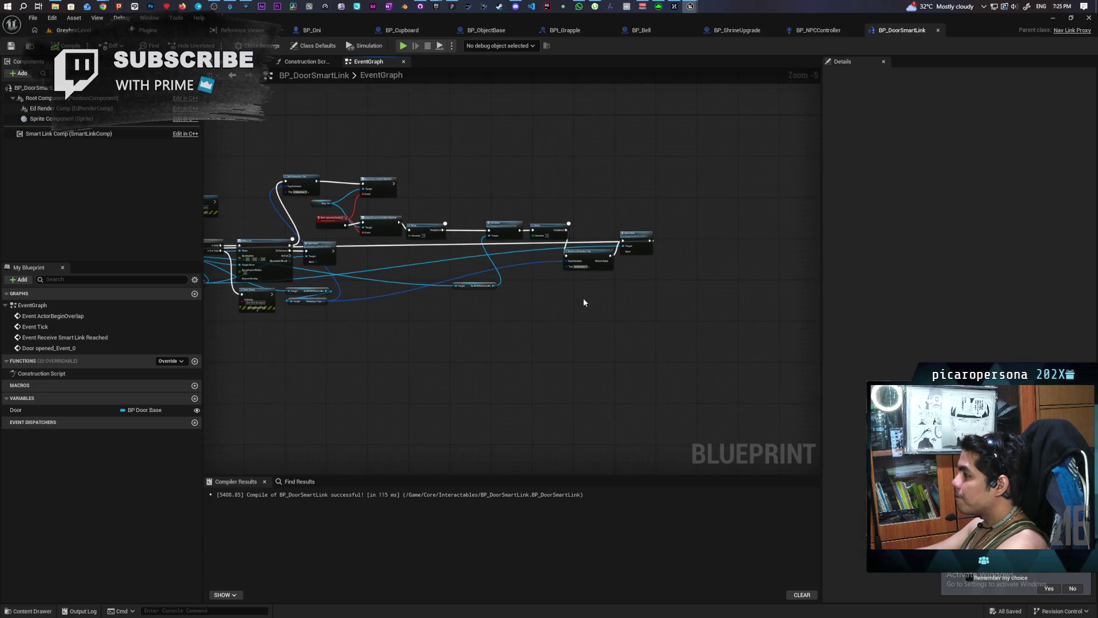
scroll(589, 295, up, 4)
scroll(468, 400, down, 1)
mouse_move(468, 400)
mouse_down()
mouse_move(473, 343)
mouse_move(583, 341)
mouse_move(676, 319)
mouse_move(539, 326)
mouse_move(530, 310)
mouse_up()
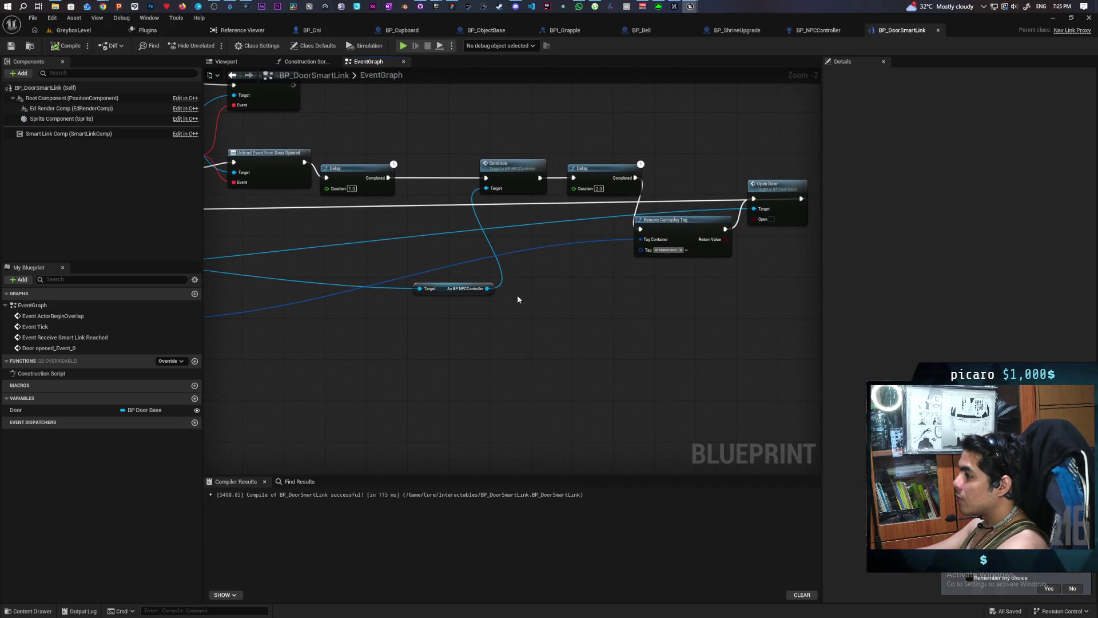
click(523, 336)
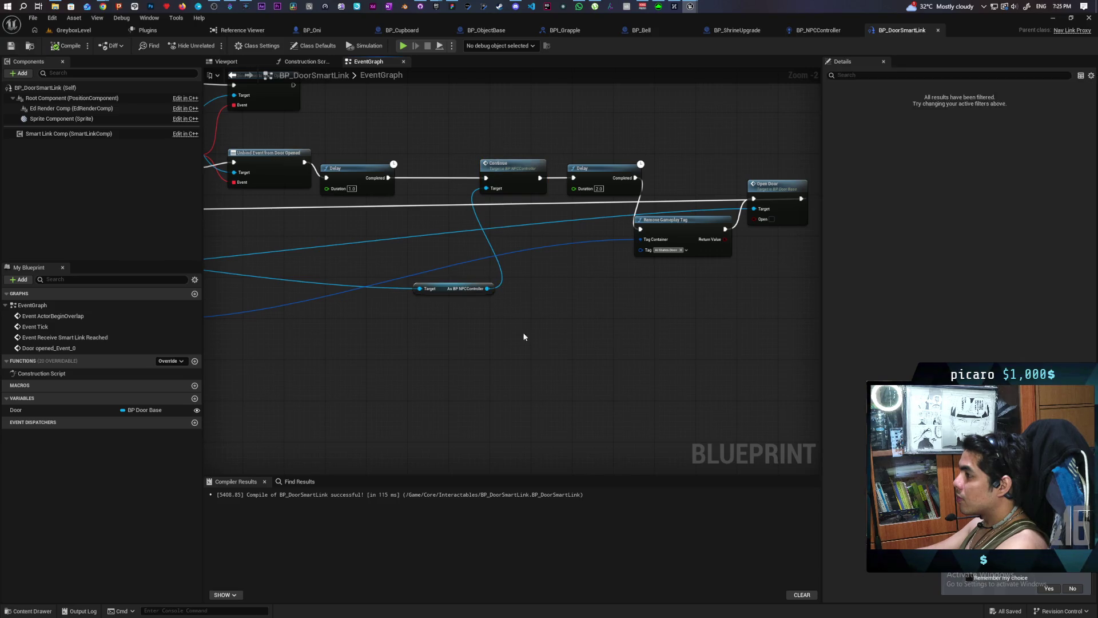
Step: Add an Update Perception call from the BP_NPCController cast, compile, and return to BP_NPCController
mouse_move(485, 288)
mouse_down()
mouse_move(550, 343)
mouse_move(540, 336)
mouse_up()
text(update)
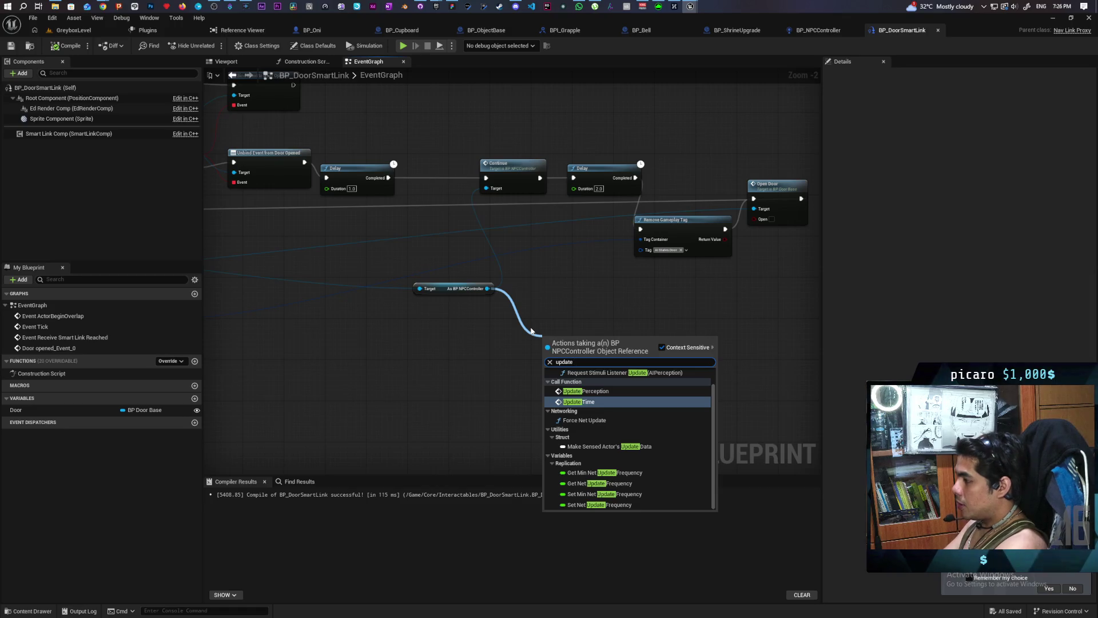
key(Up)
key(Return)
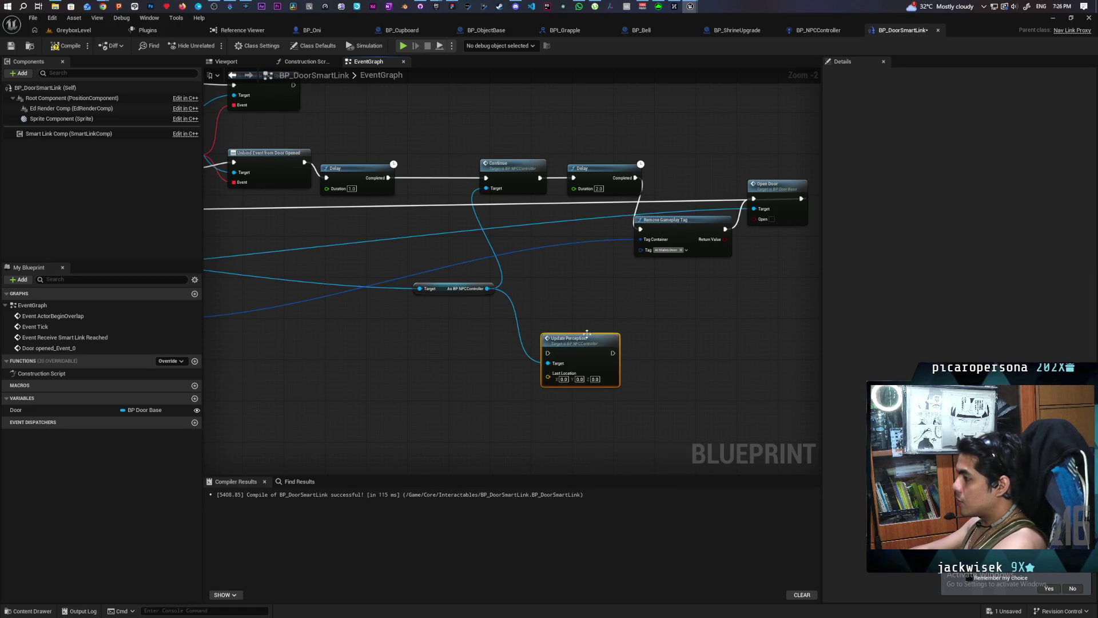
drag(382, 417, 534, 348)
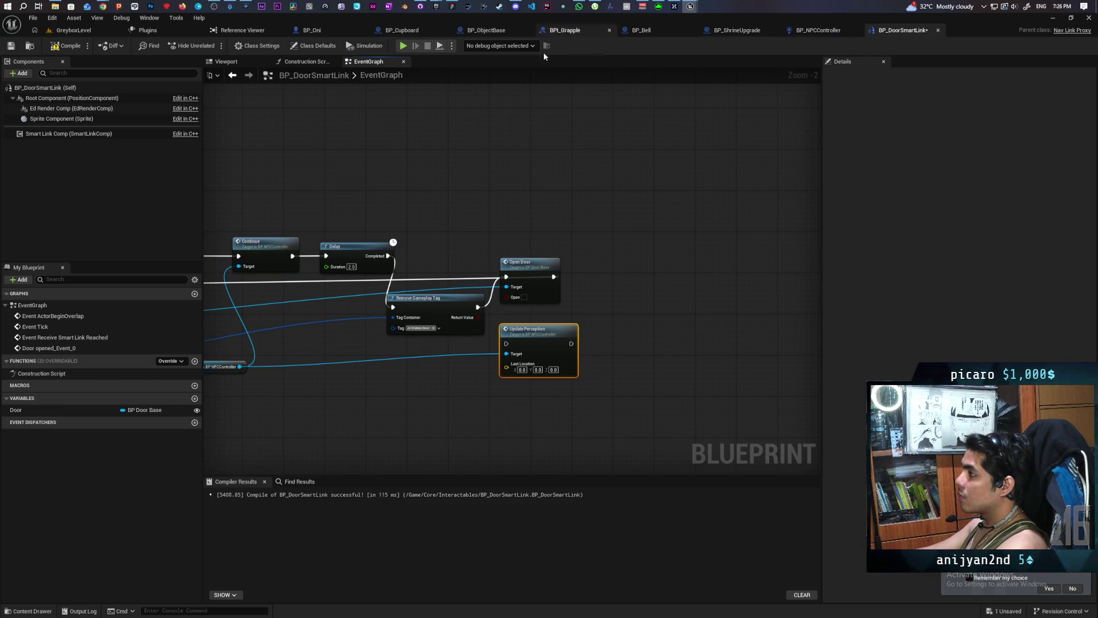
click(58, 49)
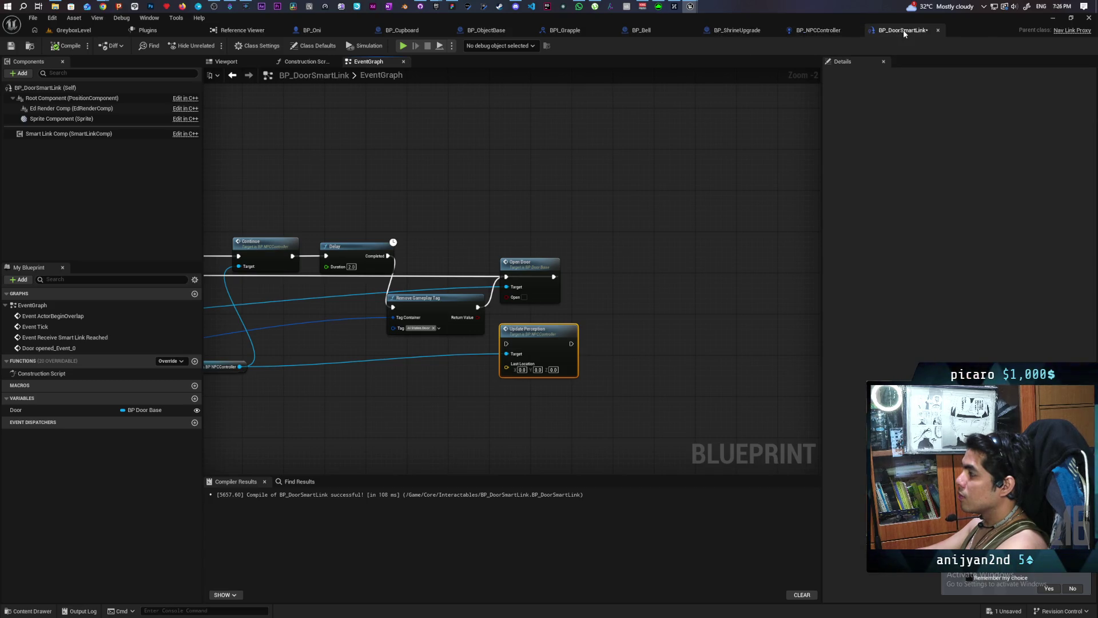
click(811, 32)
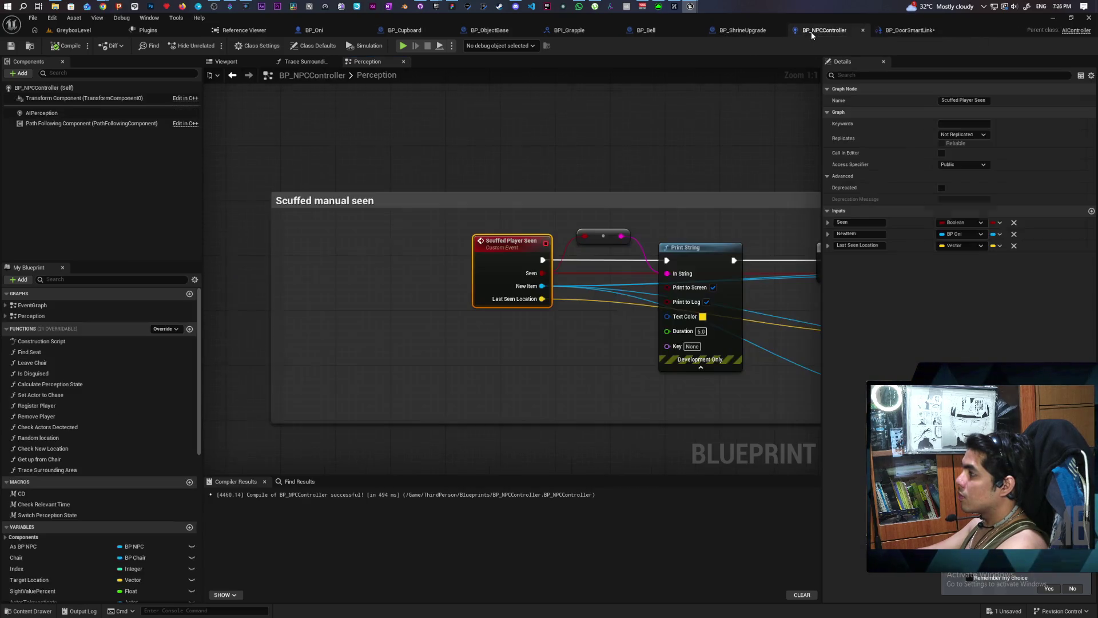
Step: Check BP_NPCController's Update Perception event, then go back to BP_DoorSmartLink's EventGraph
scroll(607, 177, down, 5)
scroll(373, 225, up, 2)
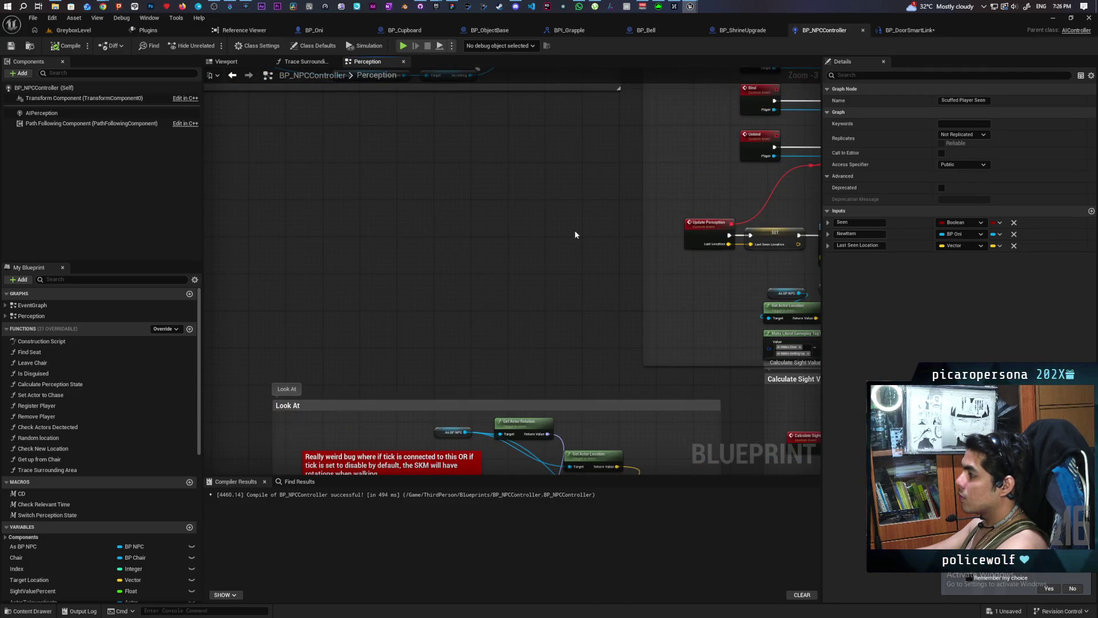
click(906, 32)
mouse_move(632, 332)
mouse_down()
mouse_move(561, 254)
mouse_move(593, 267)
mouse_move(701, 250)
mouse_move(612, 279)
mouse_up()
Step: Wire Get Last Seen Location from the NPC controller cast into Update Perception's Last Location
mouse_move(464, 260)
mouse_down()
mouse_move(488, 297)
mouse_move(499, 293)
mouse_up()
text(get last s)
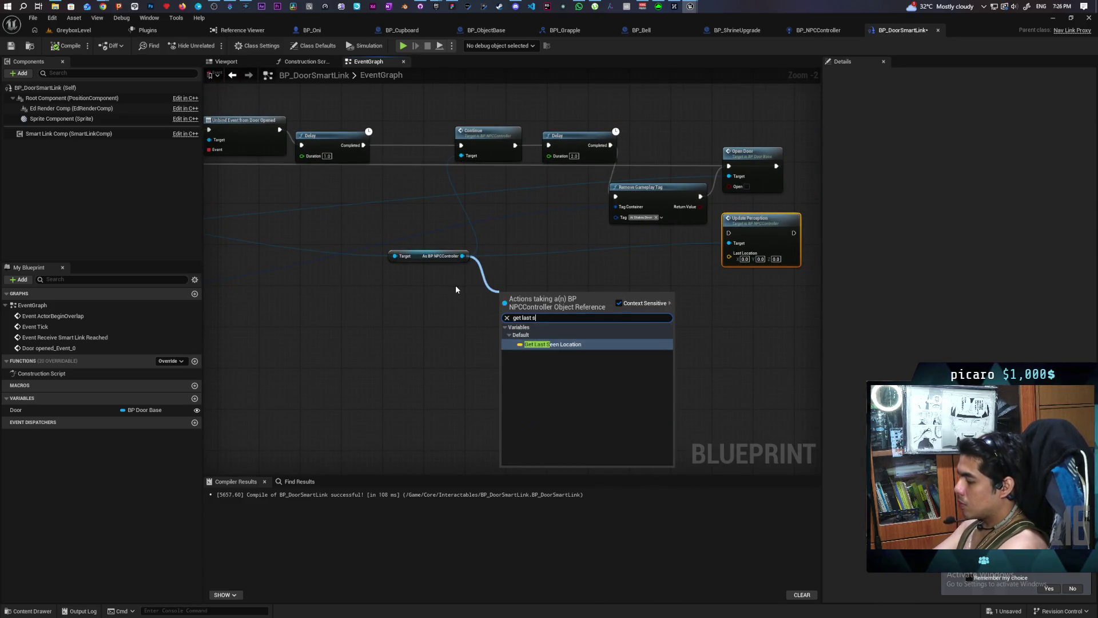
key(Return)
mouse_move(568, 296)
mouse_down()
mouse_move(620, 305)
mouse_move(729, 256)
mouse_up()
drag(732, 295, 473, 375)
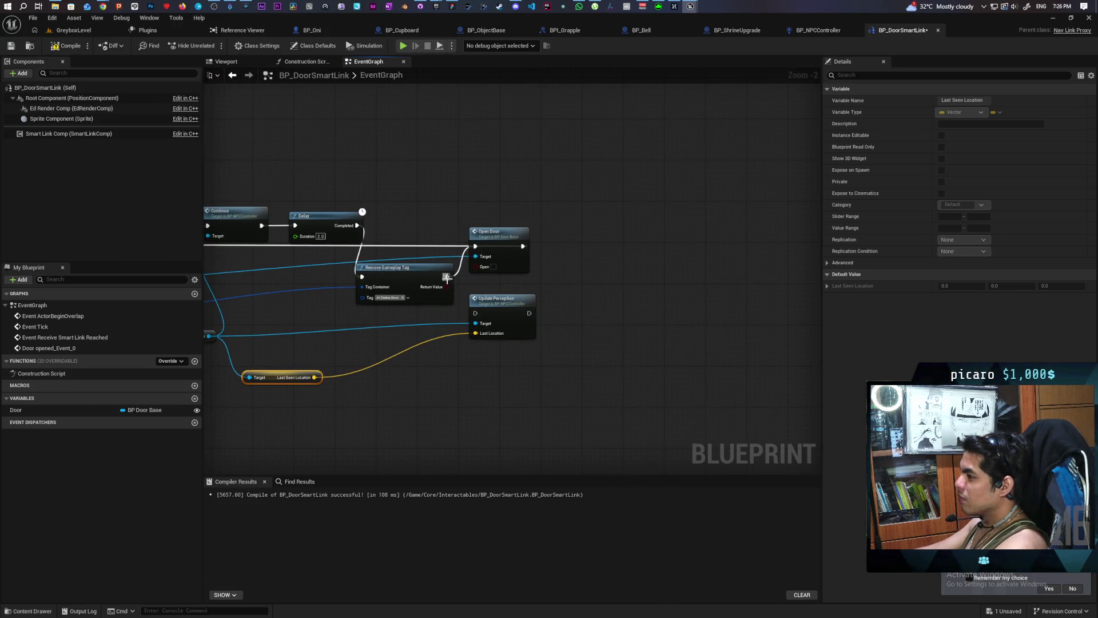
drag(526, 310, 537, 308)
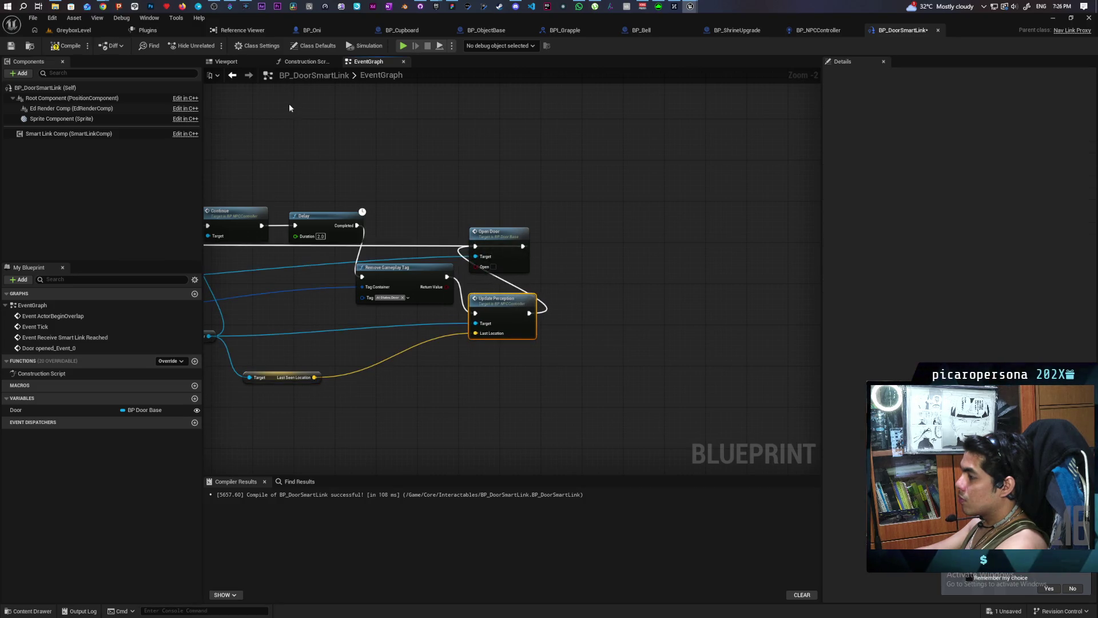
click(100, 32)
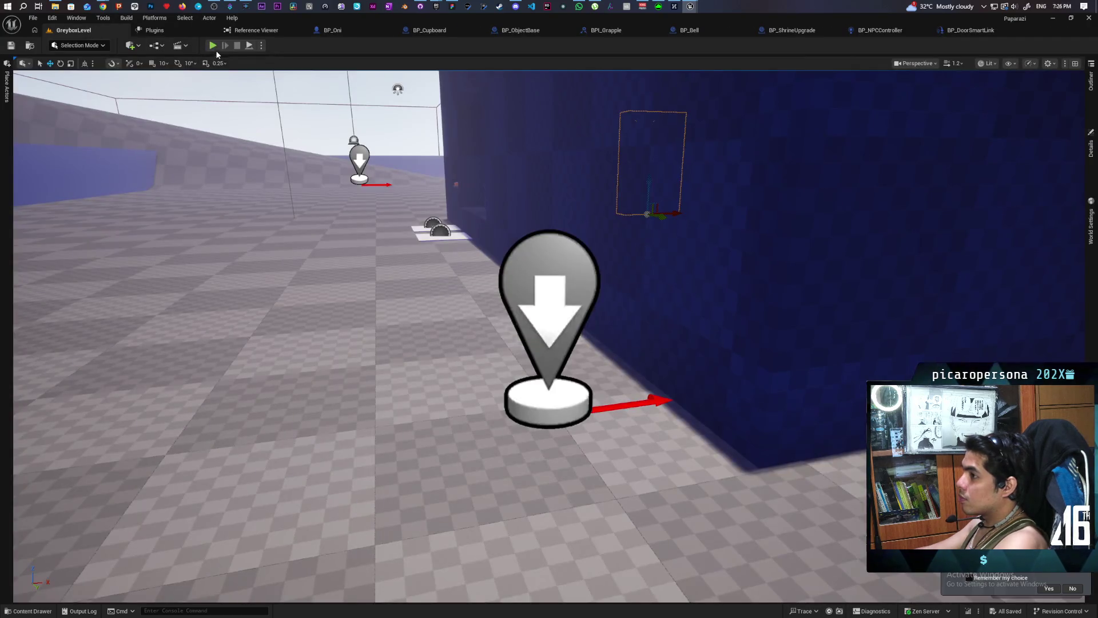
Step: Playtest GreyboxLevel, watching NPCs get scheduled to Field and RedBackyard, then stop the session
key(alt+p)
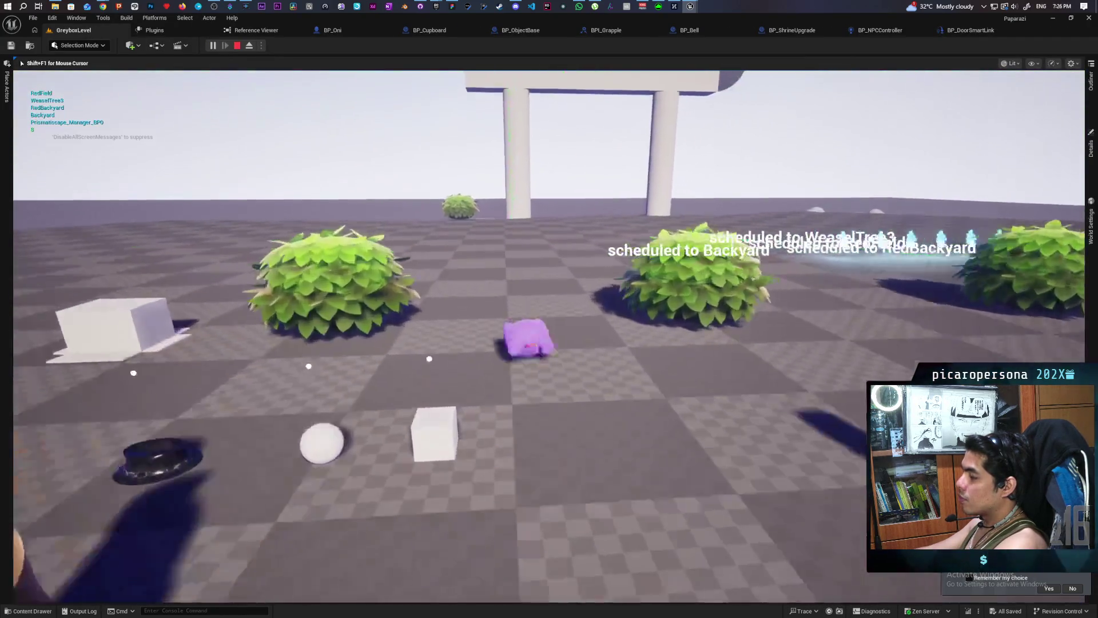
key(w)
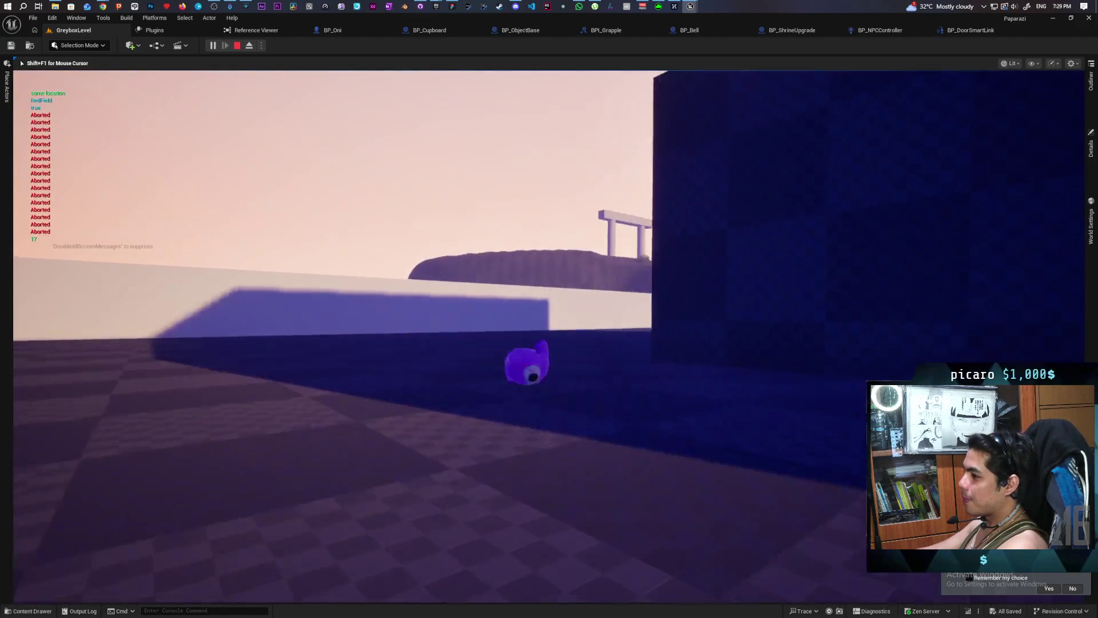
key(Escape)
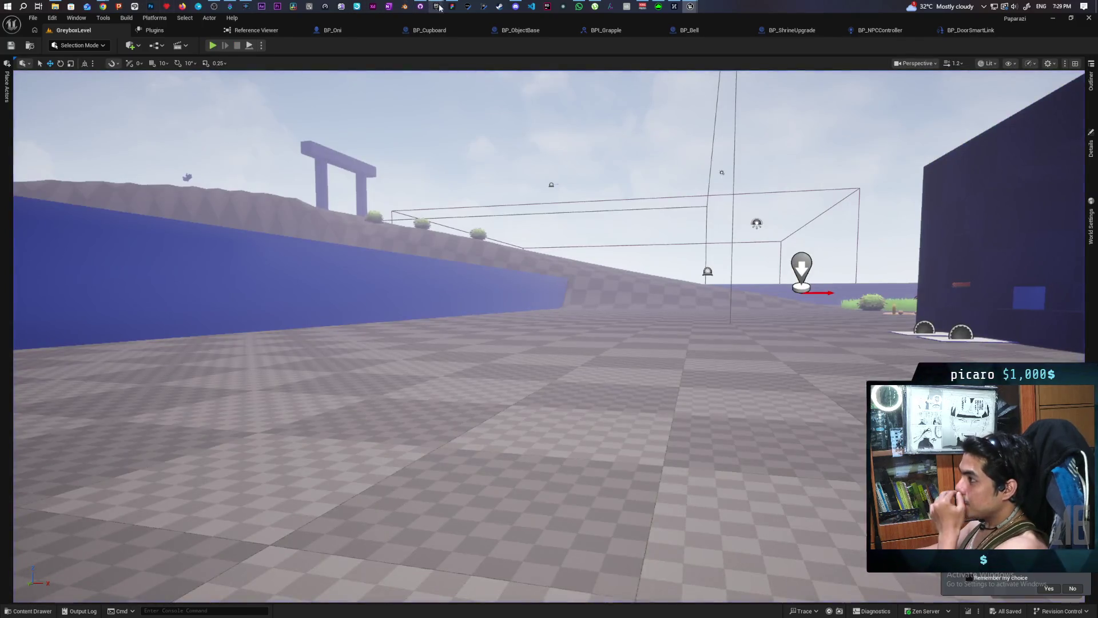
Step: Cross off 'npc should ignore player when walking through door' on the Paparazi to-do list
click(452, 7)
triple_click(409, 283)
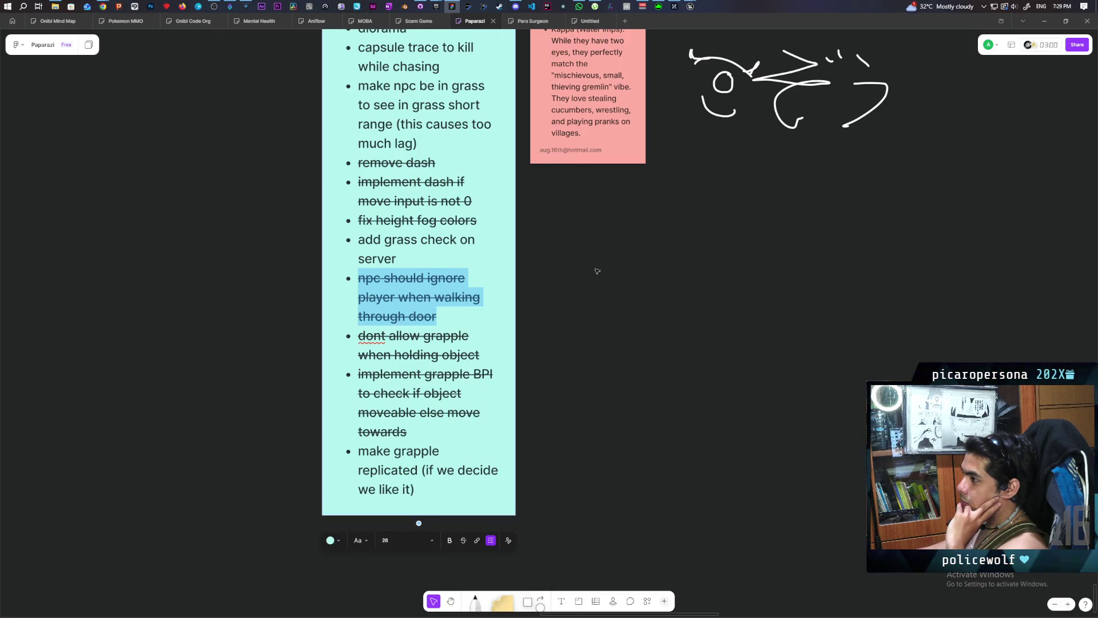
scroll(596, 271, up, 2)
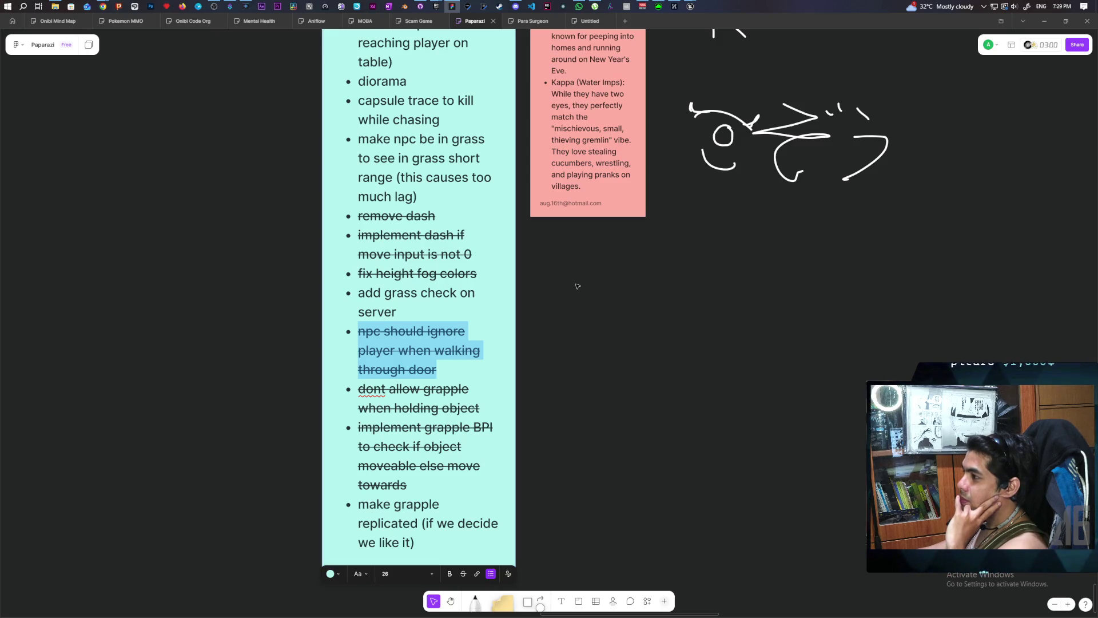
scroll(569, 290, up, 4)
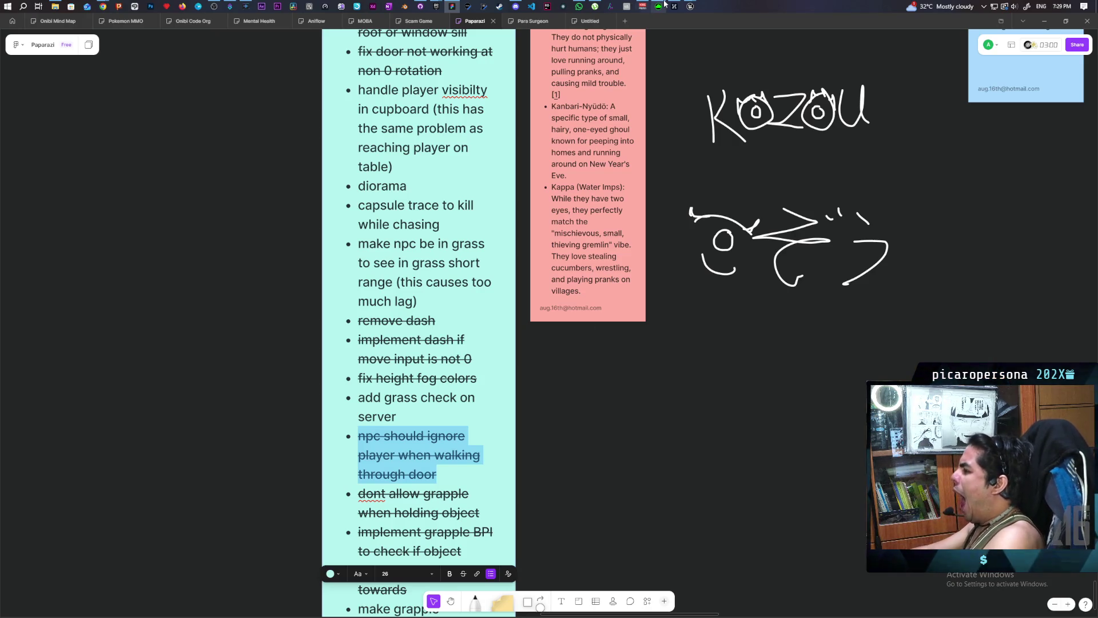
Step: Commit the 8 files to main as 'fixed grapple bugs and perception at door' and push
click(420, 5)
drag(266, 87, 741, 130)
scroll(419, 418, down, 3)
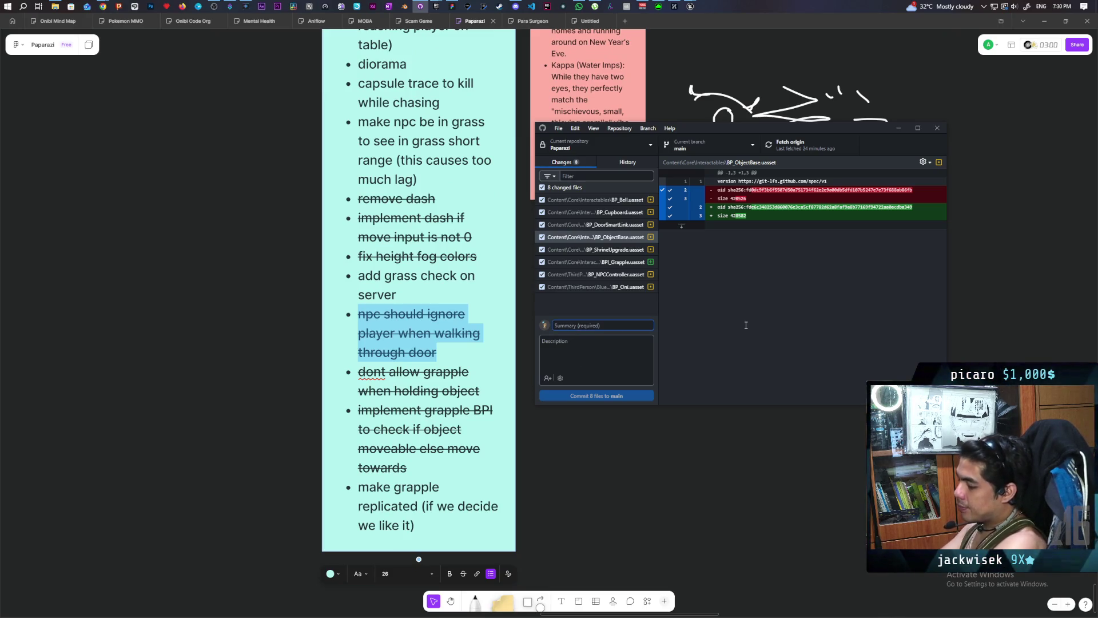
text(fixed grap)
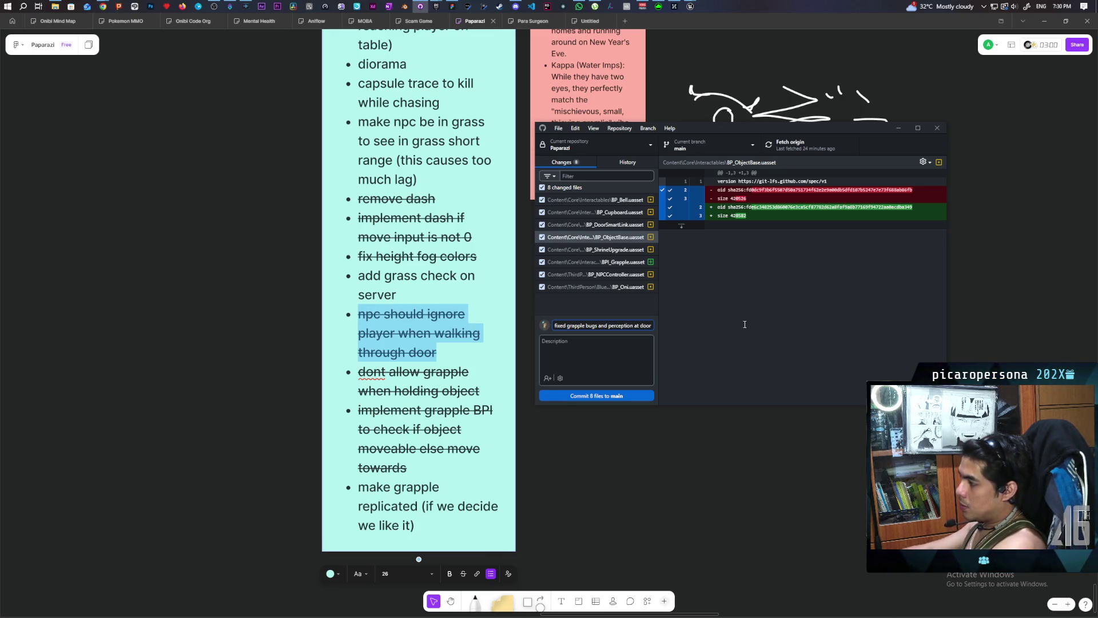
click(604, 395)
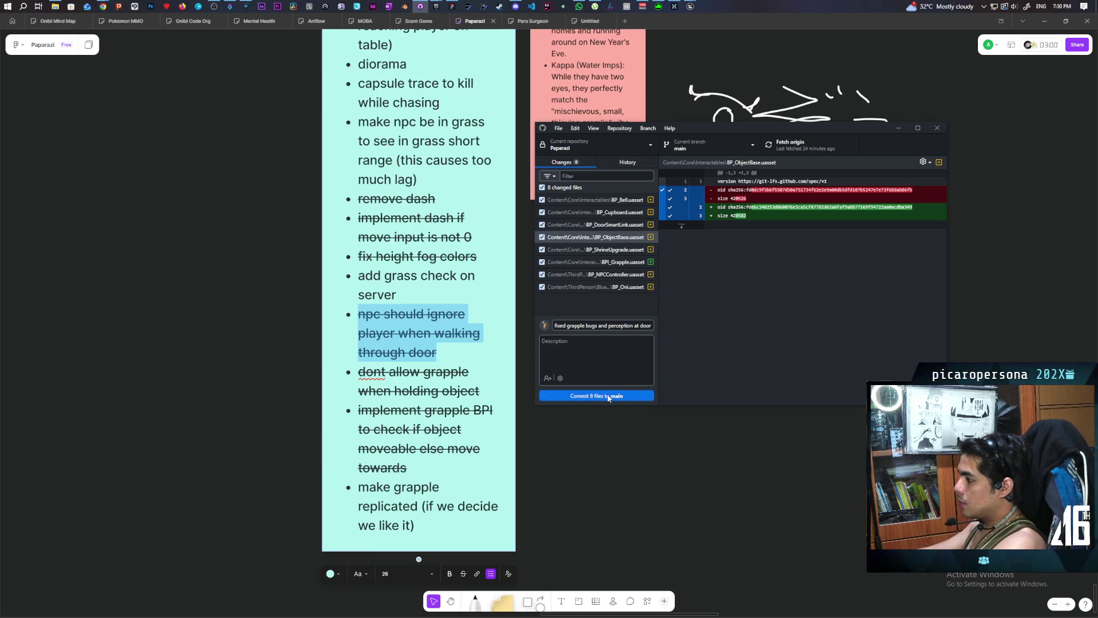
click(804, 144)
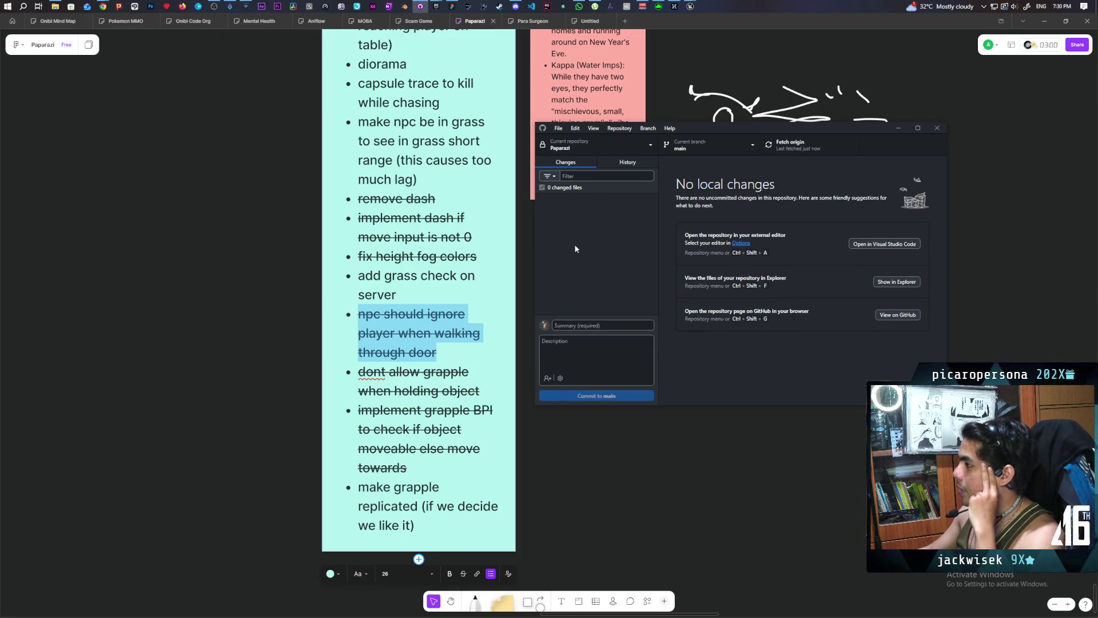
Step: Look over the Kozou_Dioramas Farmlands diorama, then switch to the Epic Games Launcher
mouse_move(695, 11)
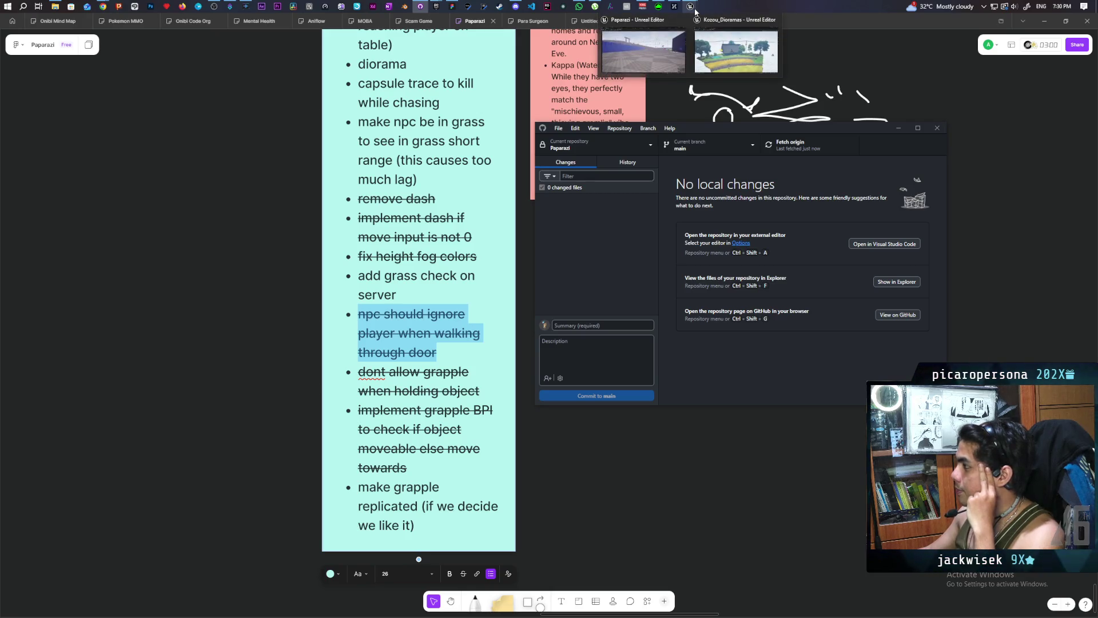
click(720, 39)
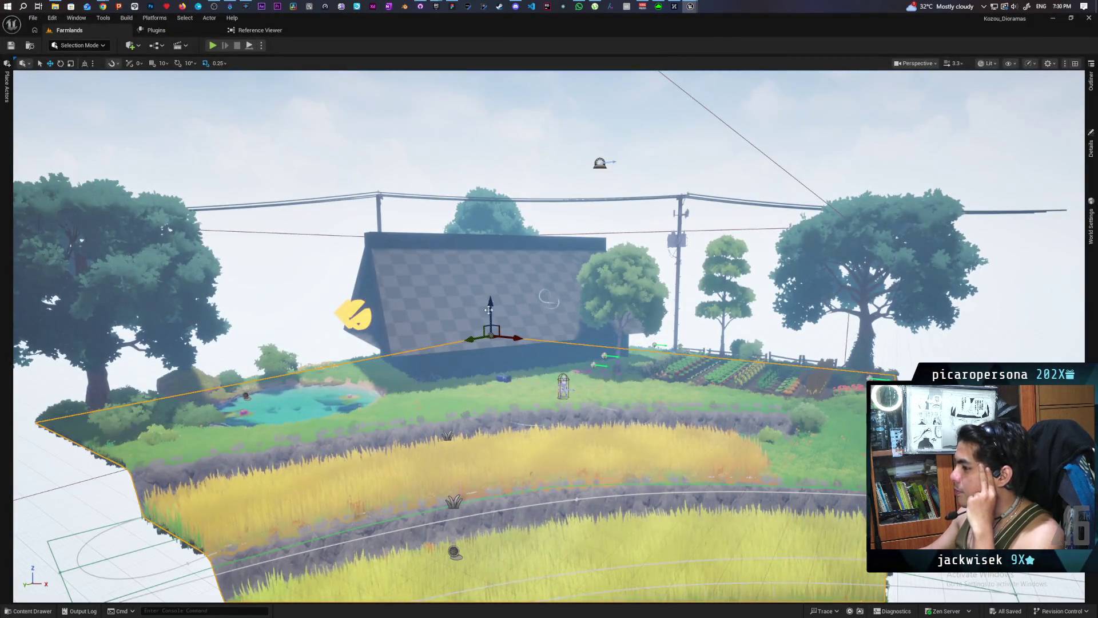
drag(489, 309, 529, 307)
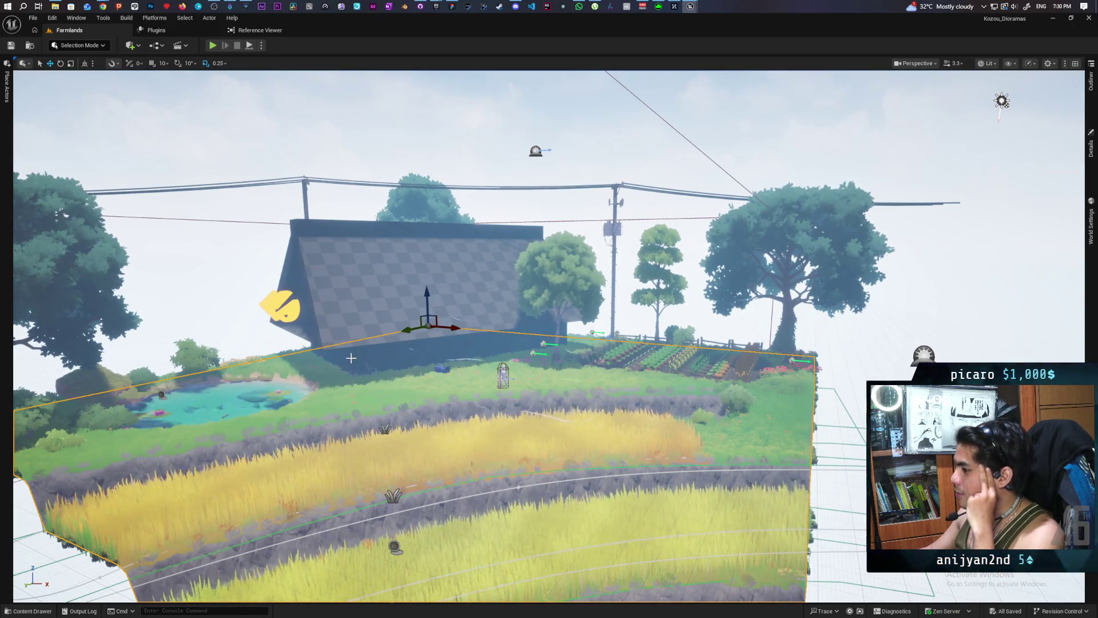
mouse_move(436, 7)
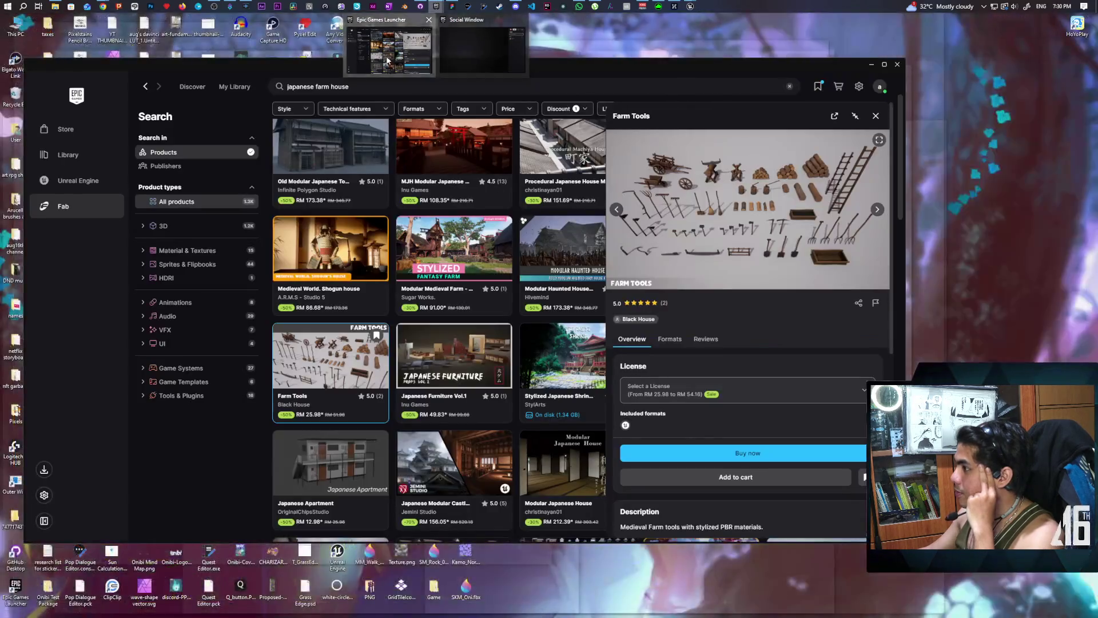
click(387, 60)
Step: Preview the Japanese Furniture Vol.1 pack in Fab's 'japanese farm house' results, then close it
click(611, 84)
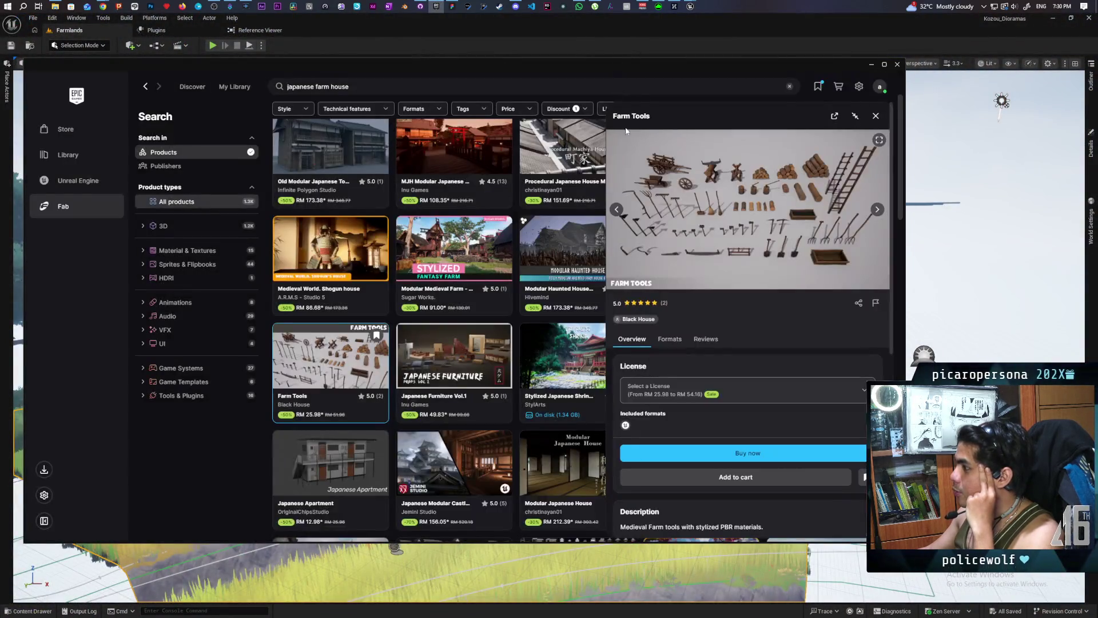
mouse_move(612, 63)
mouse_down()
mouse_move(595, 327)
mouse_move(454, 372)
mouse_move(454, 394)
mouse_move(588, 175)
mouse_move(568, 157)
mouse_up()
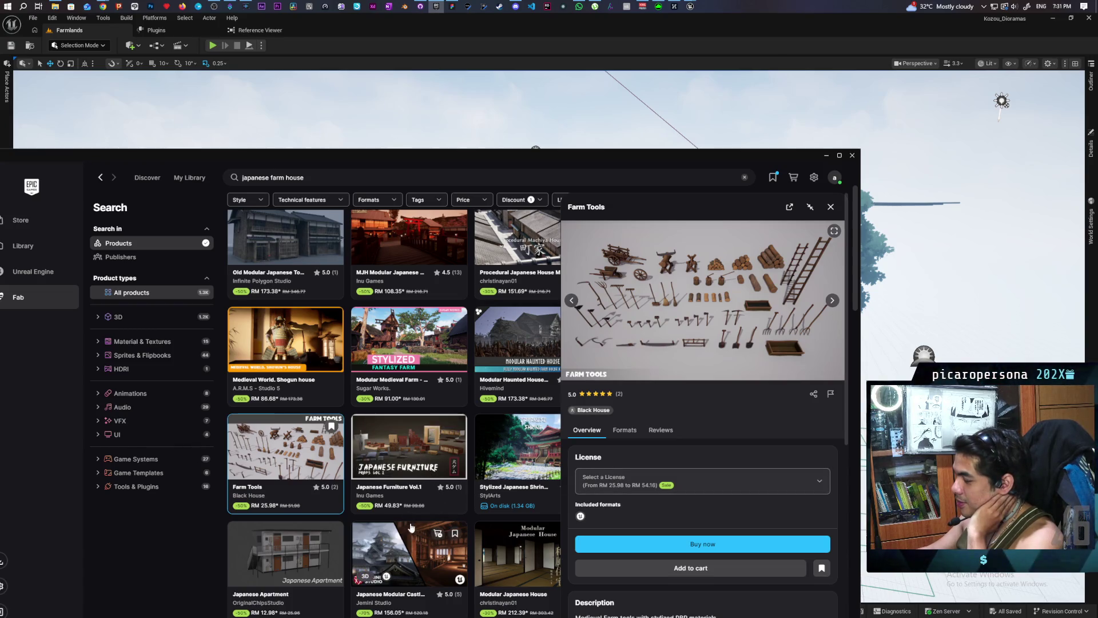
click(413, 444)
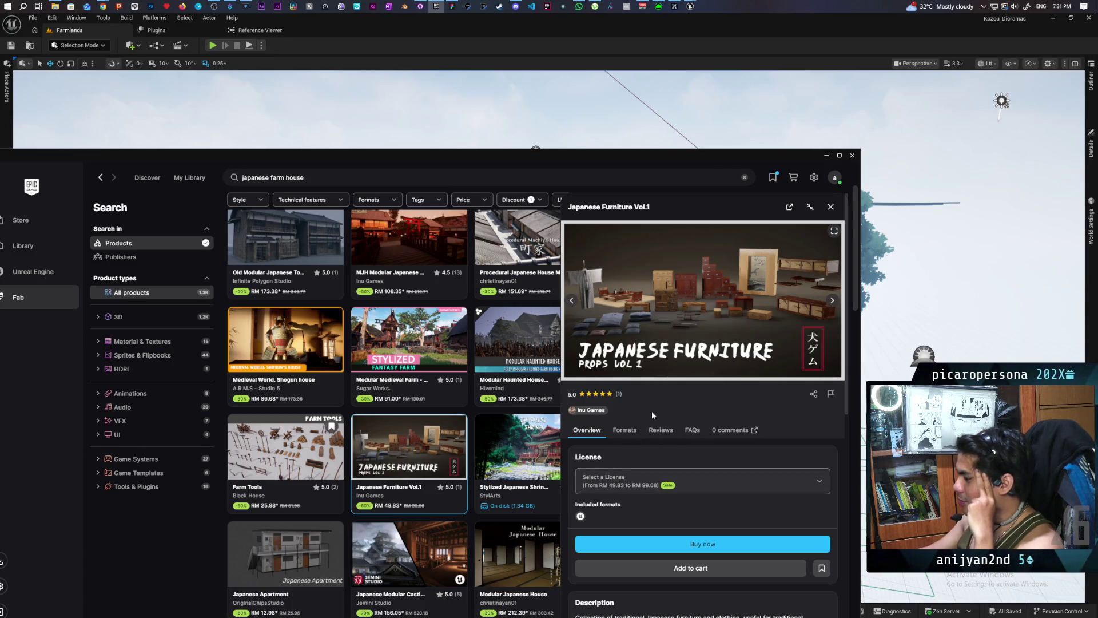
click(830, 207)
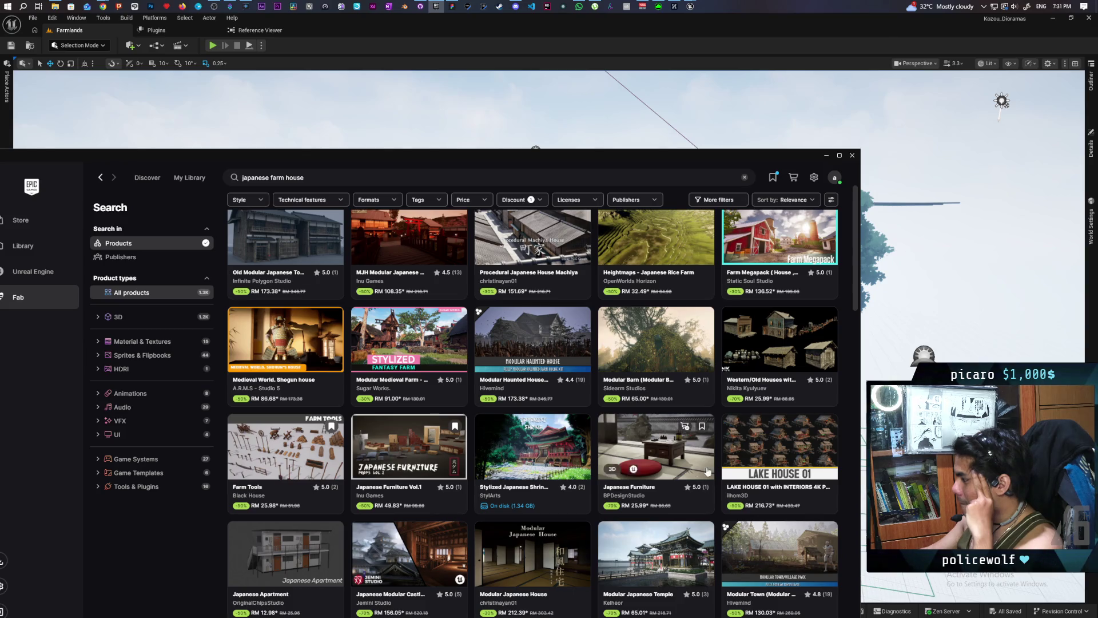
Step: Browse the Lake House 01 gallery images, then close its preview panel
click(772, 436)
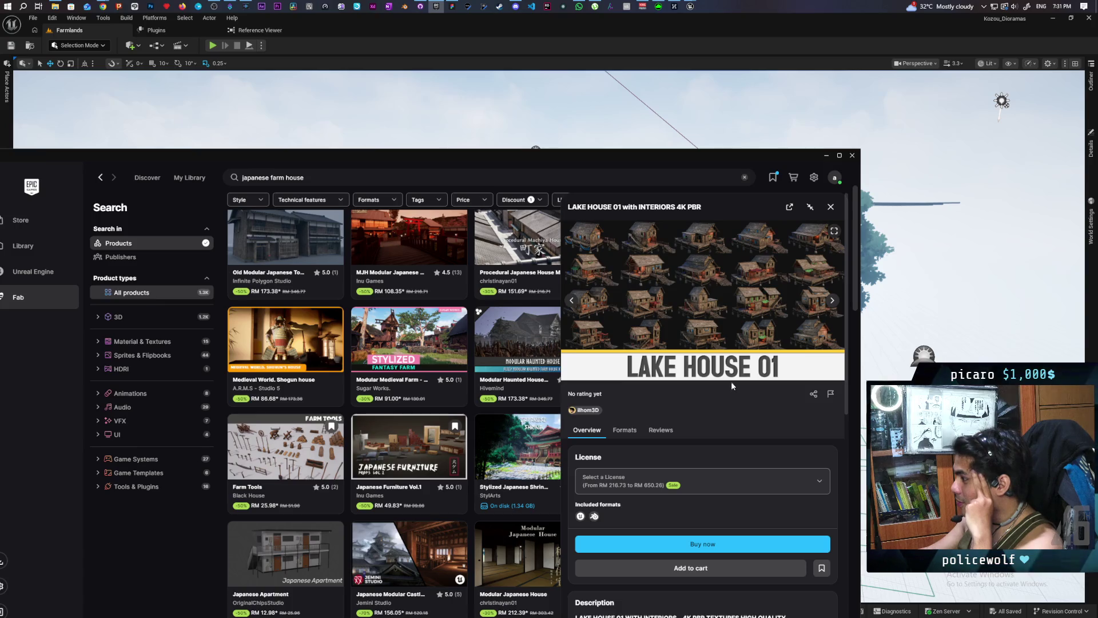
click(831, 302)
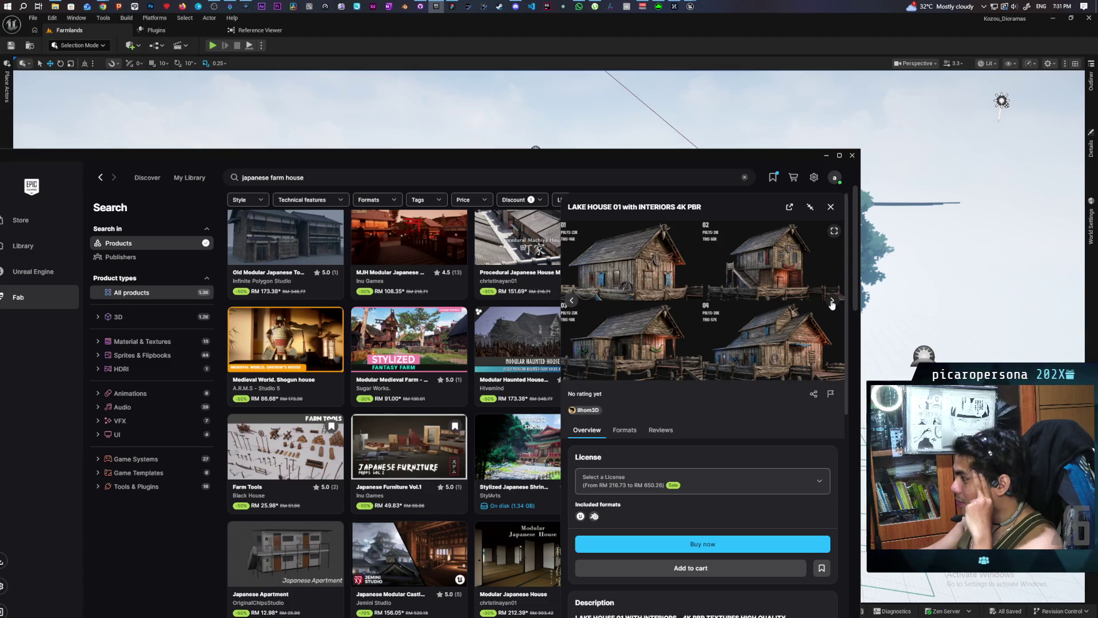
click(831, 301)
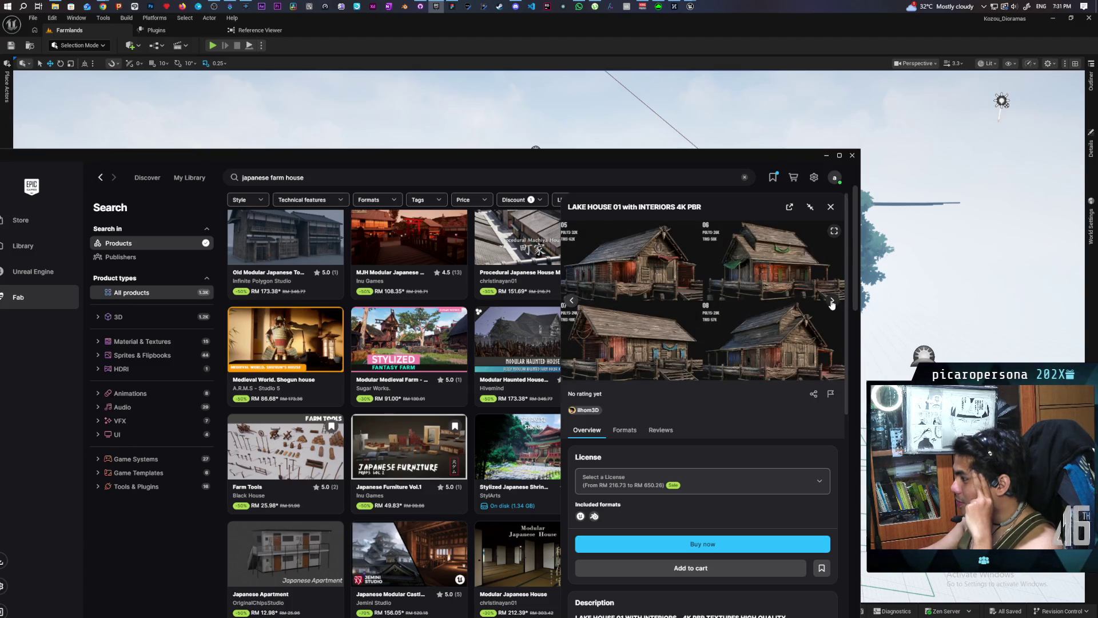
click(831, 301)
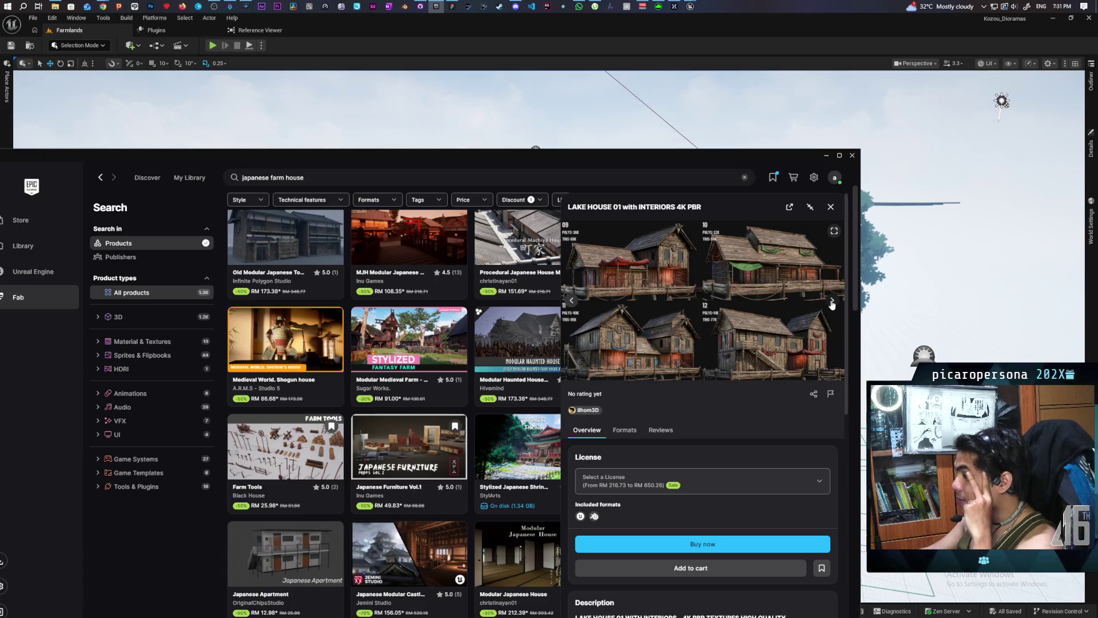
click(832, 303)
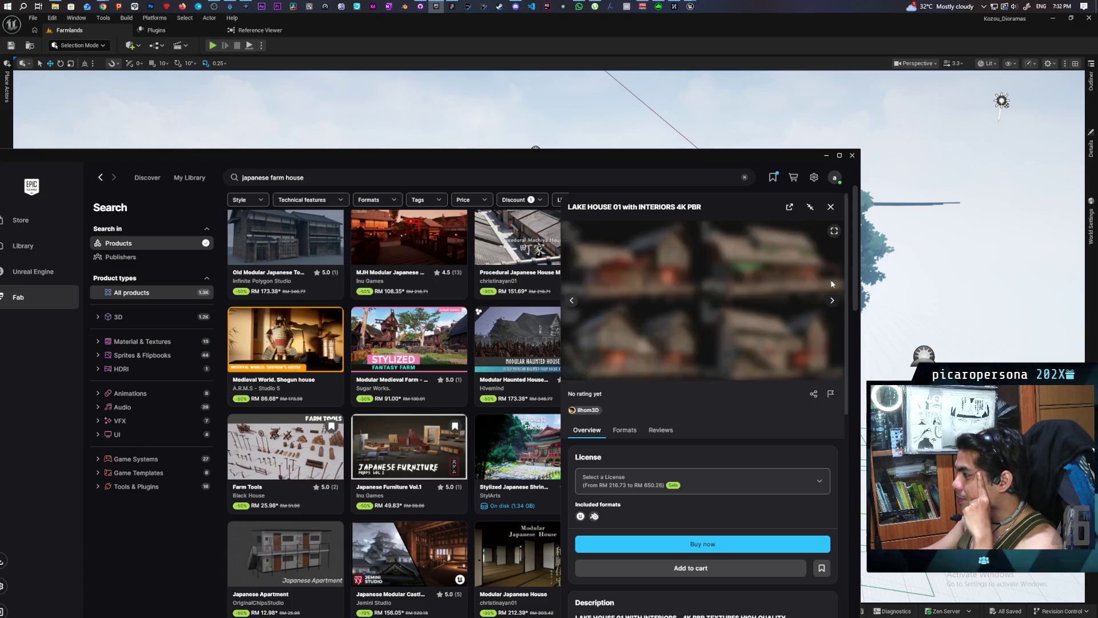
click(830, 207)
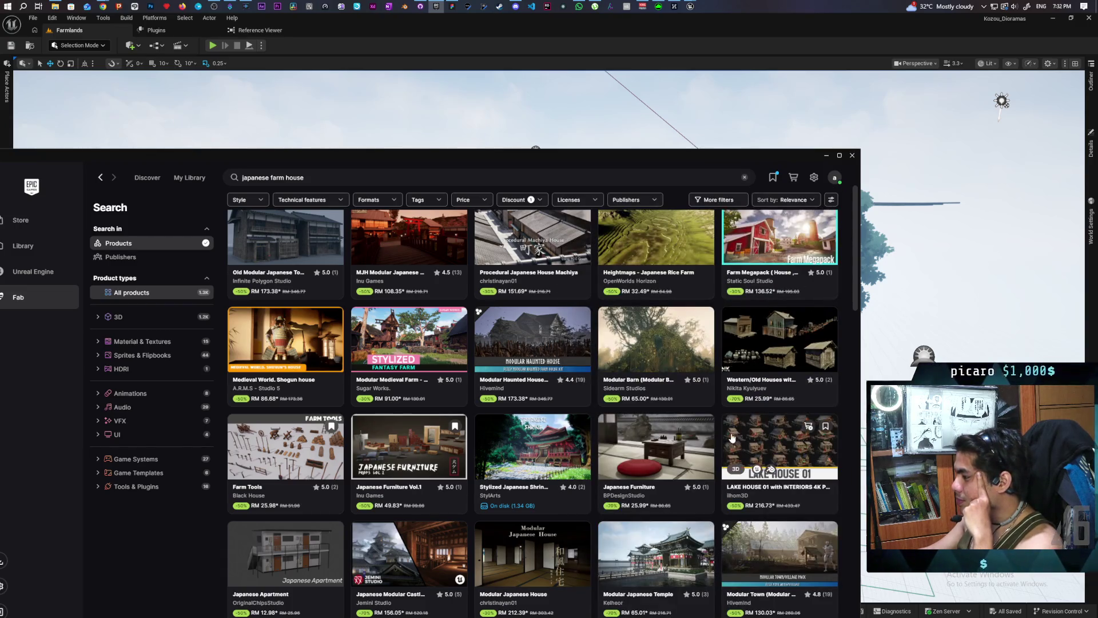
Step: Page through the Modular Town product images in Fab, then close its details
scroll(690, 372, down, 1)
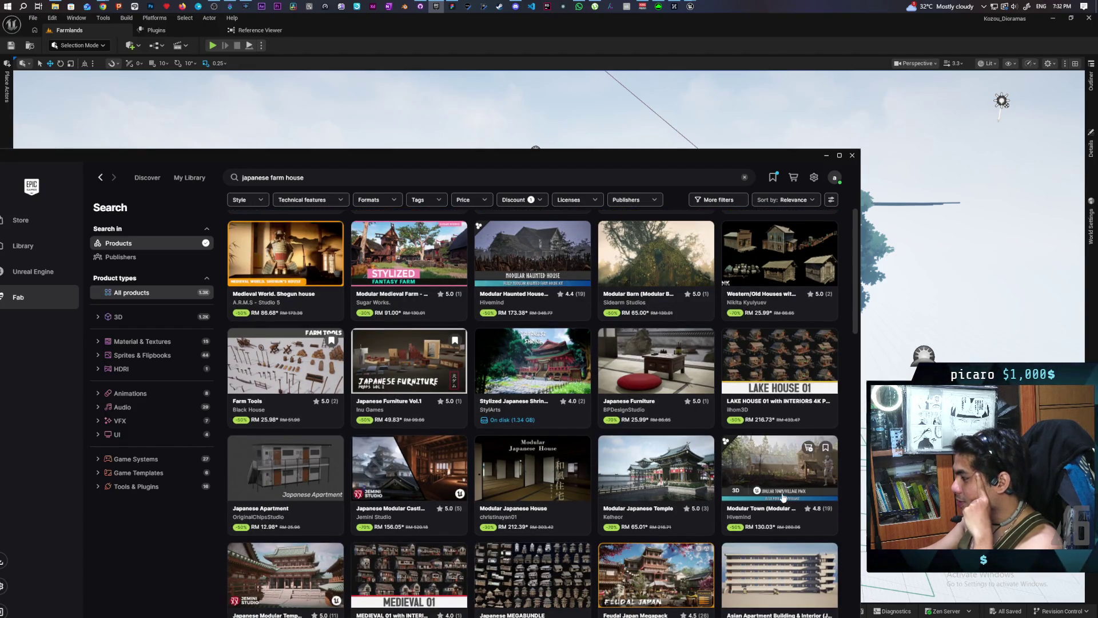
click(770, 462)
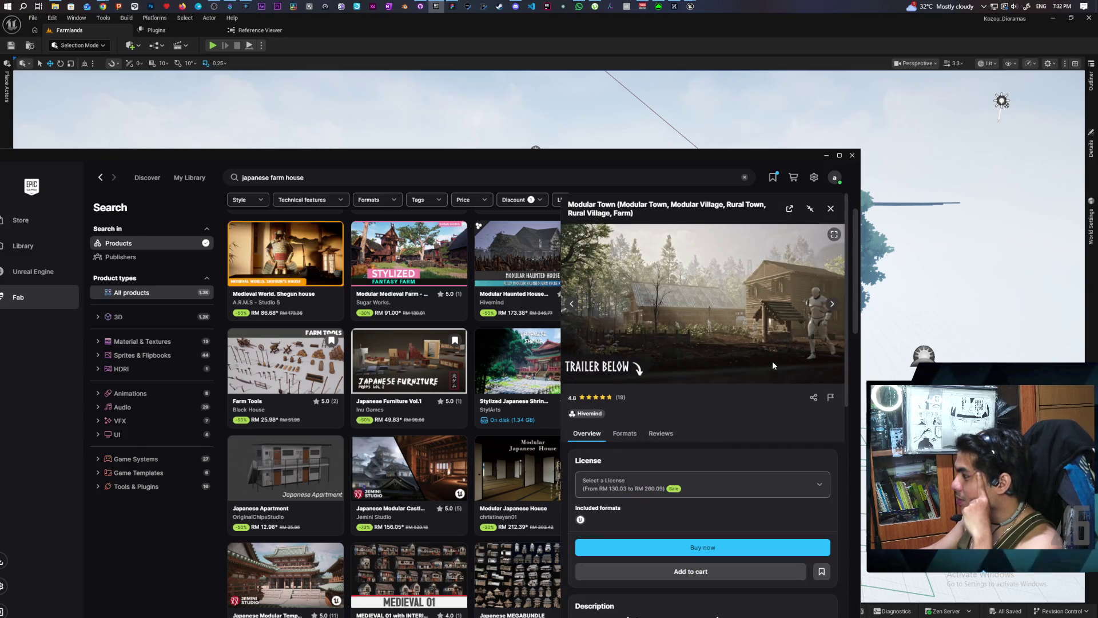
click(832, 304)
click(832, 304)
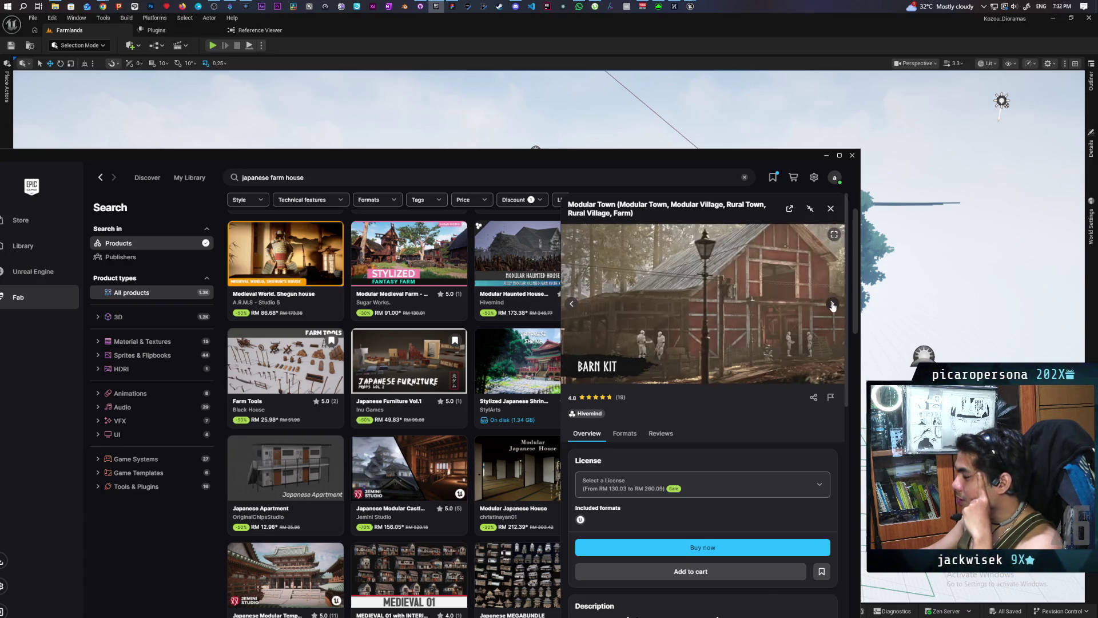
click(832, 305)
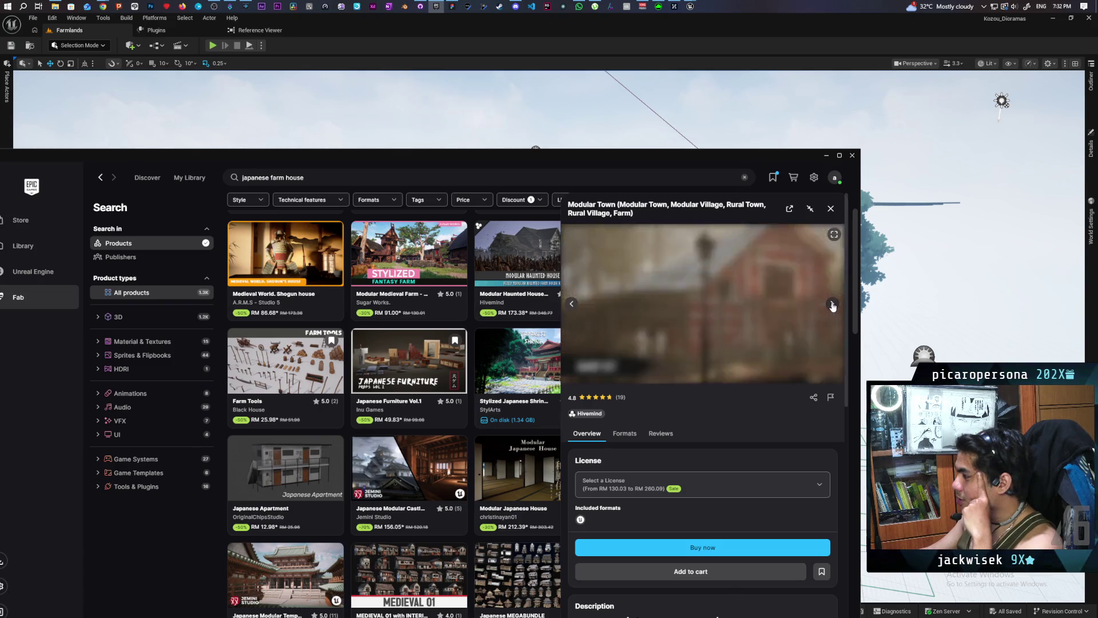
click(832, 305)
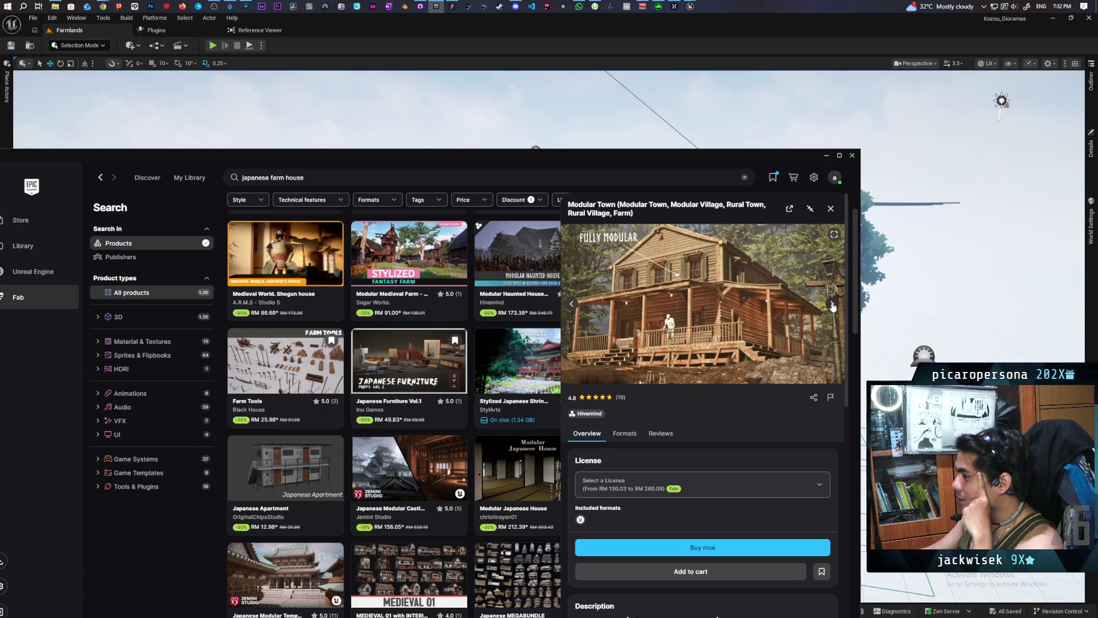
click(832, 304)
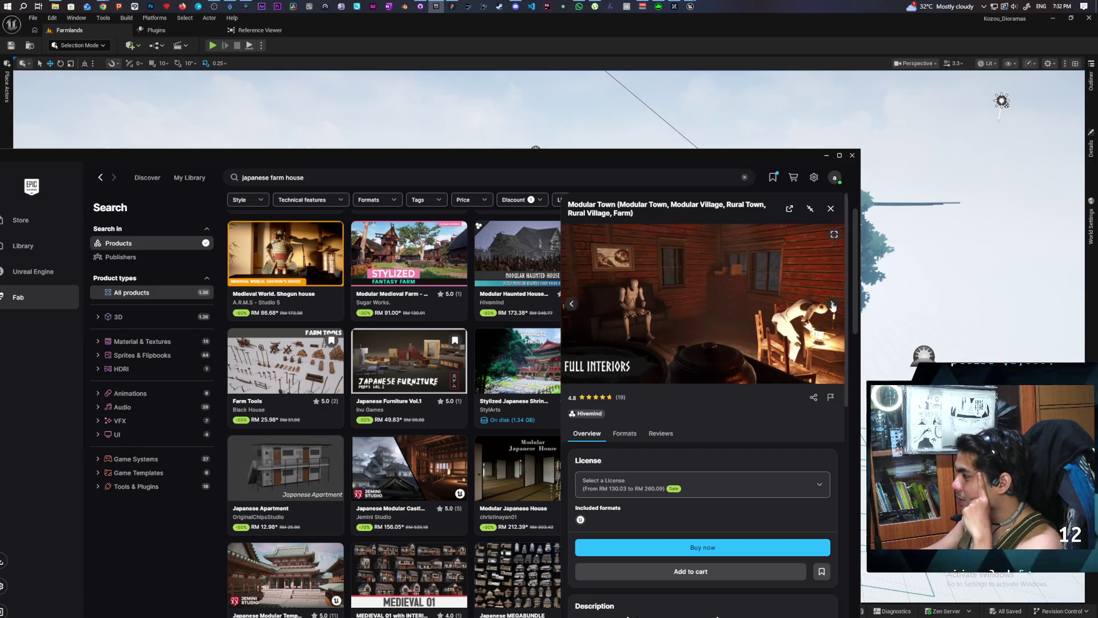
click(832, 305)
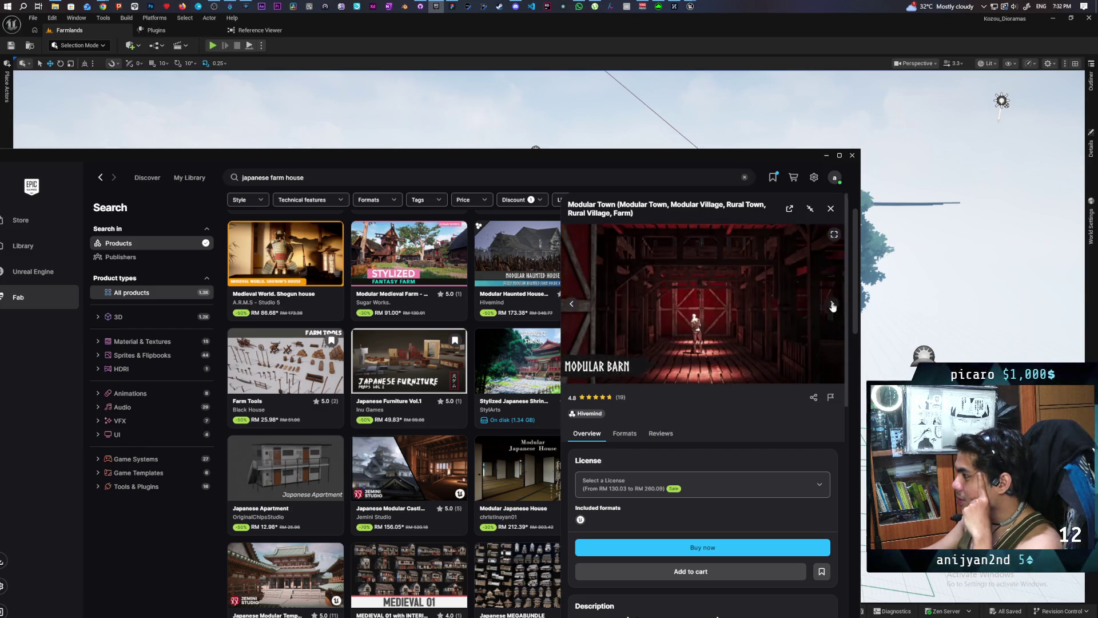
click(832, 305)
click(833, 305)
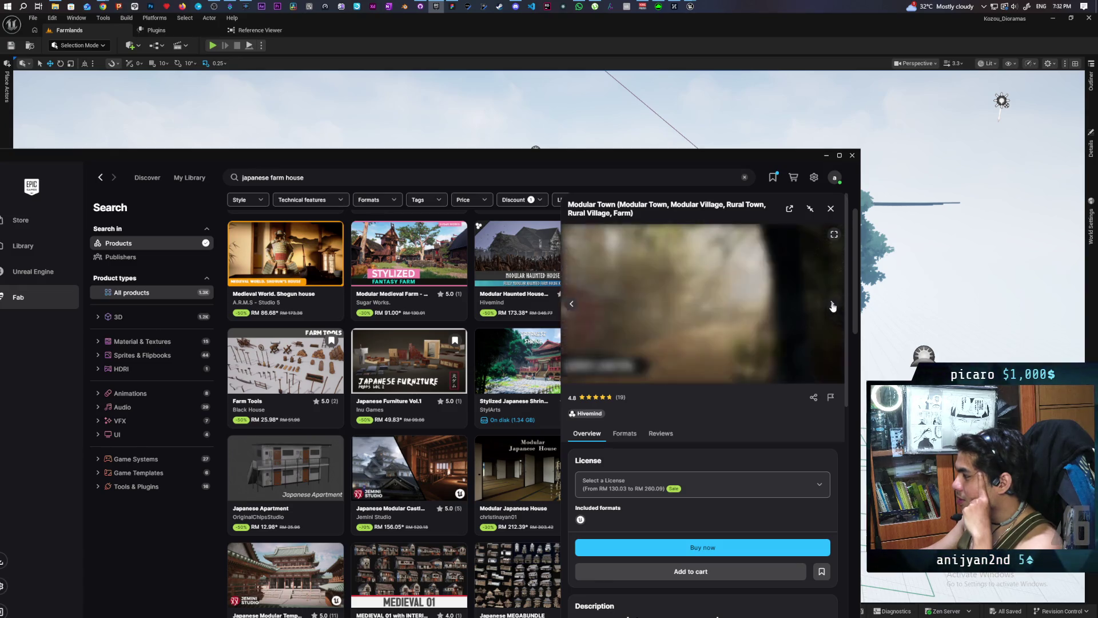
click(832, 305)
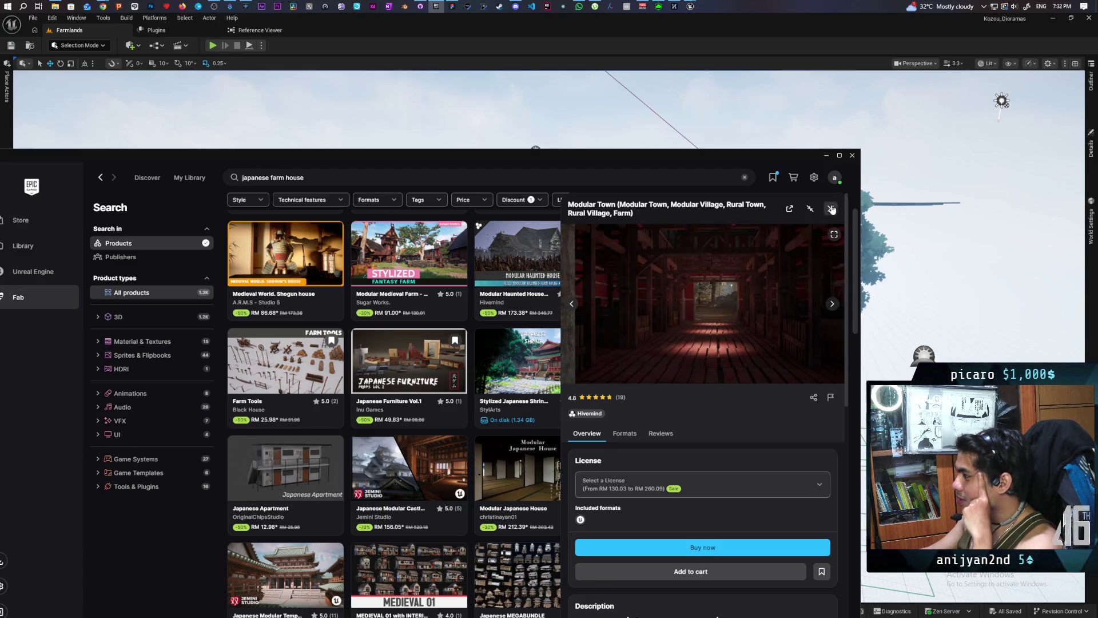
click(830, 208)
Step: Scroll down, preview the MEDIEVAL 01 product images, and close its details
scroll(735, 320, down, 2)
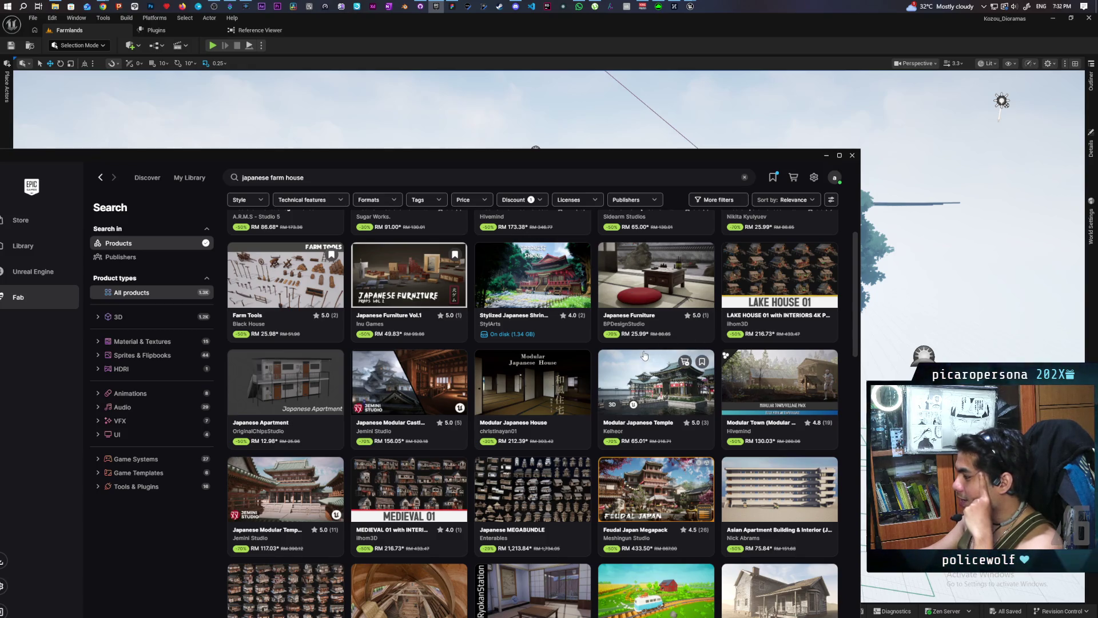
scroll(744, 351, down, 2)
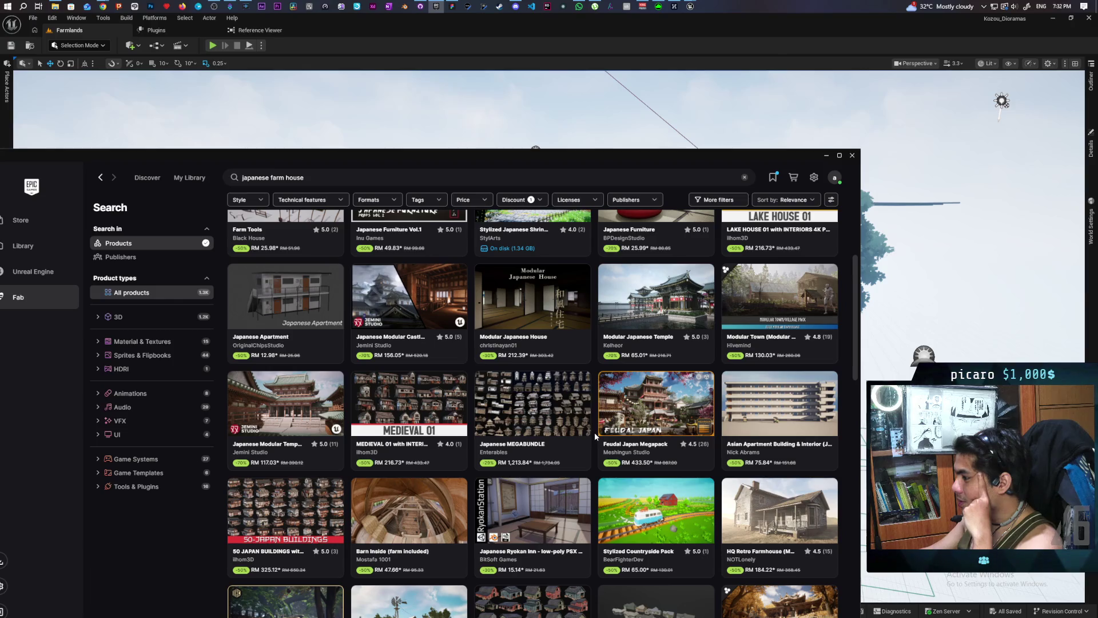
click(388, 396)
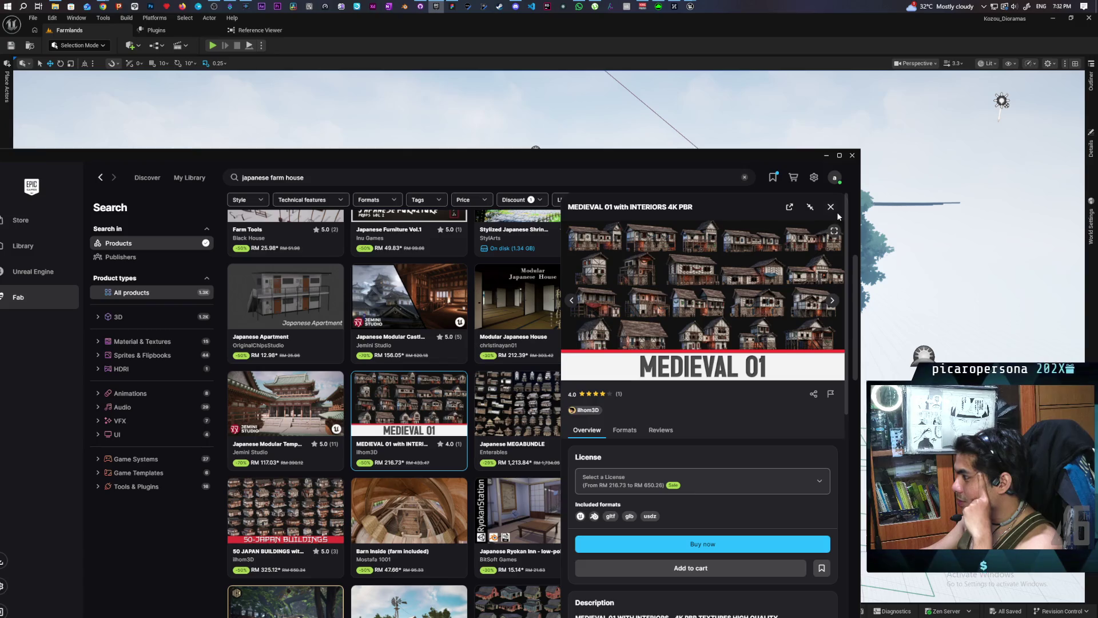
click(830, 297)
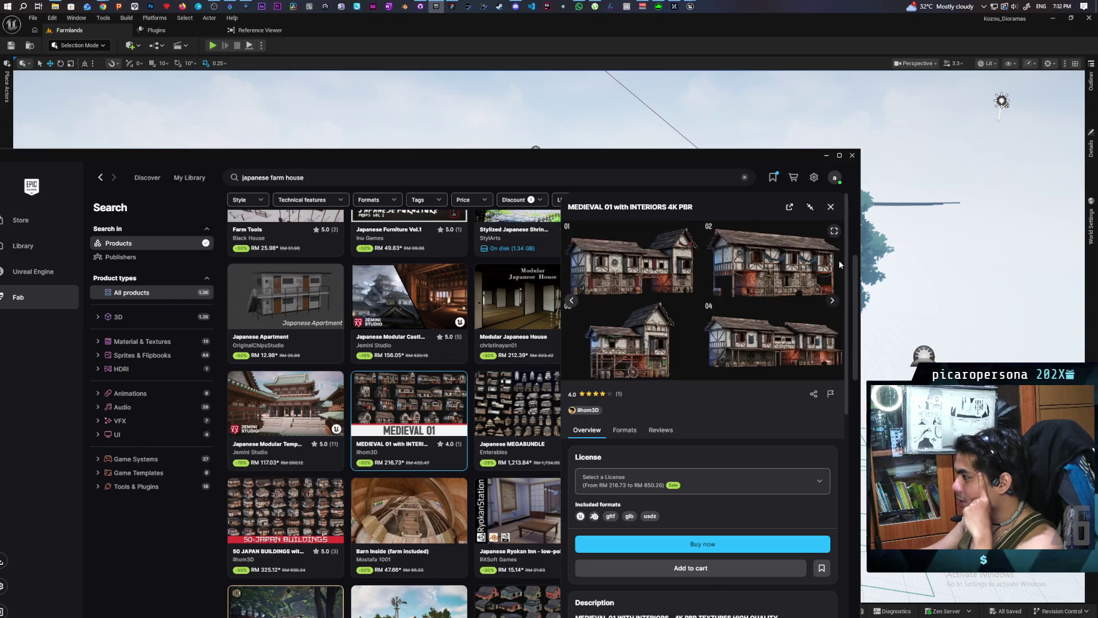
click(830, 206)
Step: Preview the Japanese MEGABUNDLE images, close its details, and put the launcher away
click(524, 388)
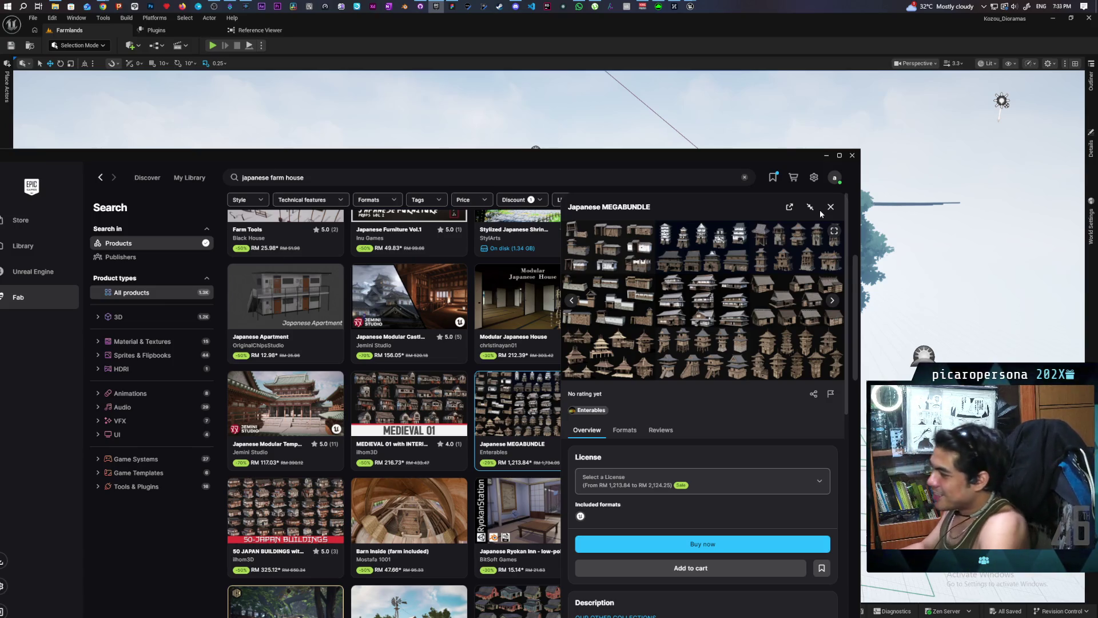
click(829, 307)
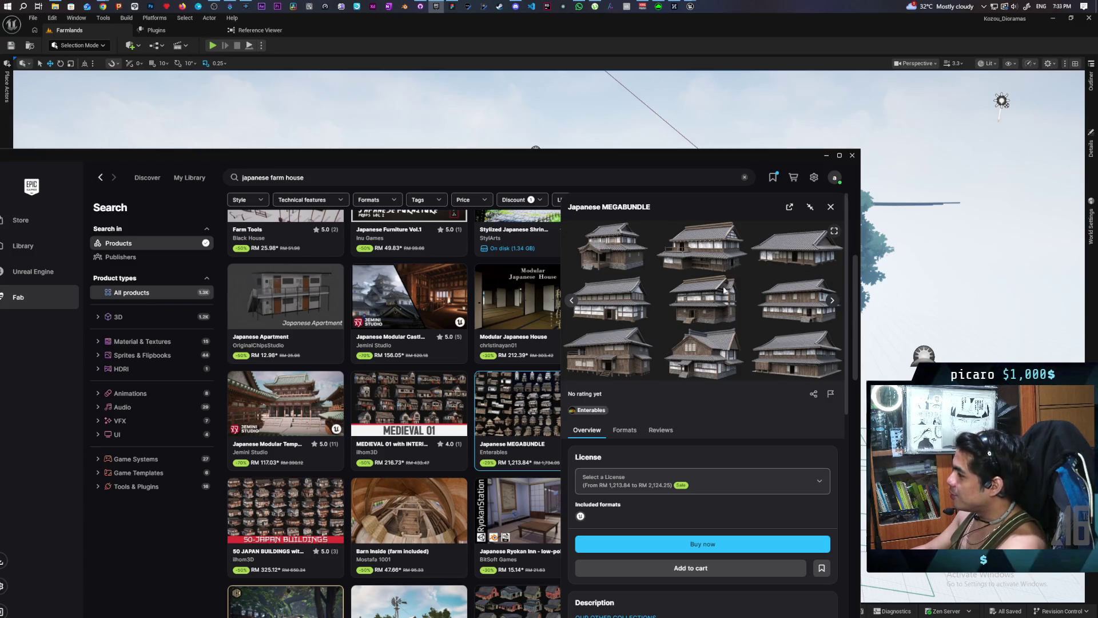
click(829, 207)
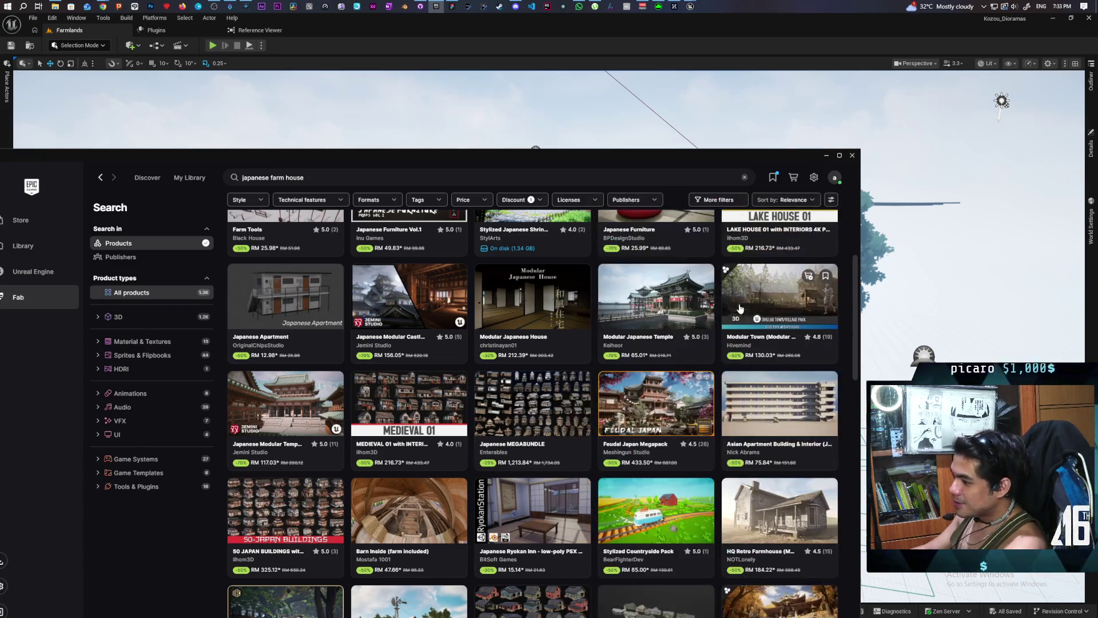
click(490, 33)
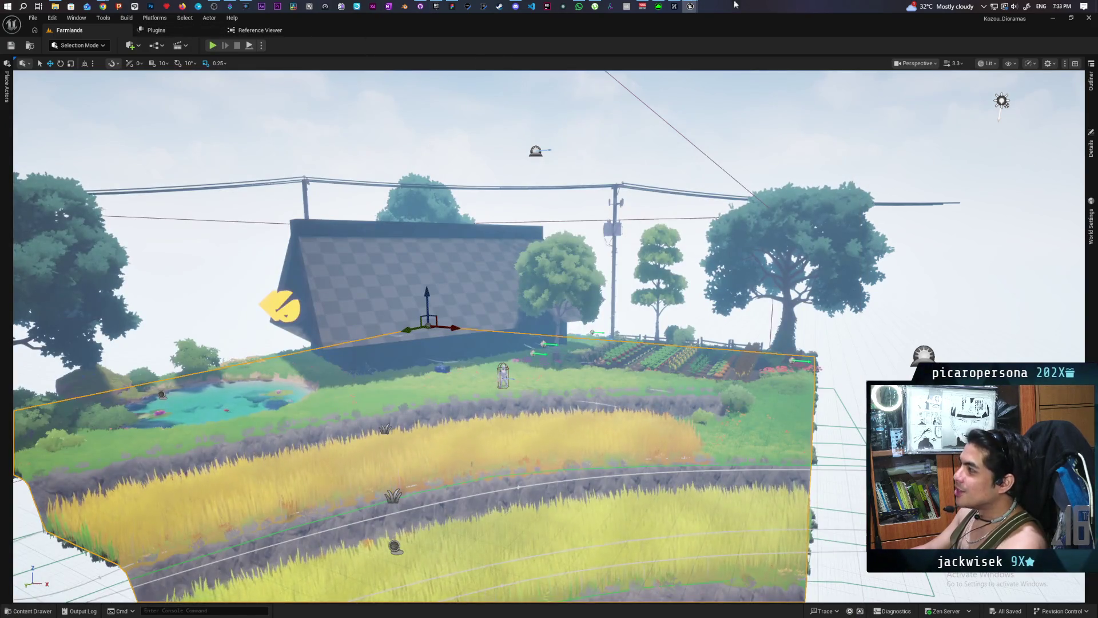
Step: Switch to the GreyboxLevel editor window and start a playtest
mouse_move(690, 11)
click(738, 49)
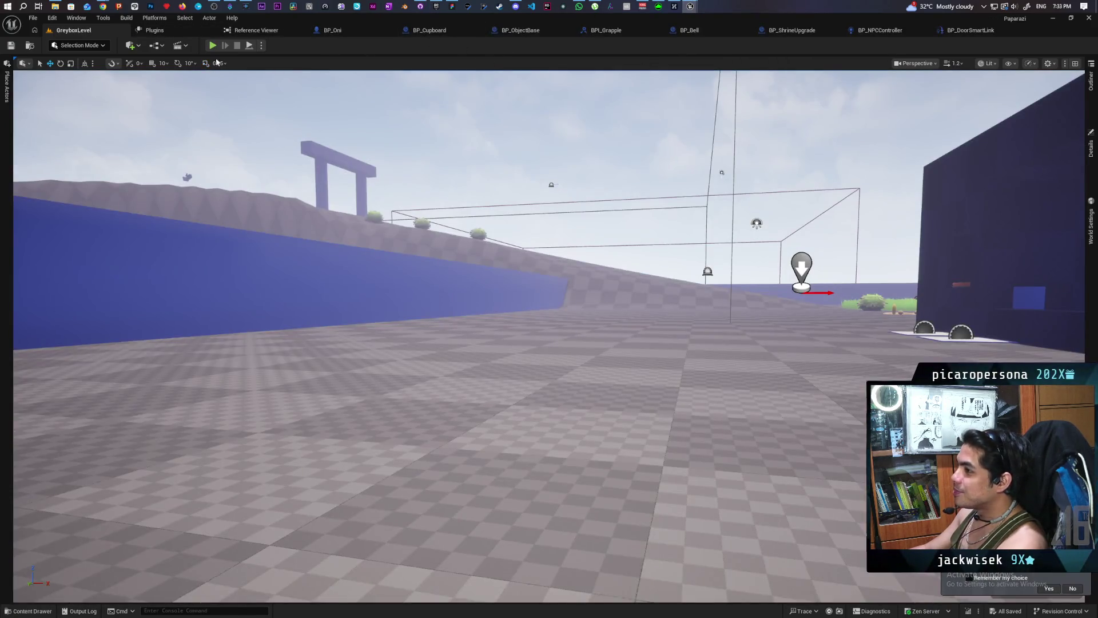
click(212, 45)
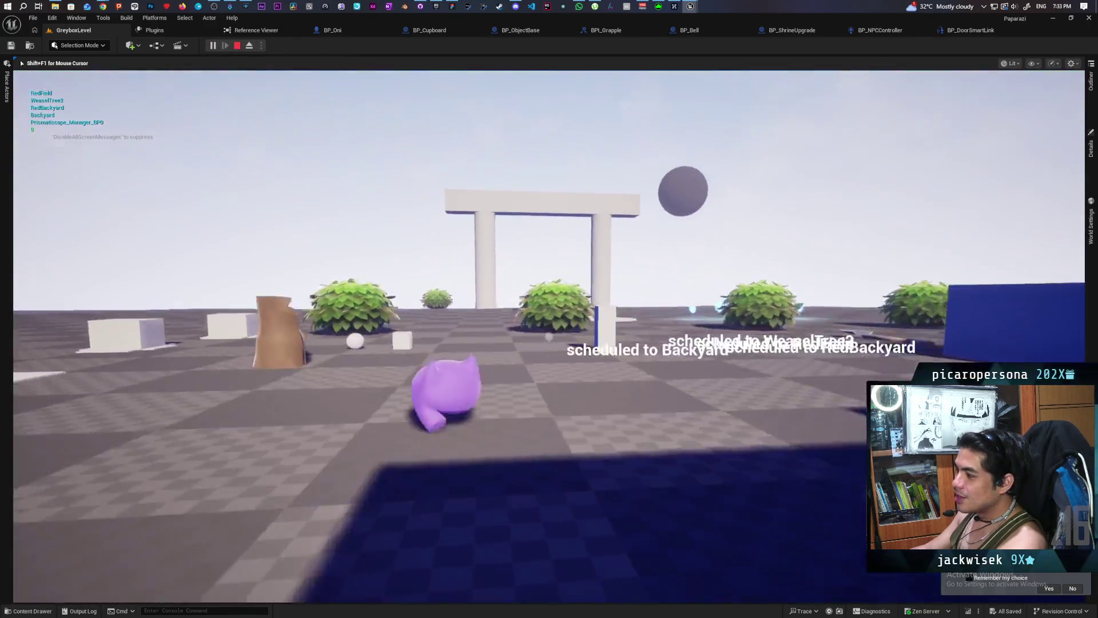
Step: Grapple up a pillar, run off the hill and past the blue wisps toward the bushes
key(w)
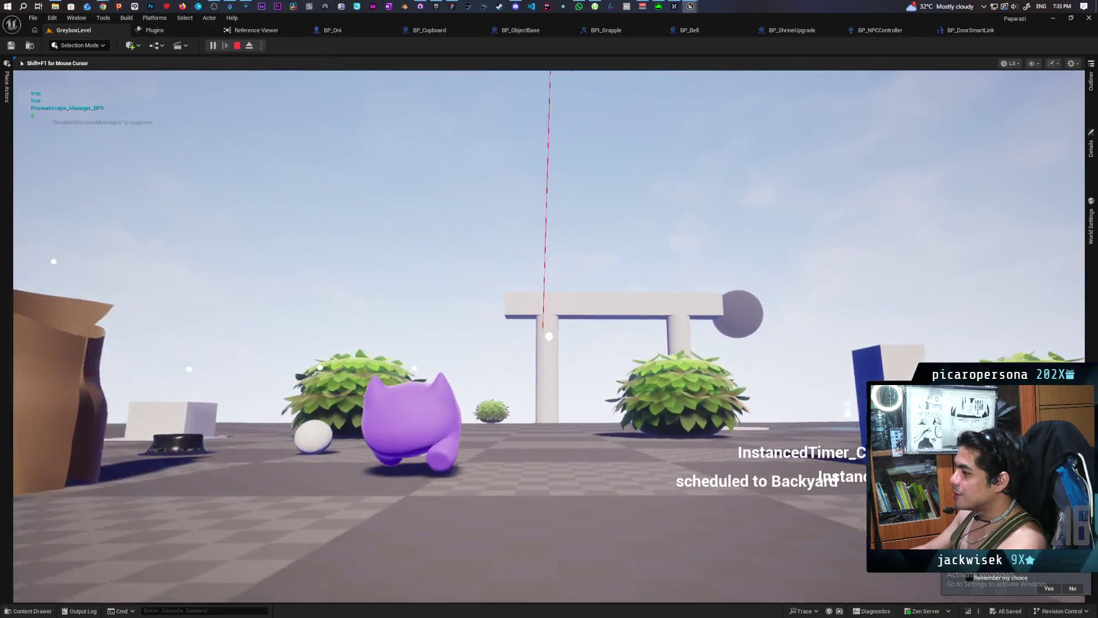
key(w)
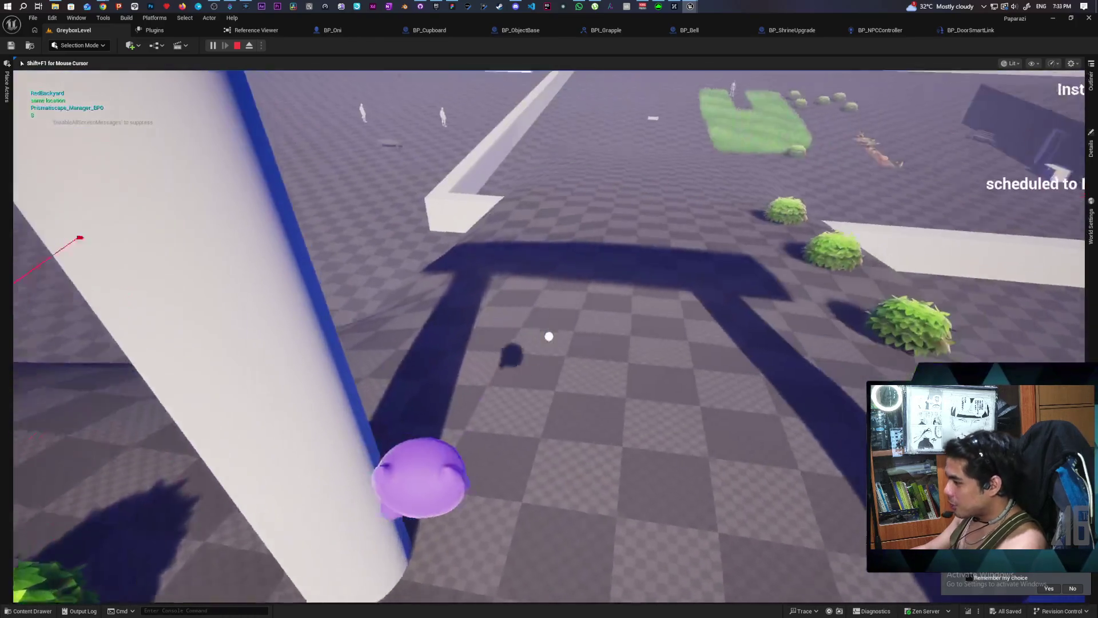
key(w)
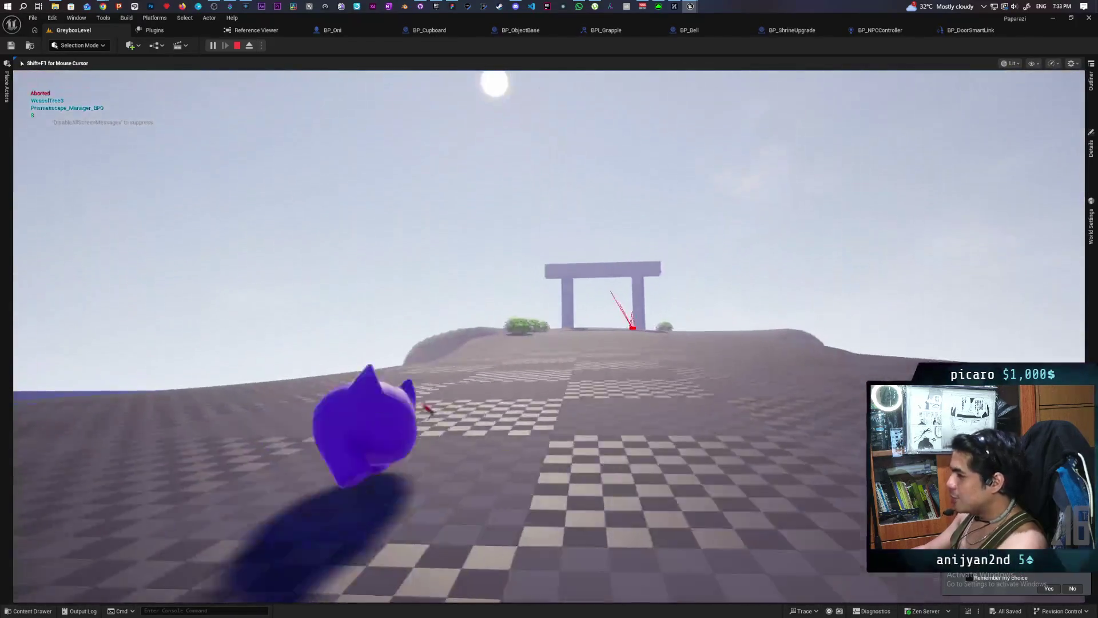
key(w)
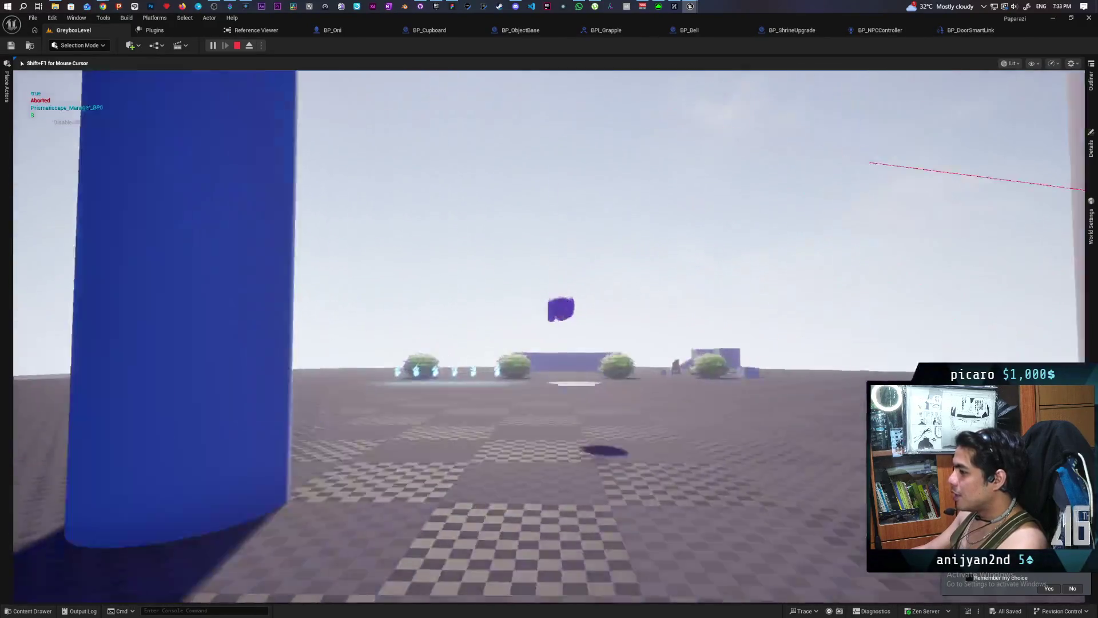
key(w)
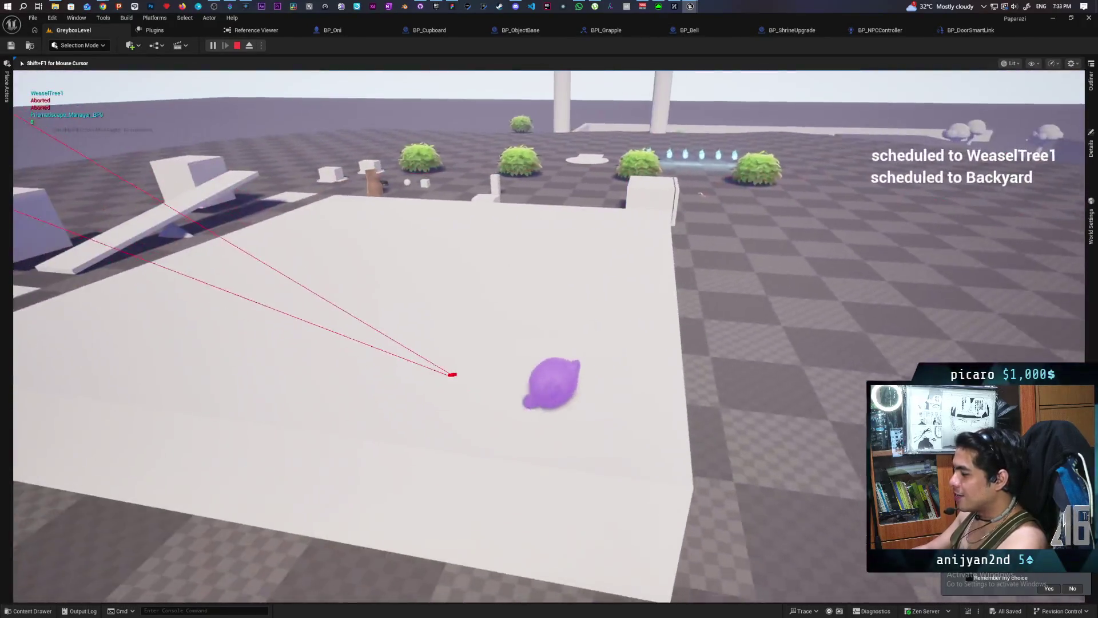
key(w)
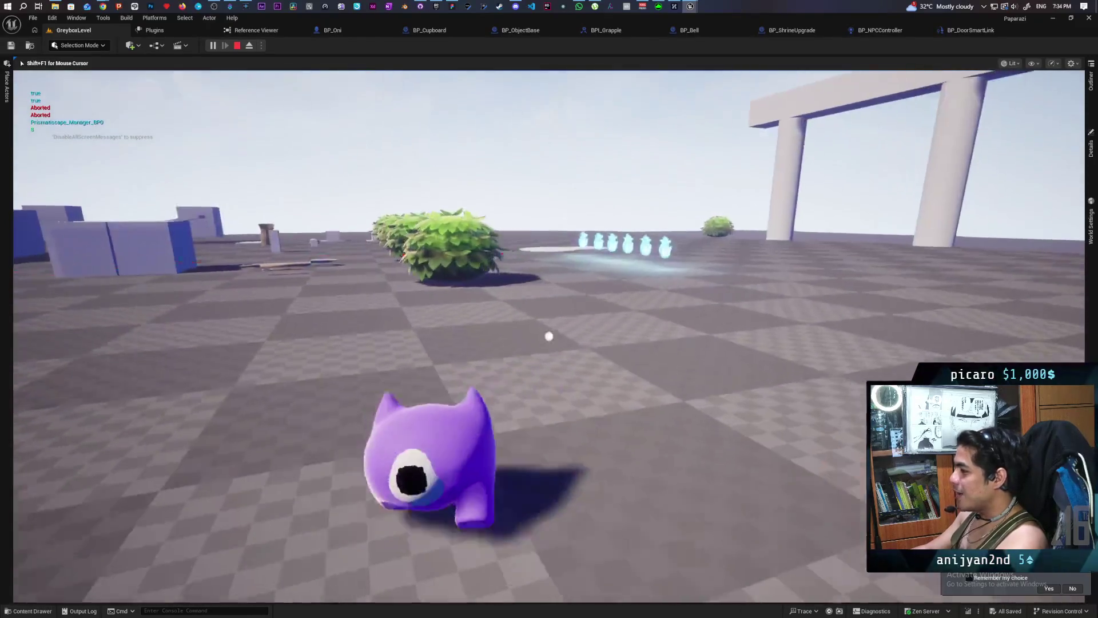
key(w)
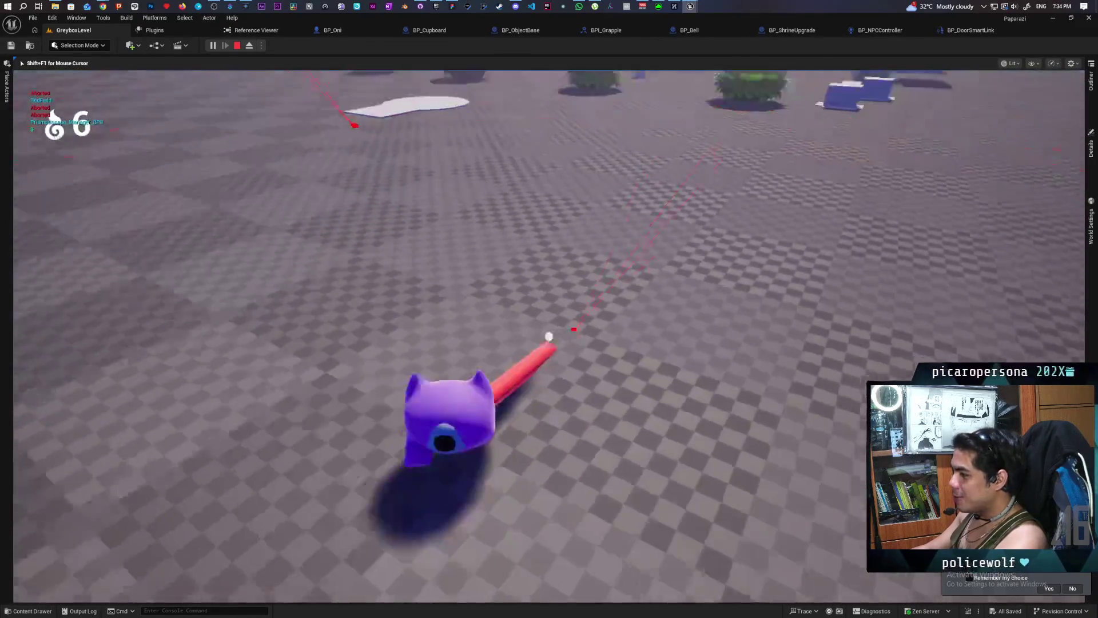
key(w)
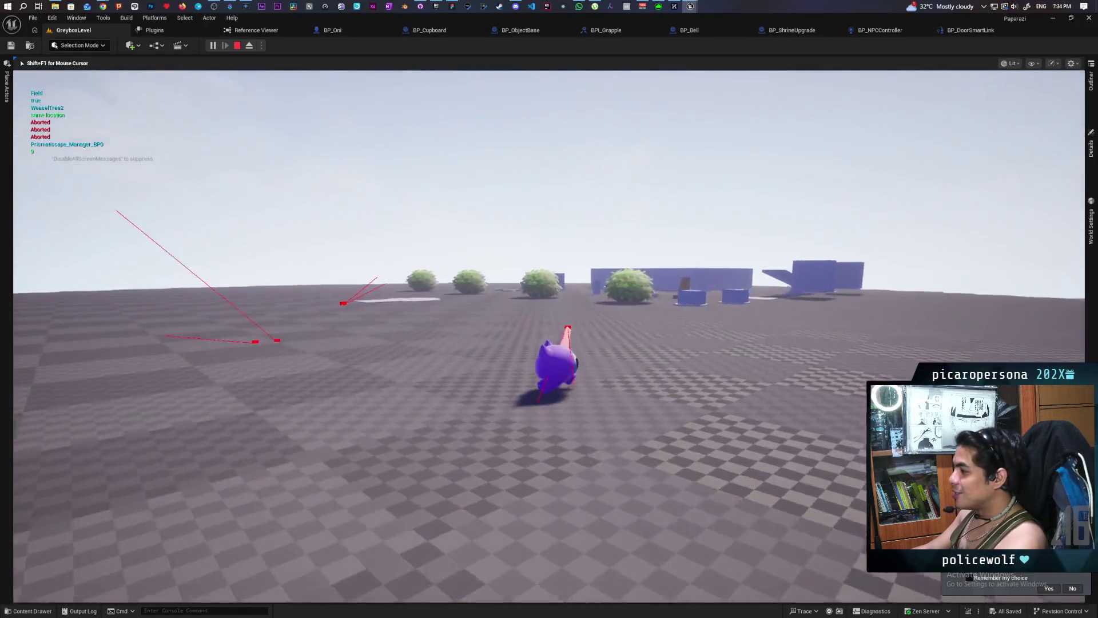
key(w)
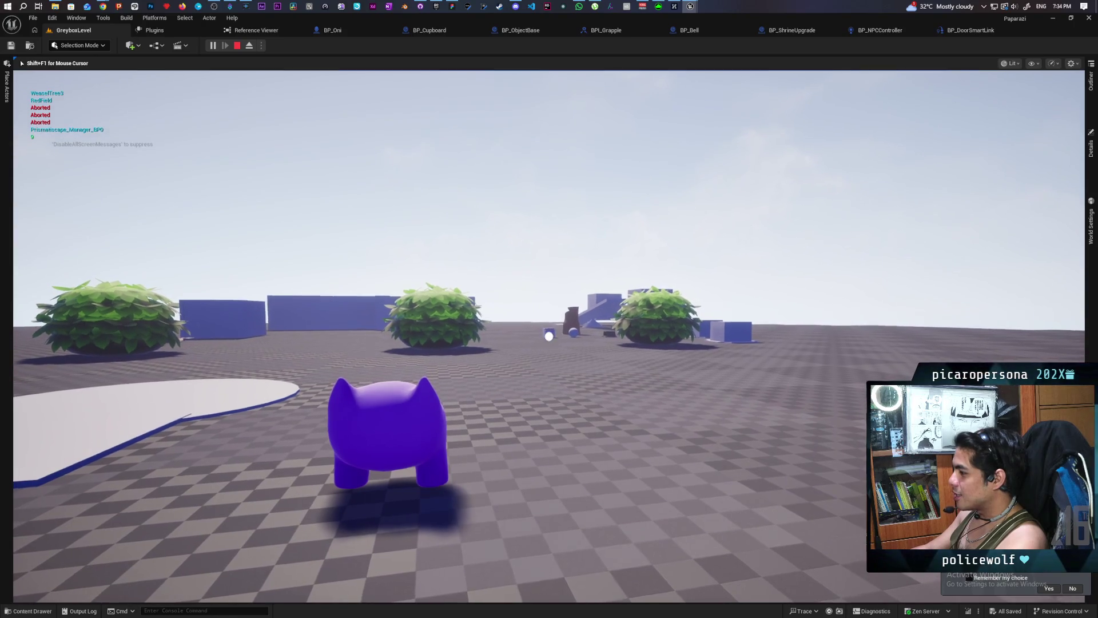
Step: Leap onto a bush, drop off, and walk the character back near the gate
key(w)
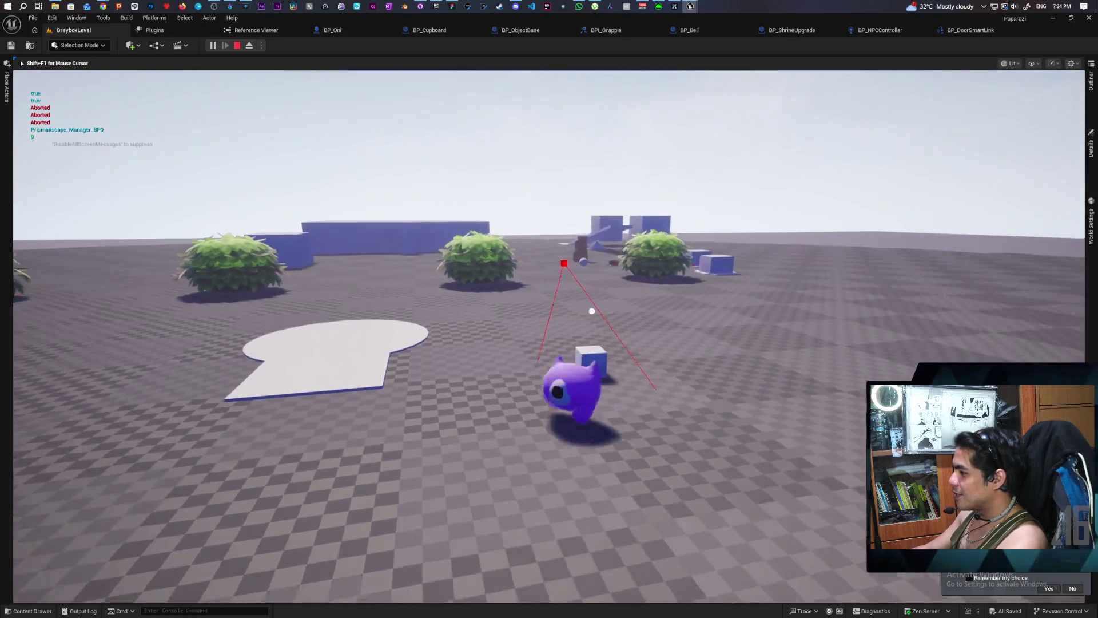
key(w)
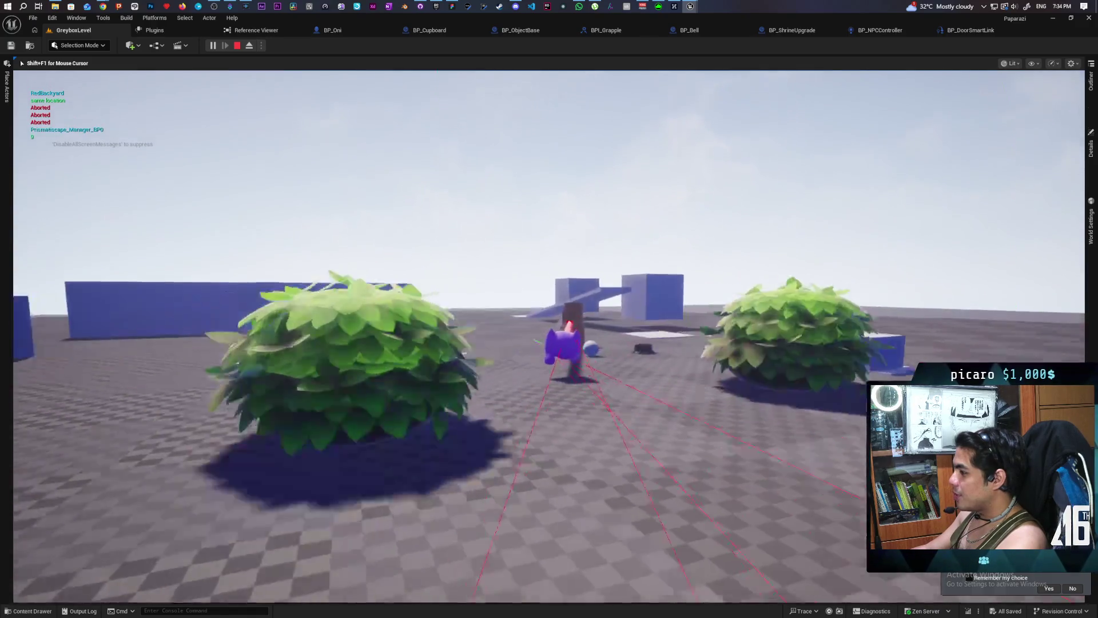
key(w)
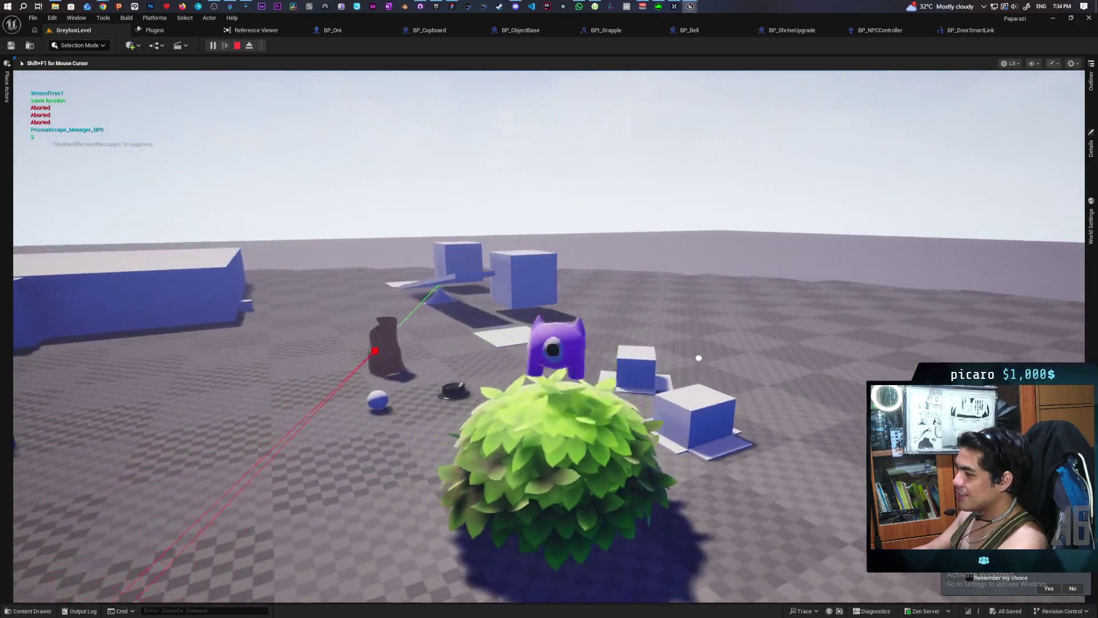
key(s)
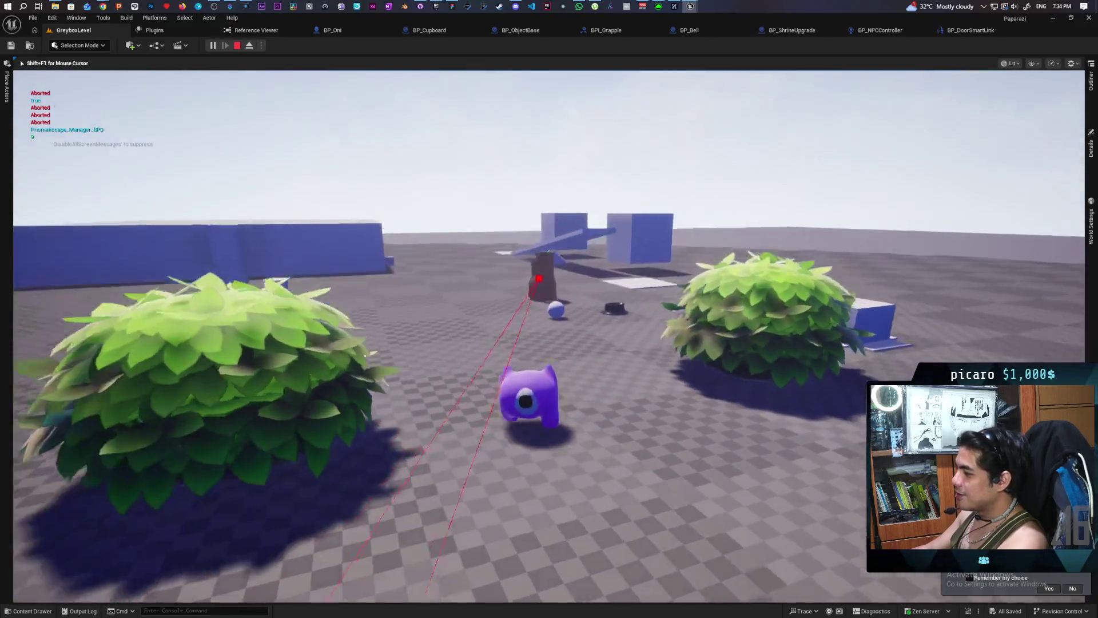
key(a)
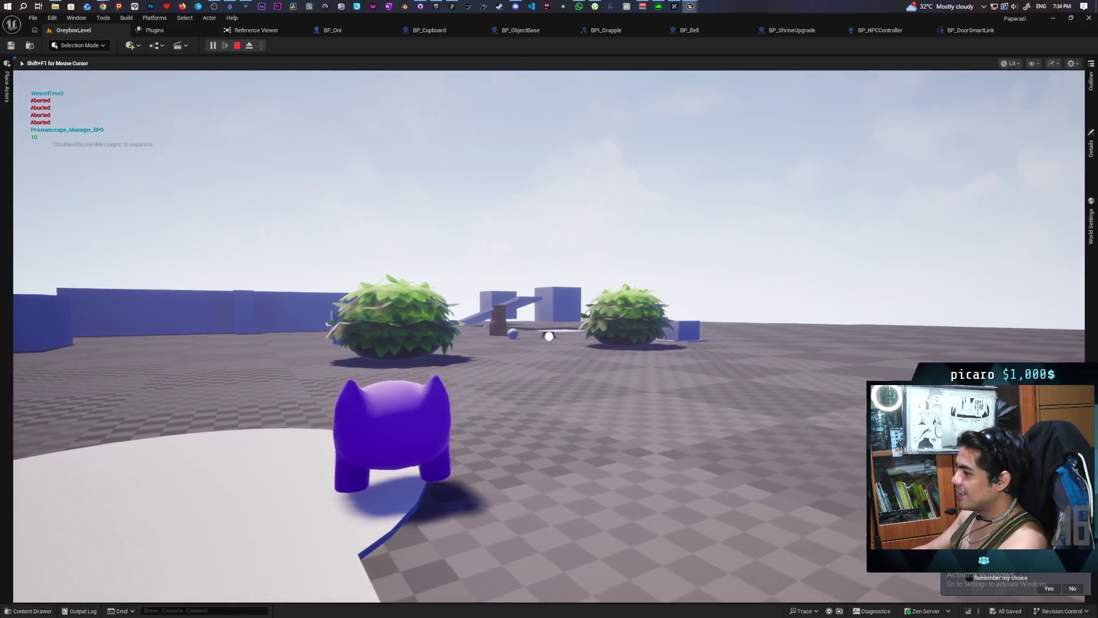
key(w)
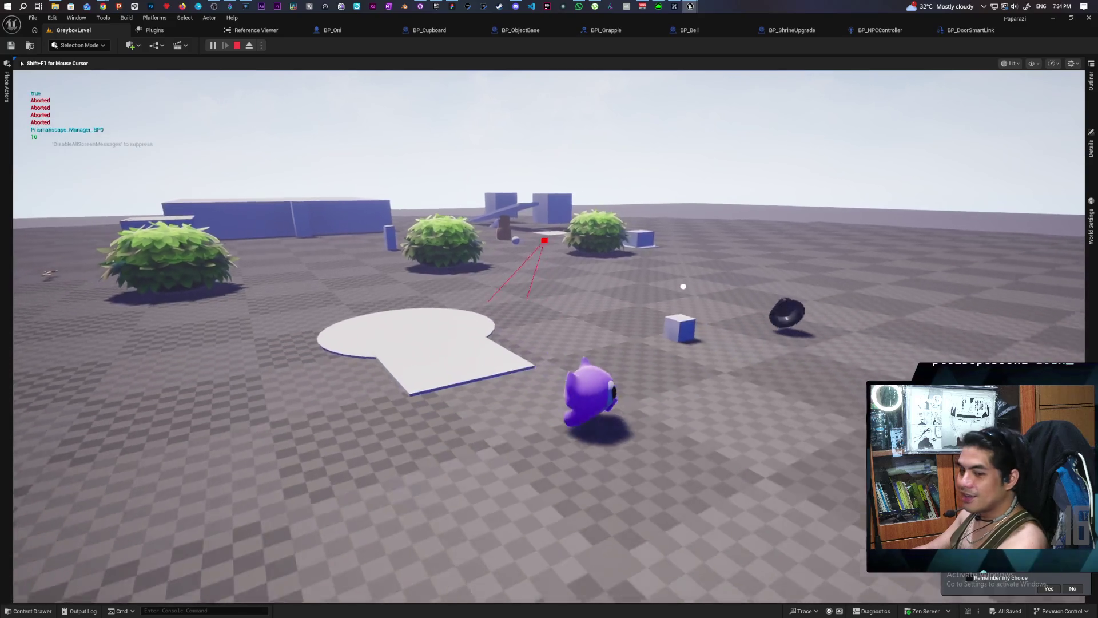
key(a)
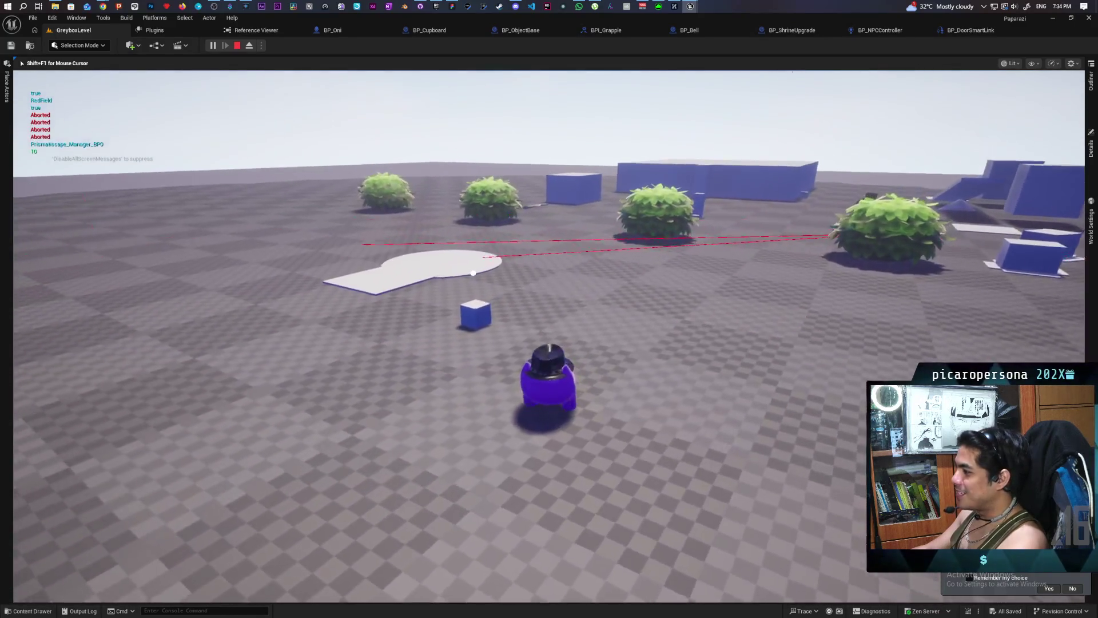
key(s)
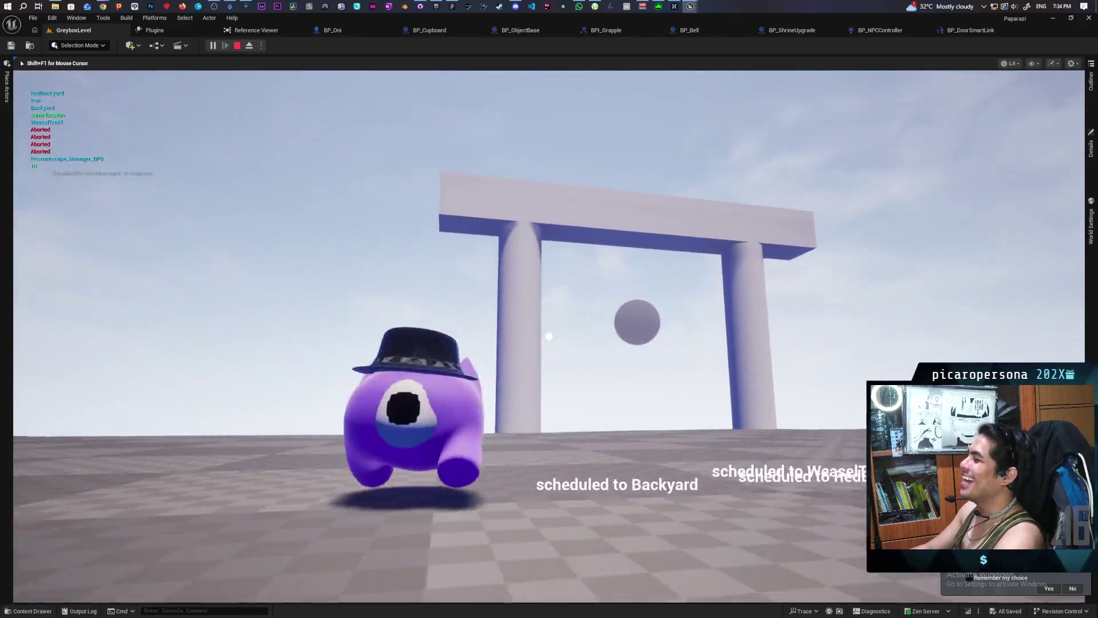
key(s)
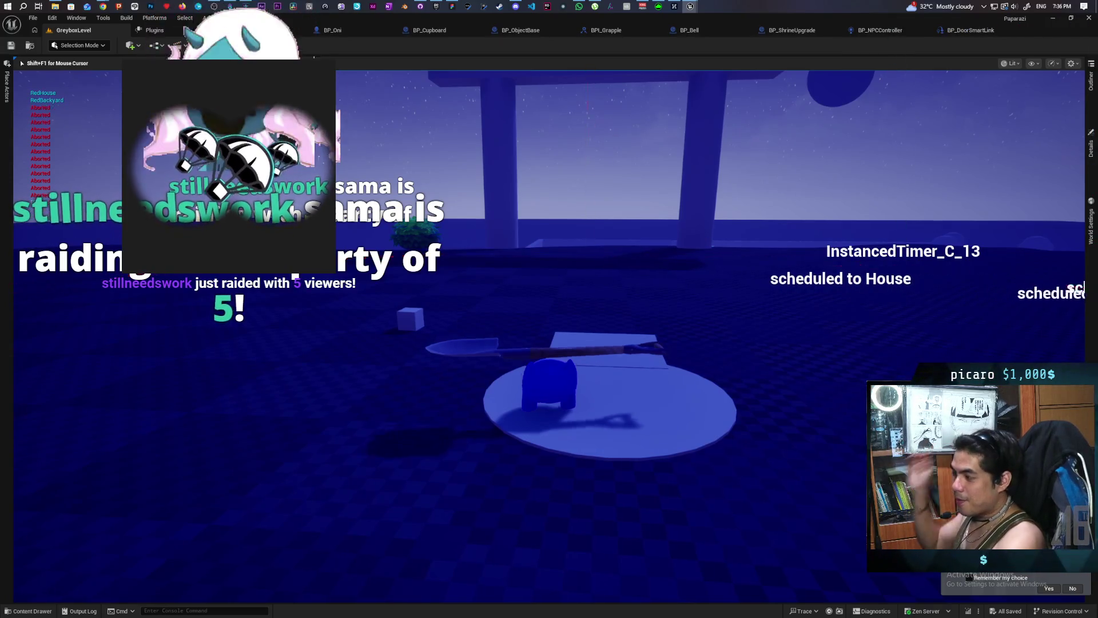
Step: Run the cat sideways past the pillars, along the raised platform, and leap off
key(a)
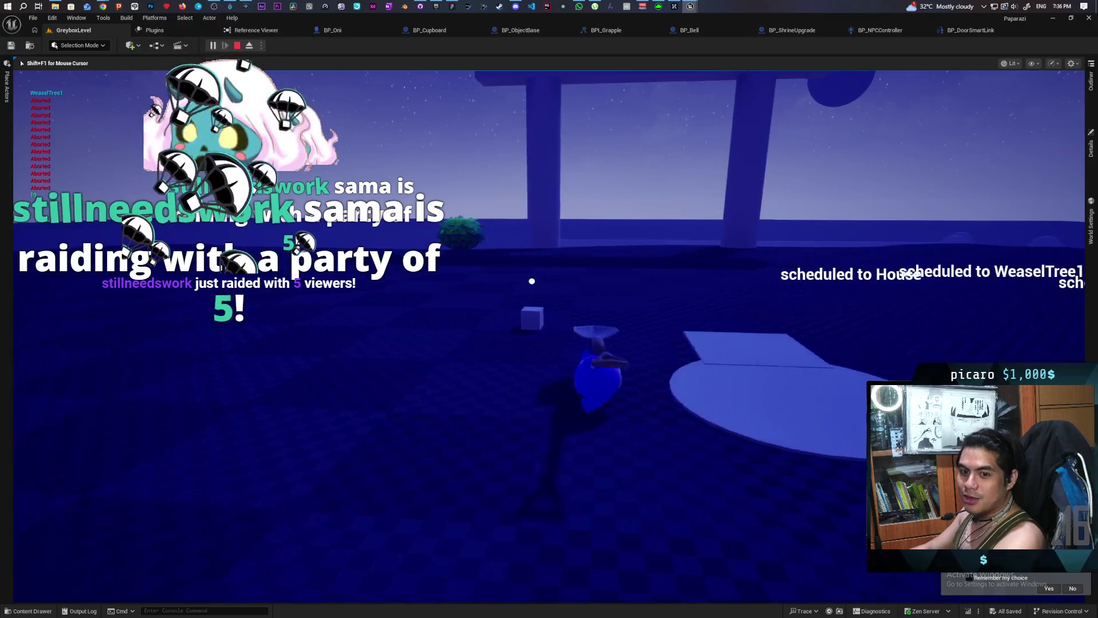
key(a)
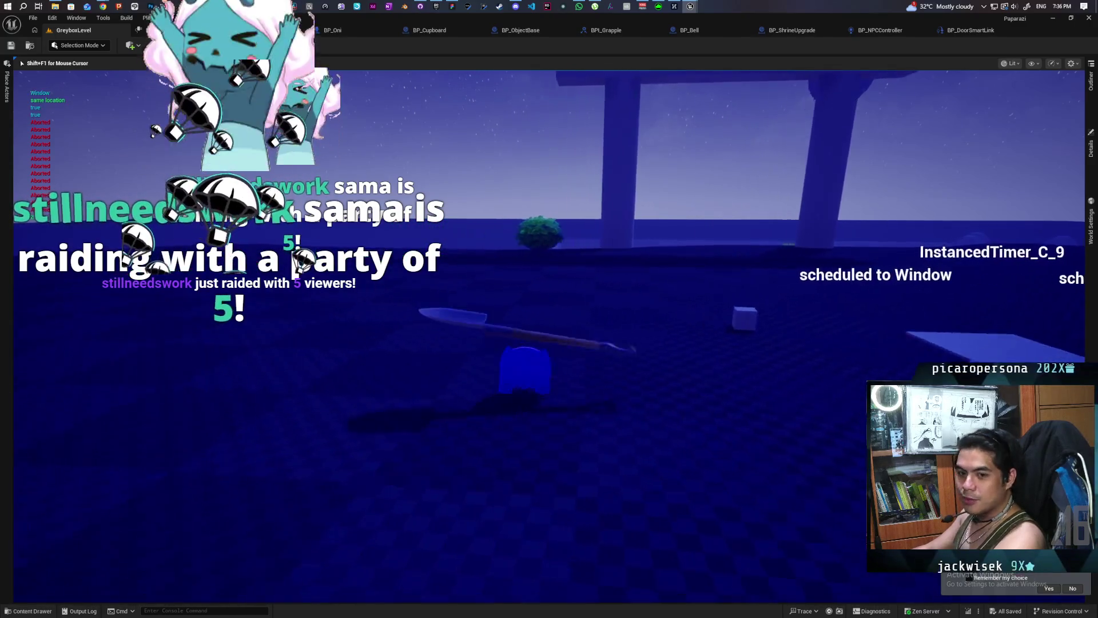
key(d)
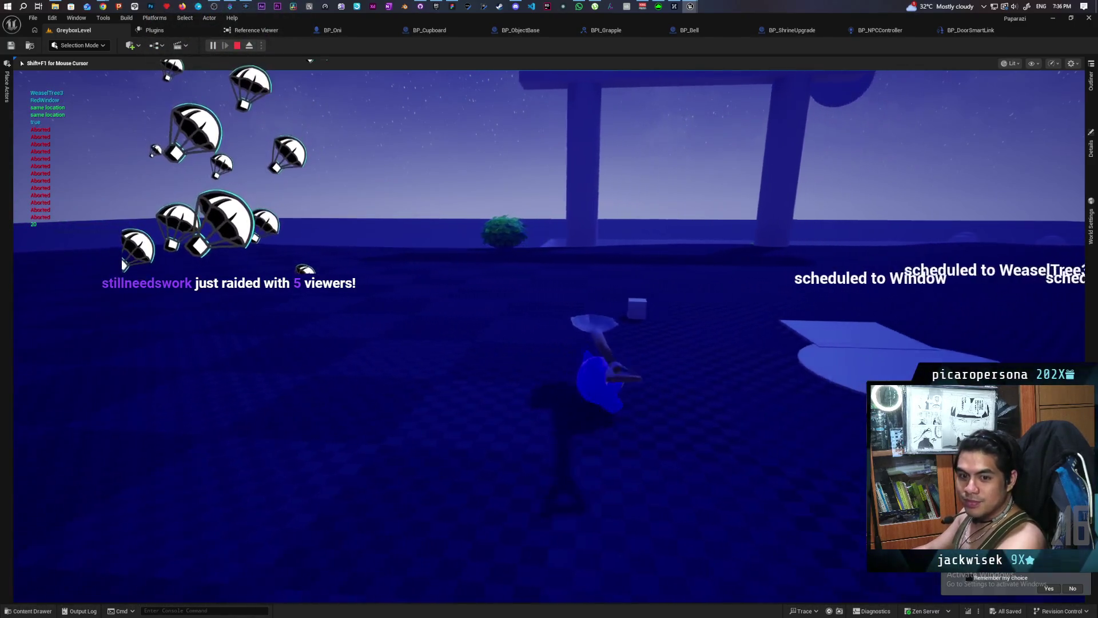
key(d)
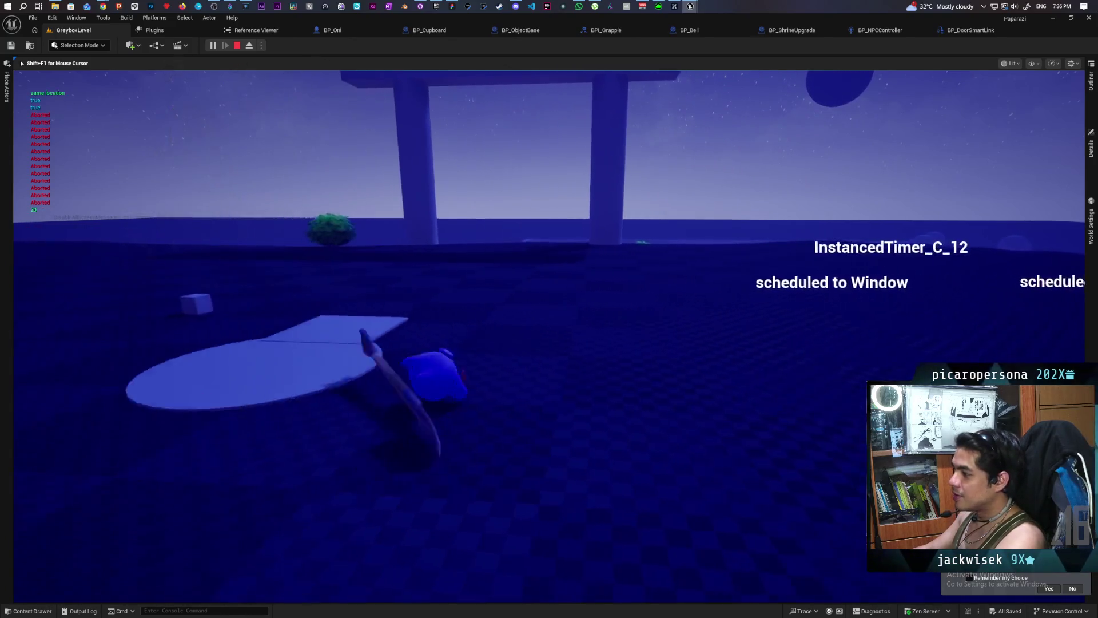
key(d)
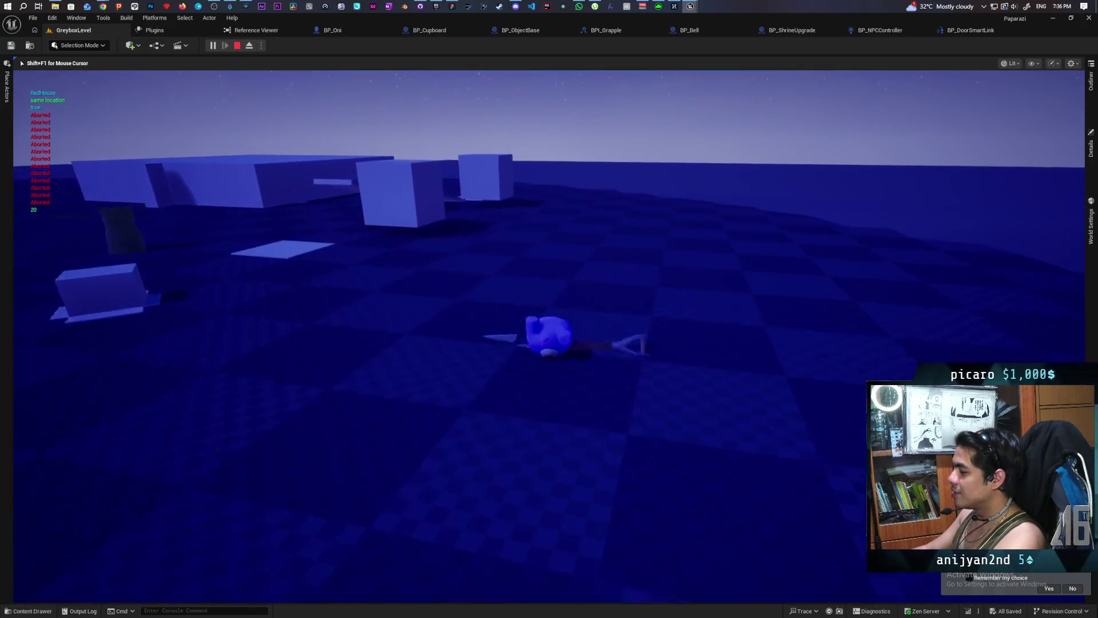
key(d)
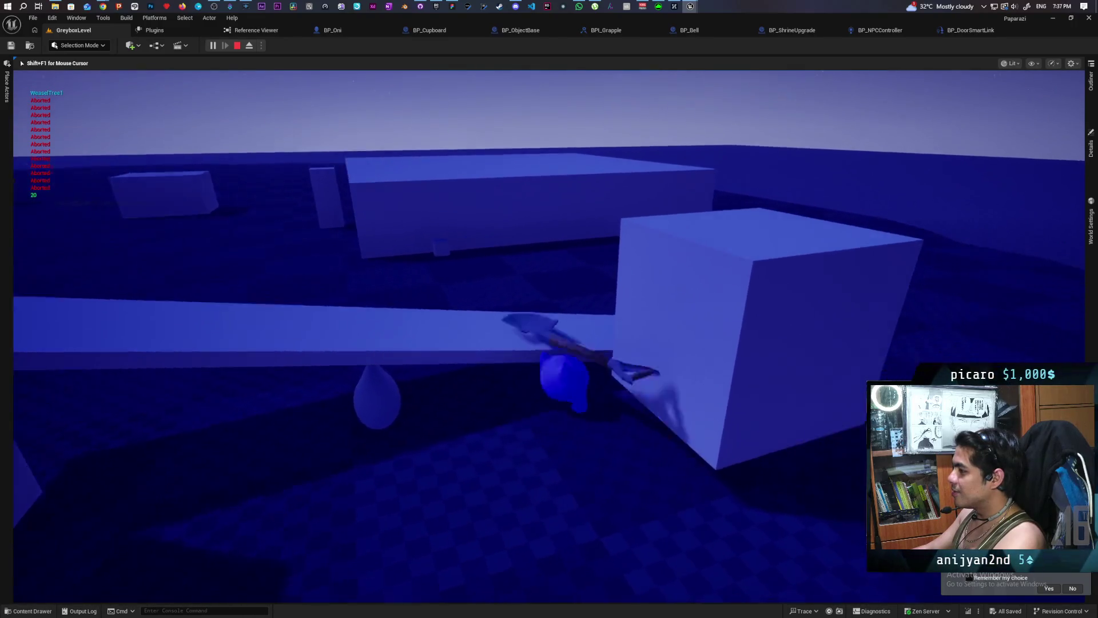
key(w)
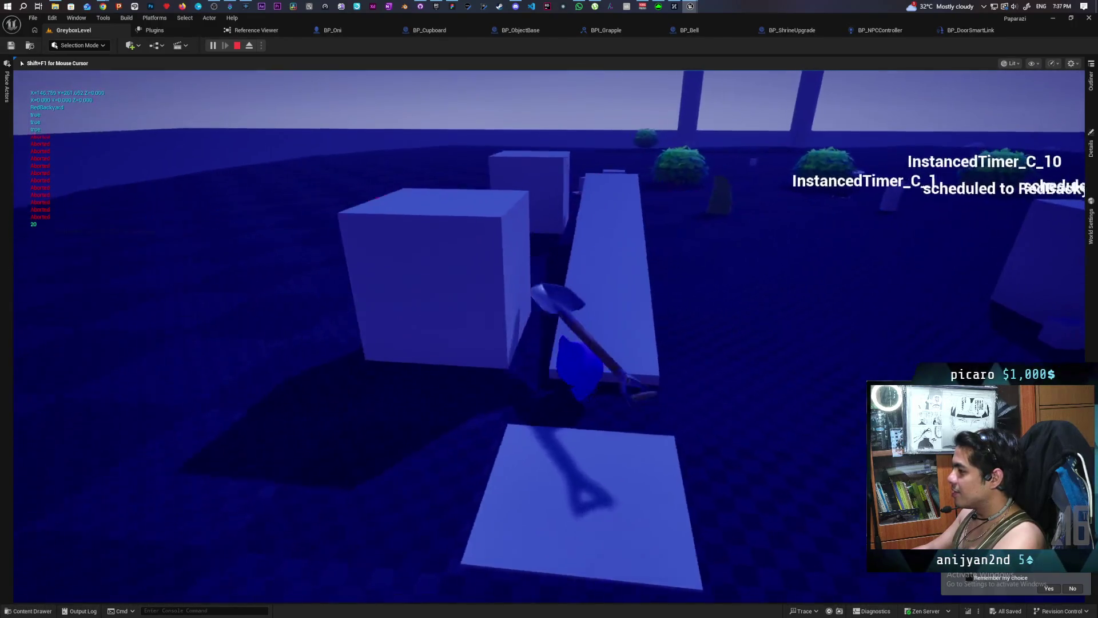
key(w)
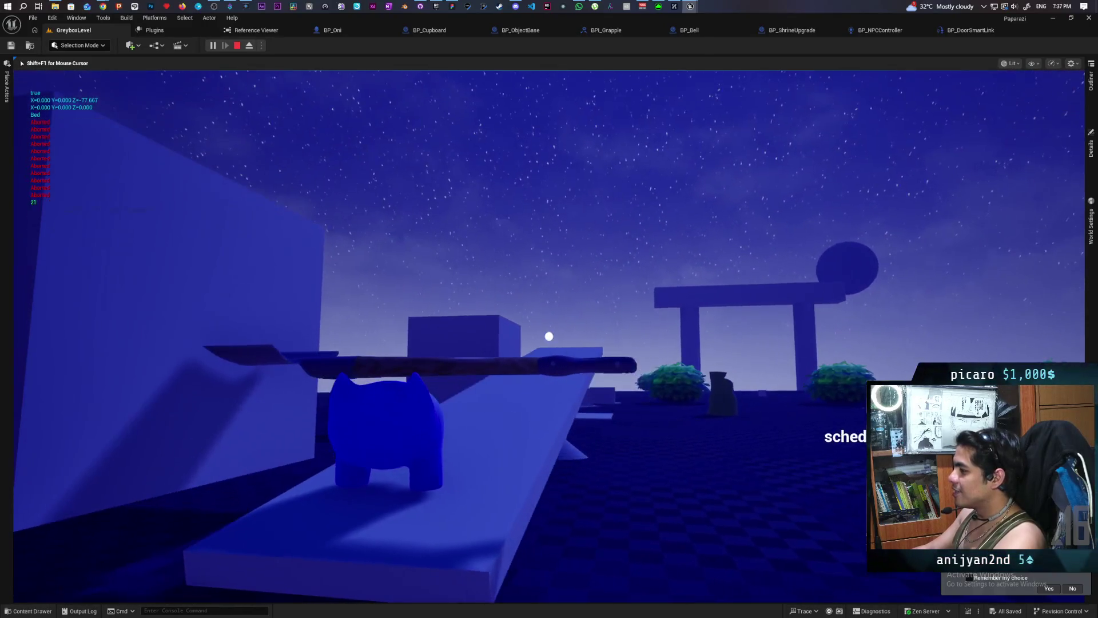
key(d)
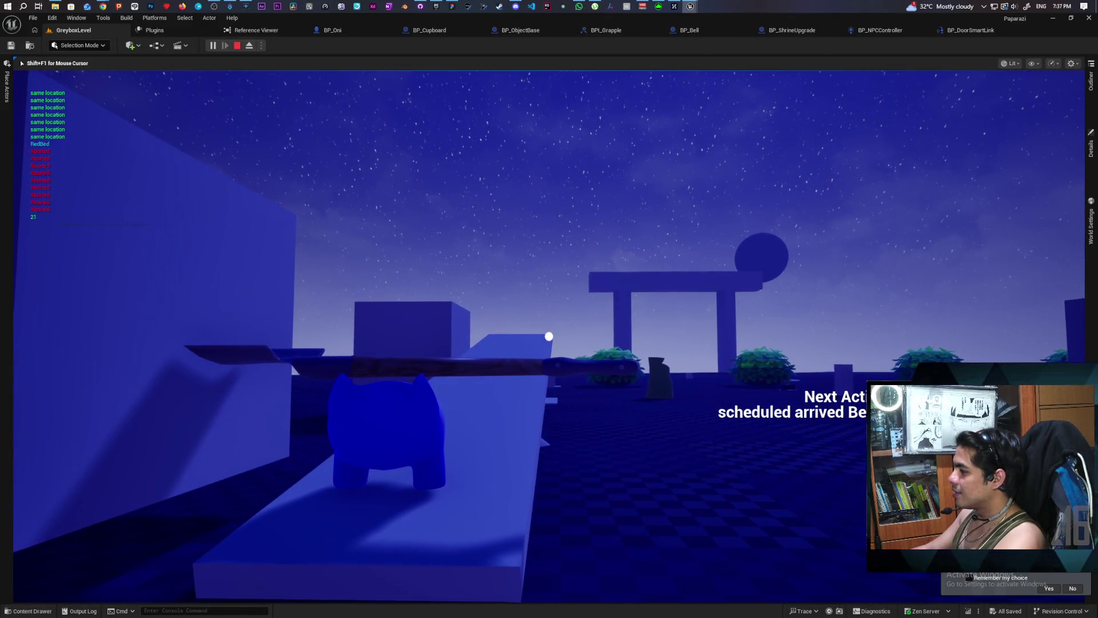
key(w)
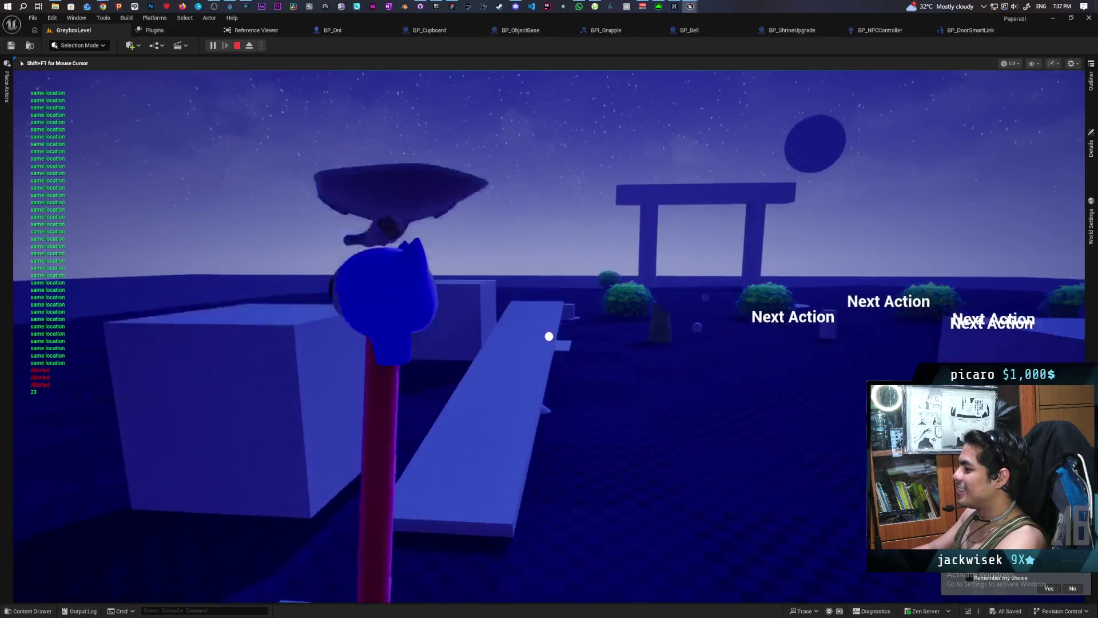
Step: Grapple onto the torii gate beam, explore, then stop the play session with Esc
key(w)
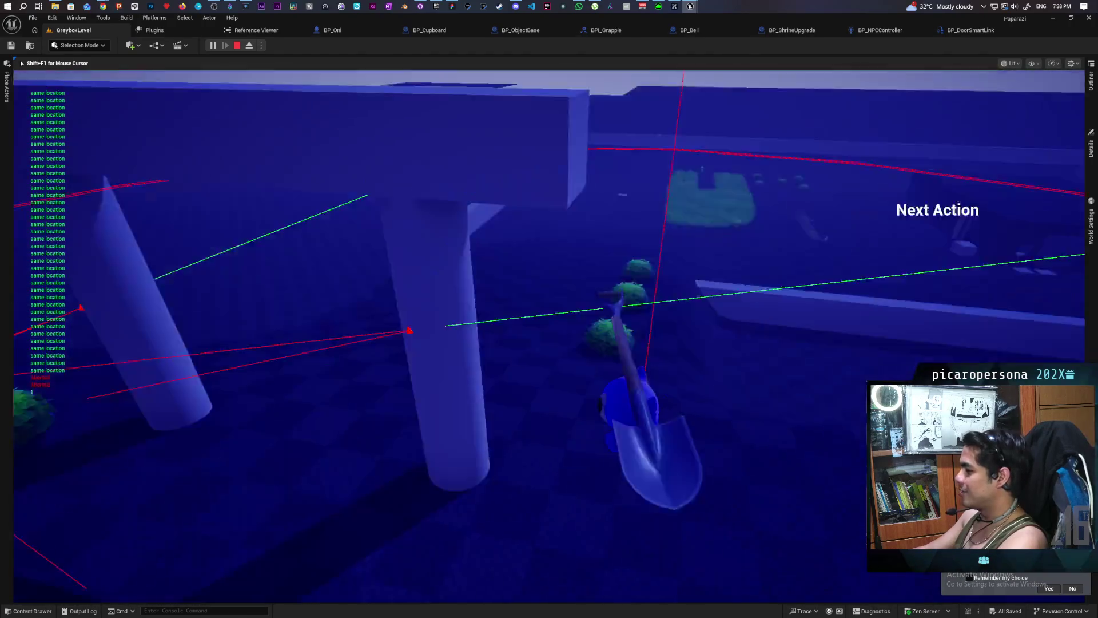
click(549, 337)
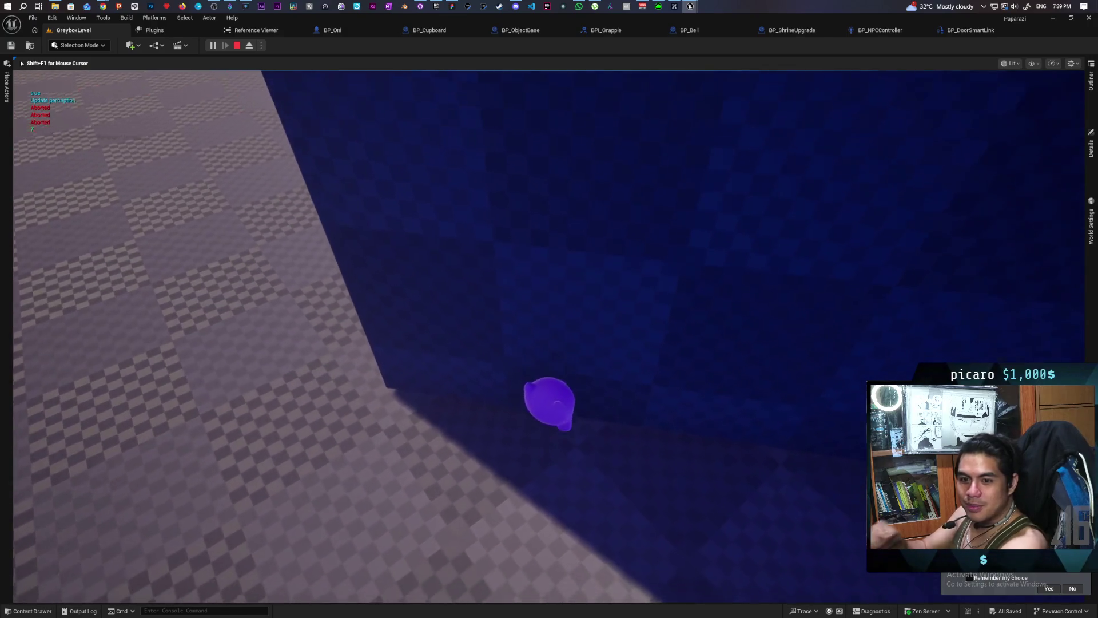
key(Escape)
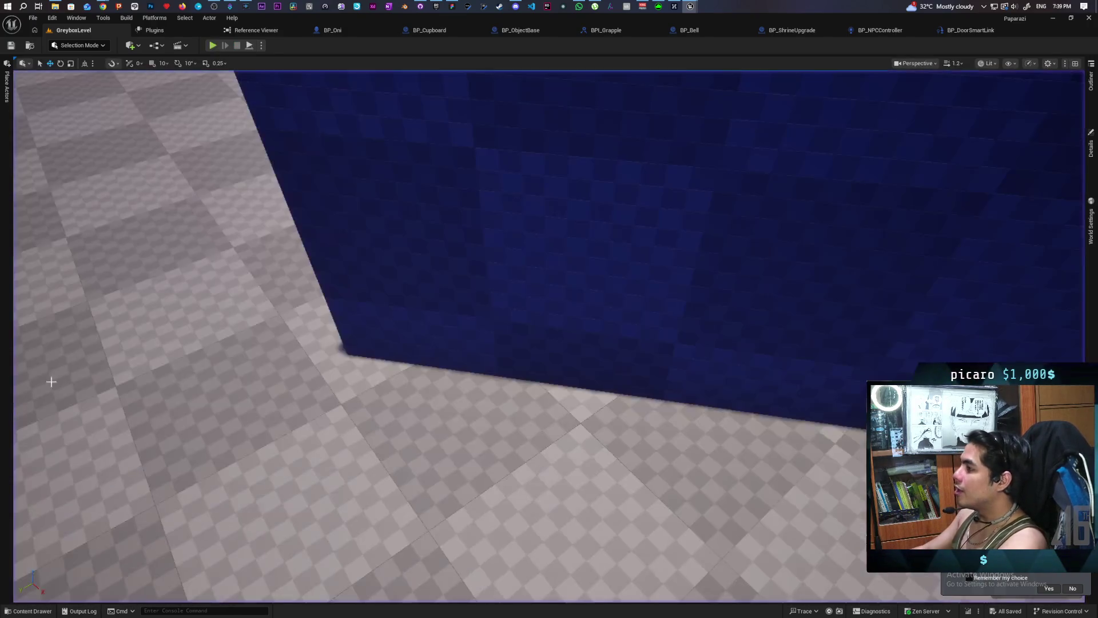
Step: Switch to the Farmlands project and use Play From Here on the grass by the farmhouse
mouse_move(692, 7)
click(735, 46)
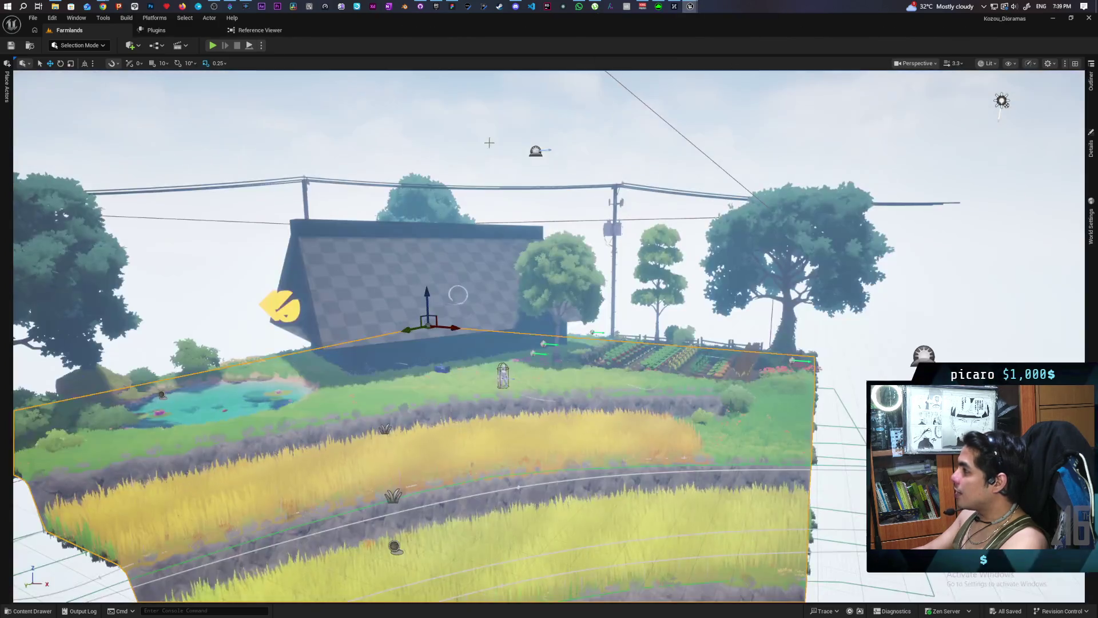
scroll(549, 337, down, 10)
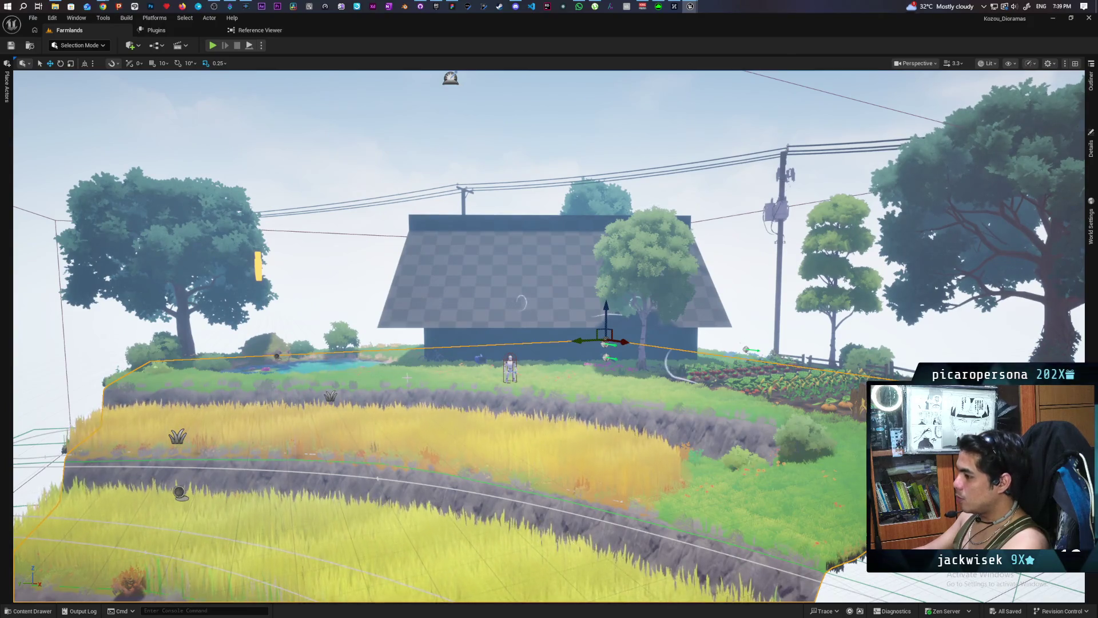
right_click(407, 378)
click(438, 370)
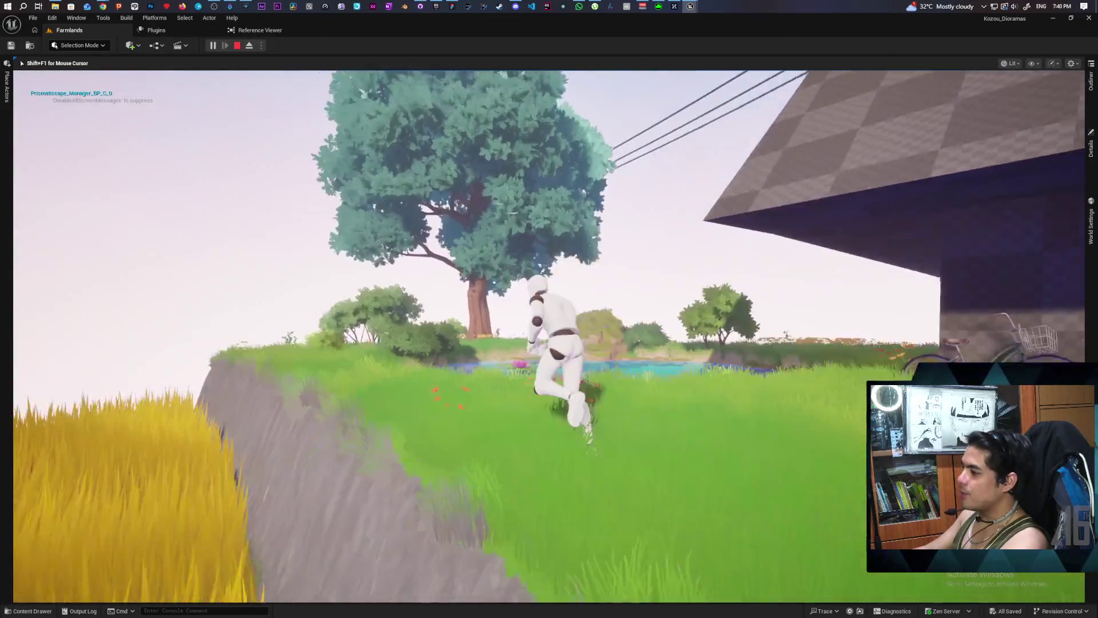
Step: Run the mannequin along the pond and past the barn, then stop the play session
key(w)
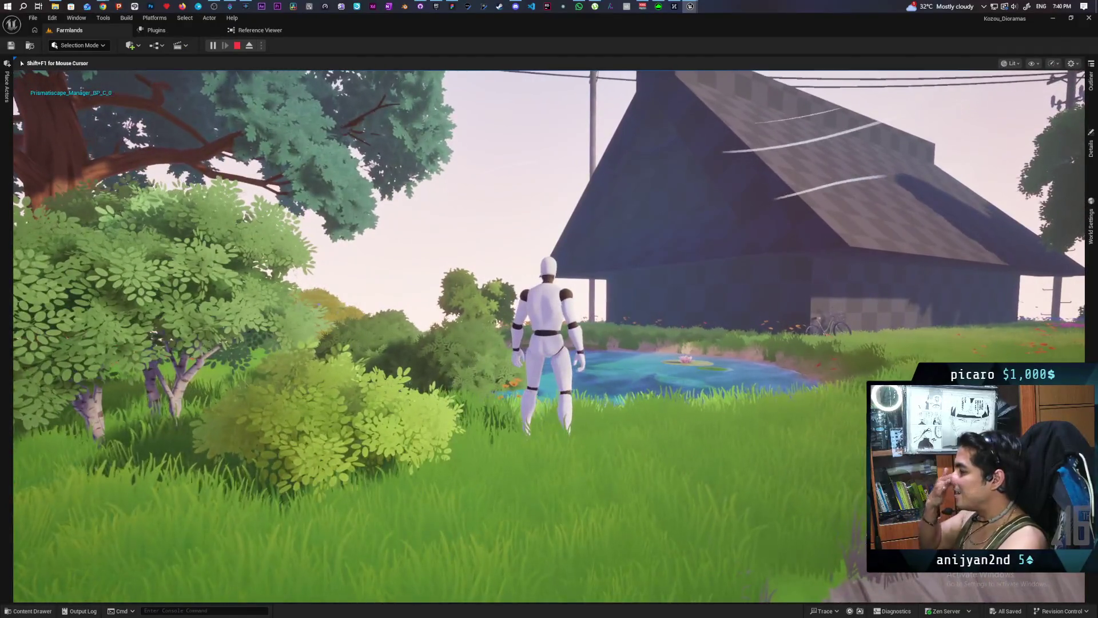
key(d)
key(w)
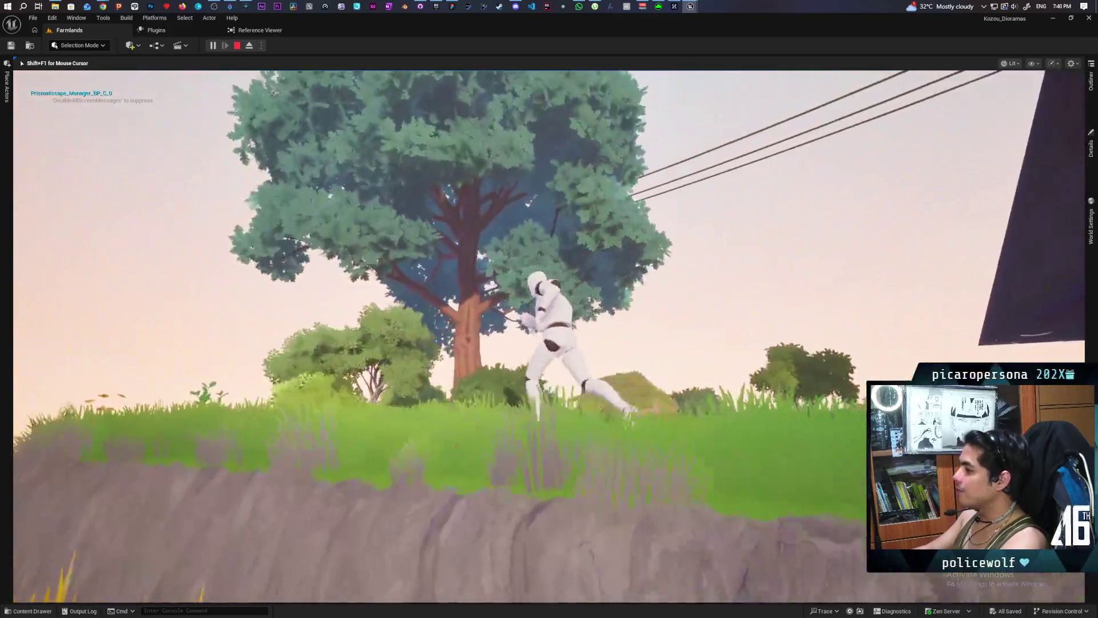
key(w)
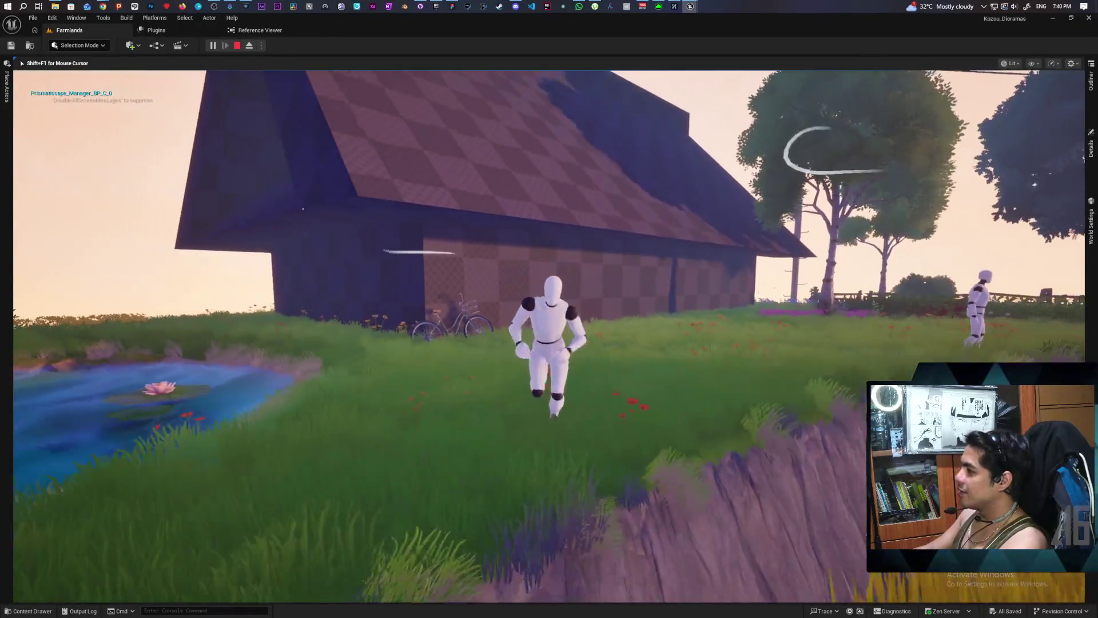
key(Escape)
Step: Frame the selected actor with F and zoom out
key(f)
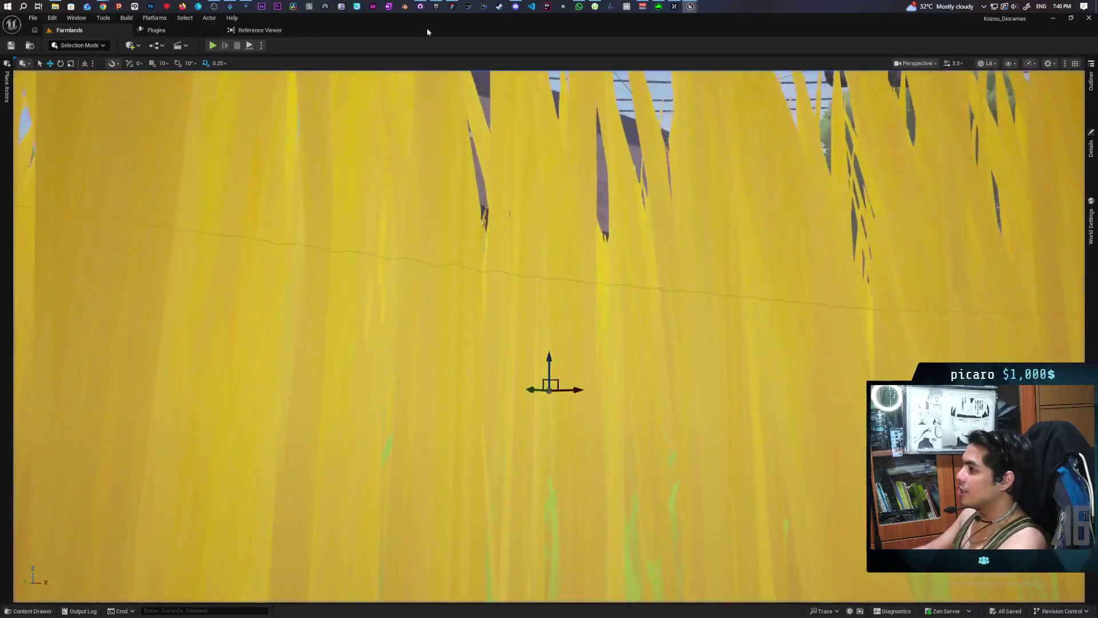
scroll(462, 94, down, 10)
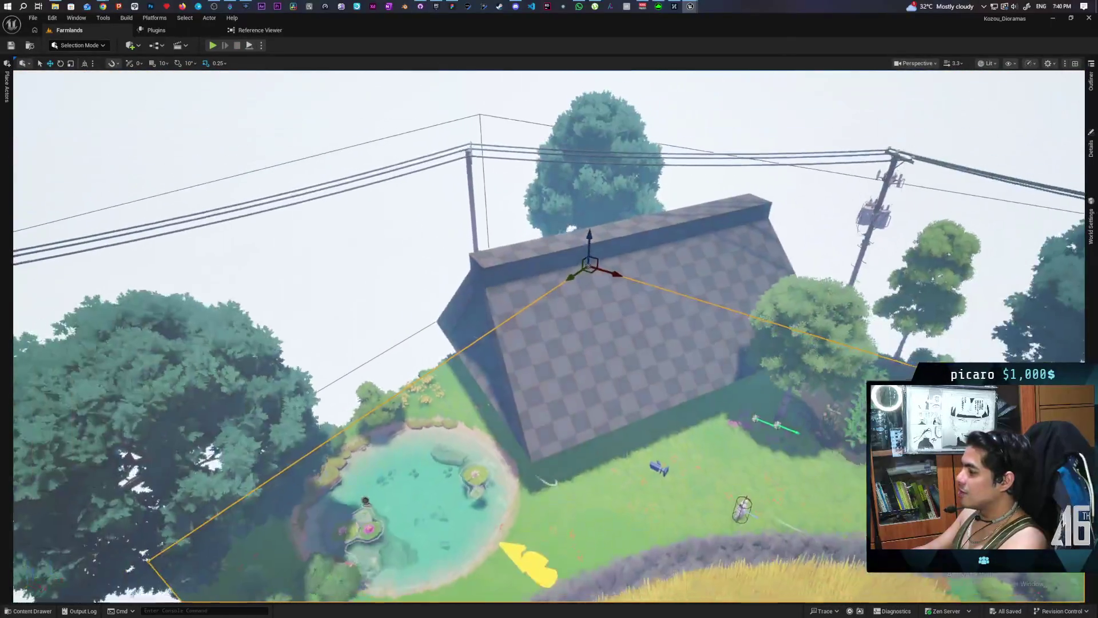
click(435, 7)
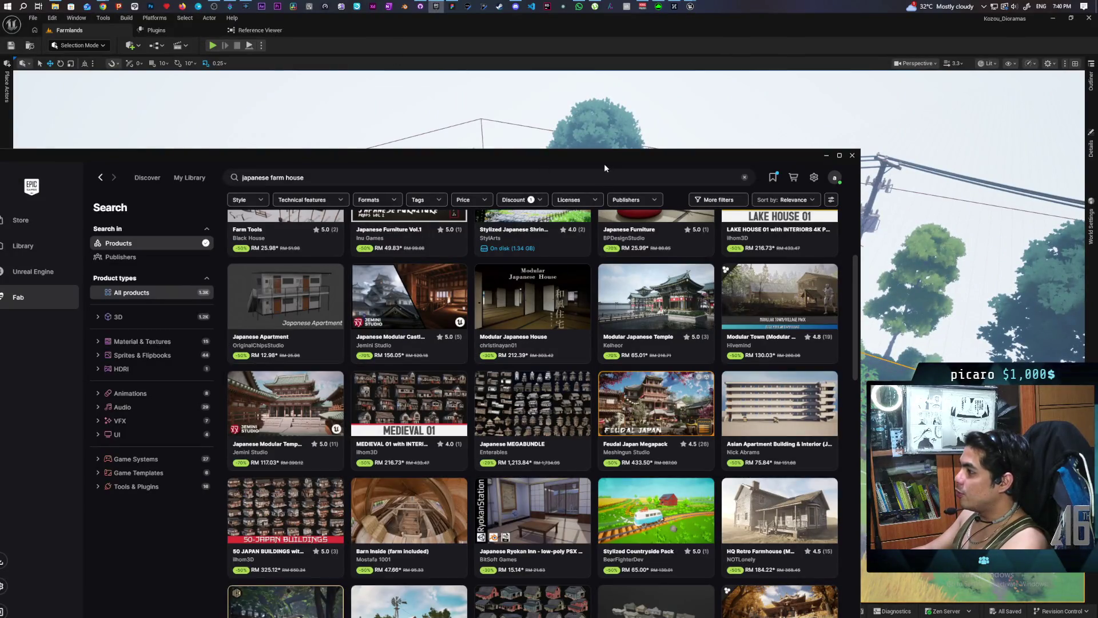
Step: Move the launcher window, scroll the 'japanese farm house' results, and open Old Japanese School
drag(605, 167, 655, 78)
scroll(594, 259, up, 2)
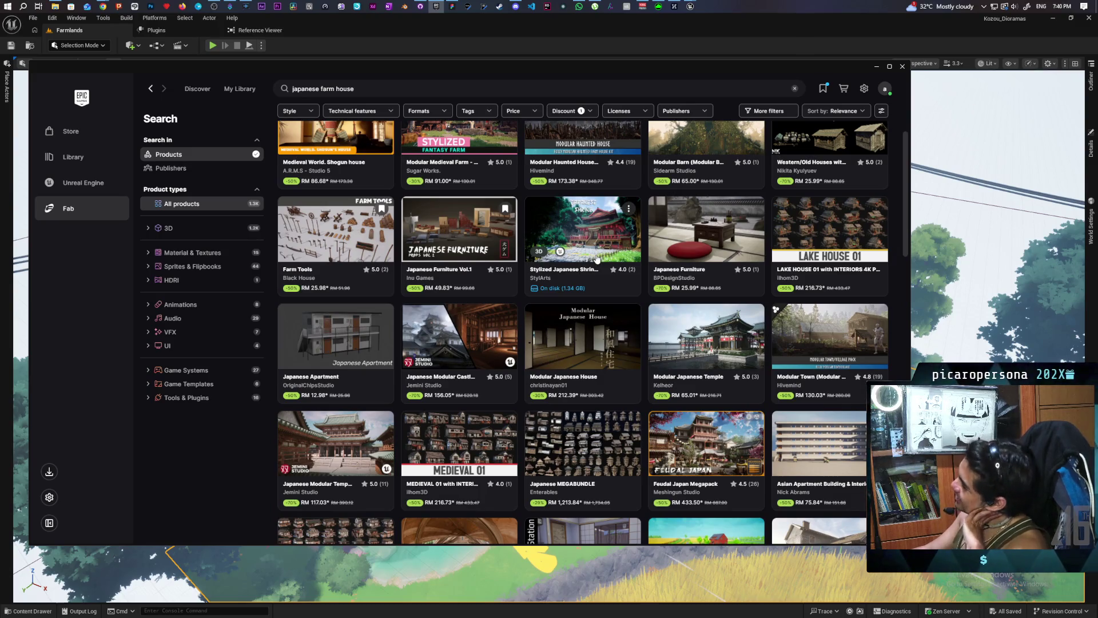
scroll(596, 258, down, 4)
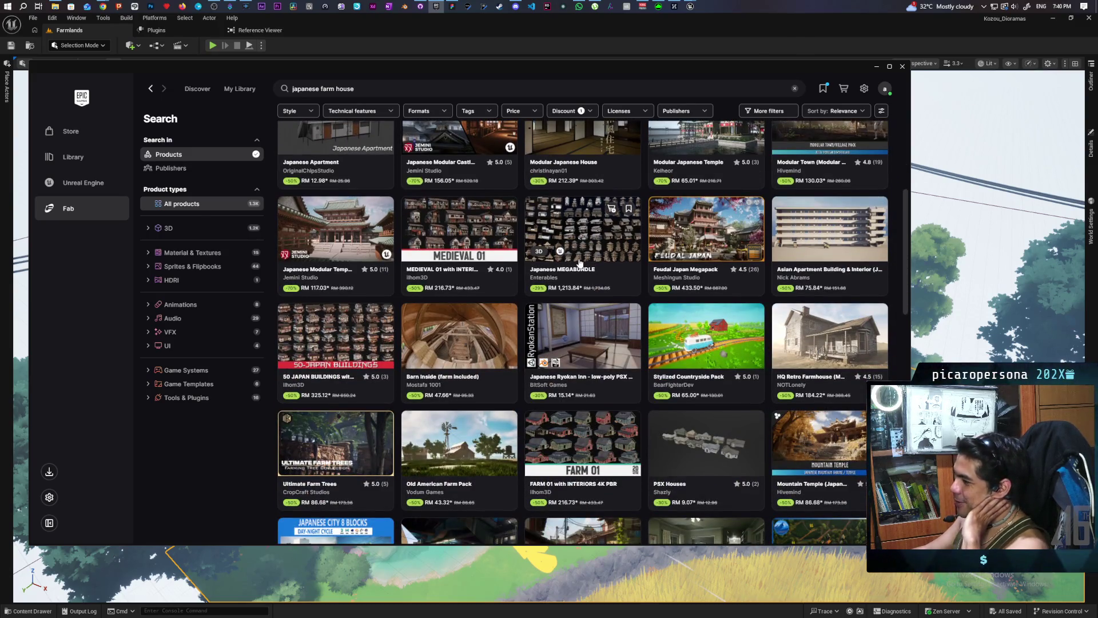
scroll(579, 263, down, 1)
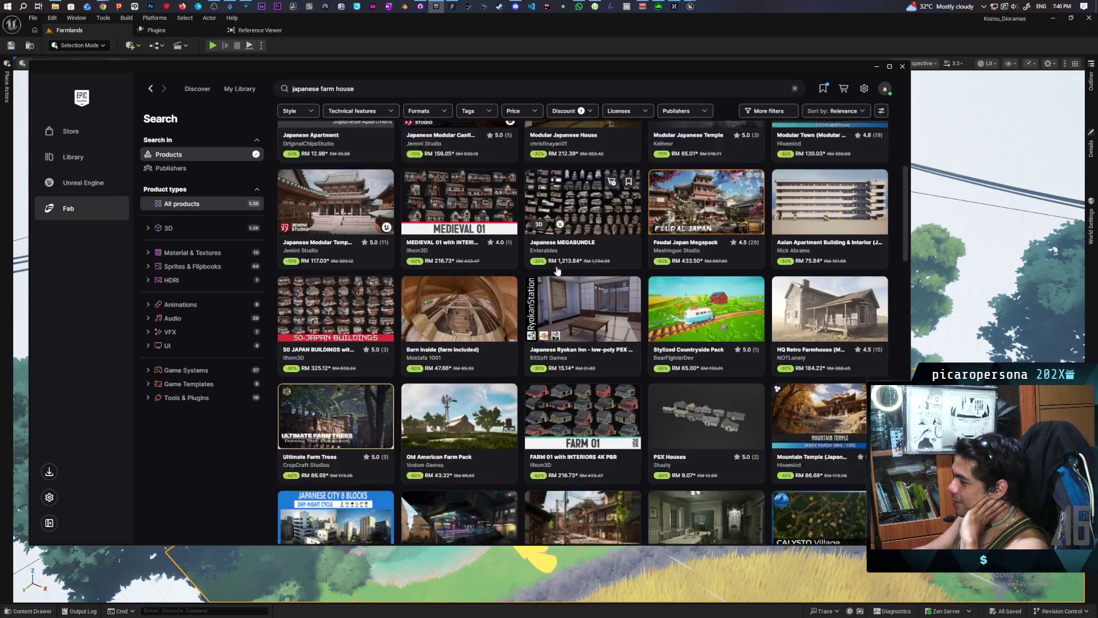
scroll(558, 270, down, 5)
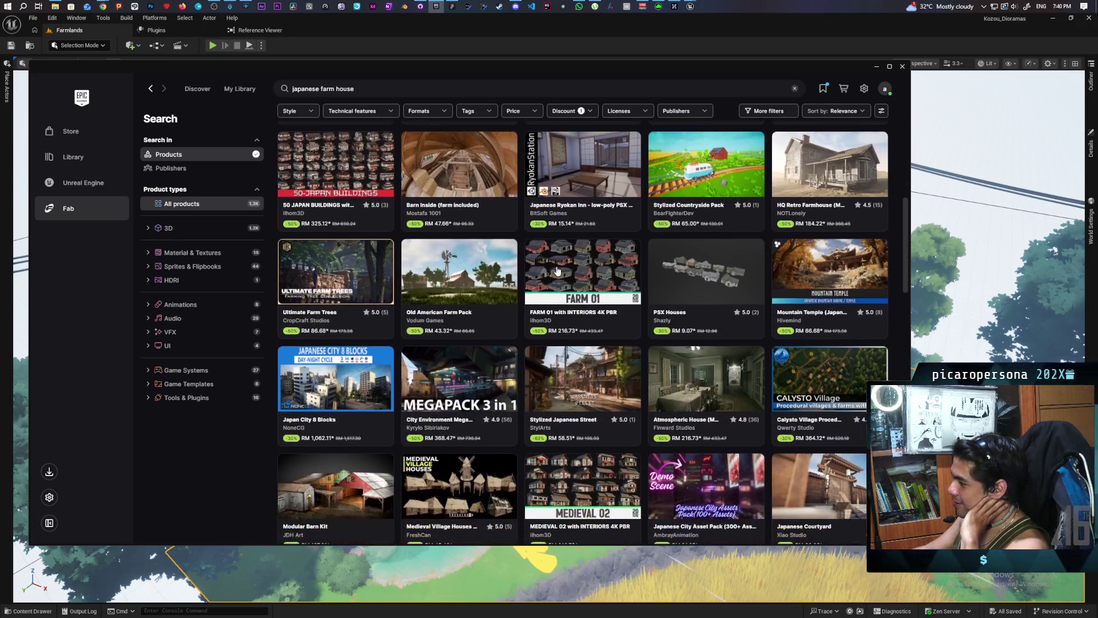
scroll(556, 271, down, 2)
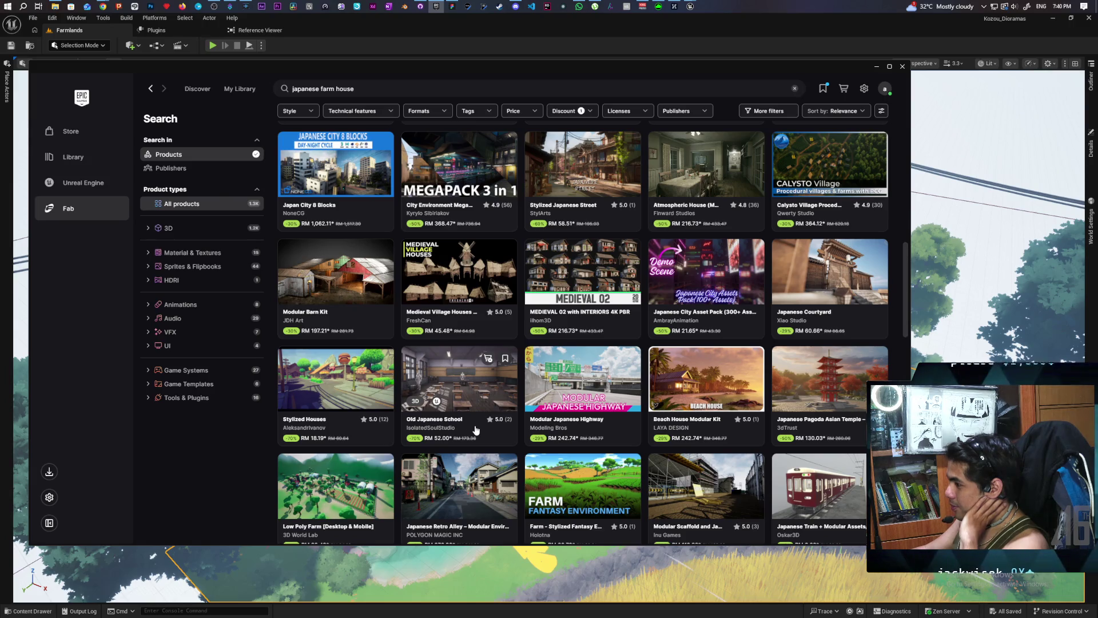
click(467, 365)
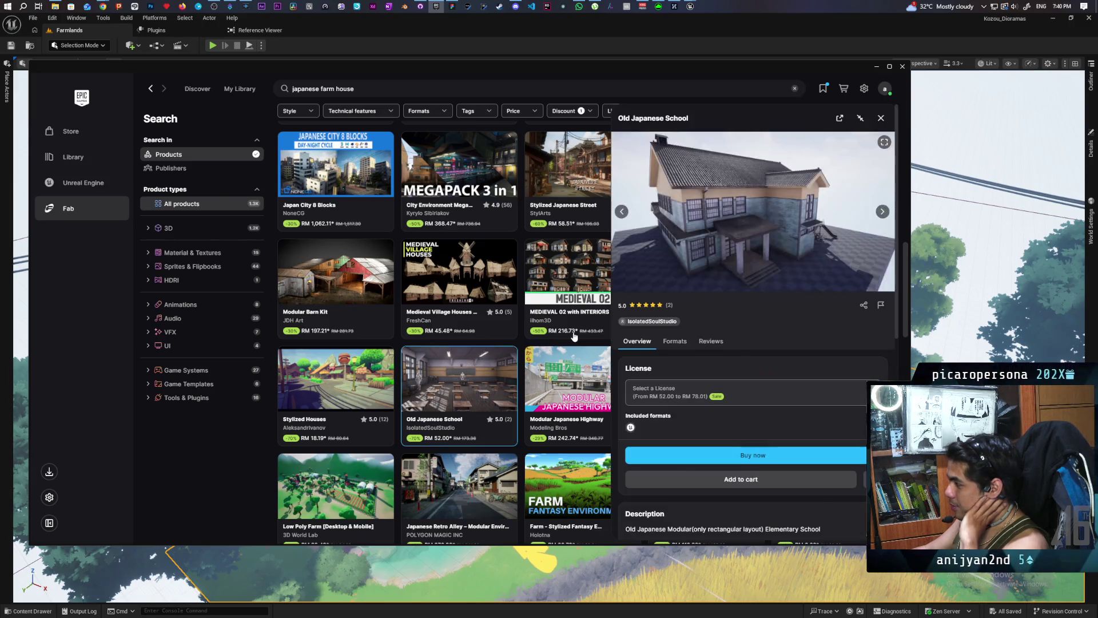
Step: View the next Old Japanese School image, close it, and scroll back up
click(882, 211)
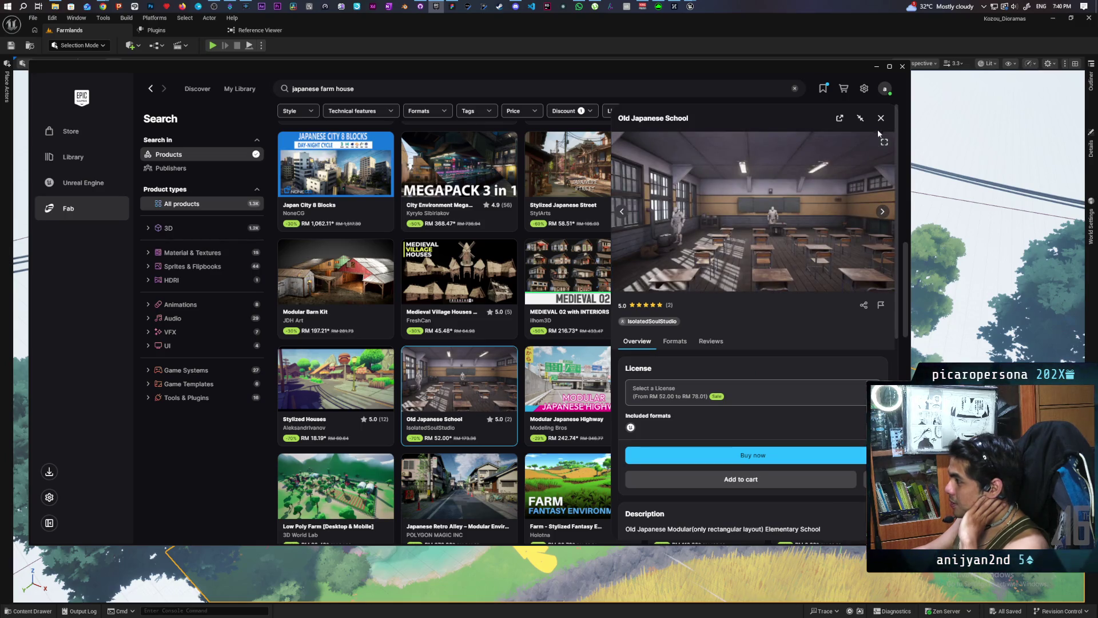
click(881, 118)
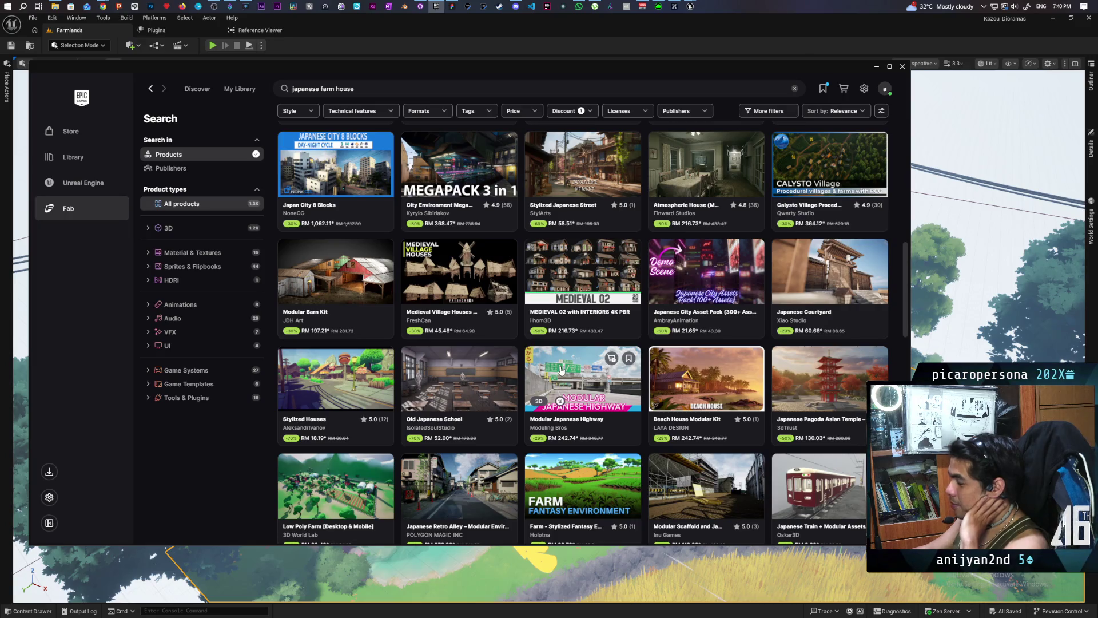
scroll(561, 370, up, 4)
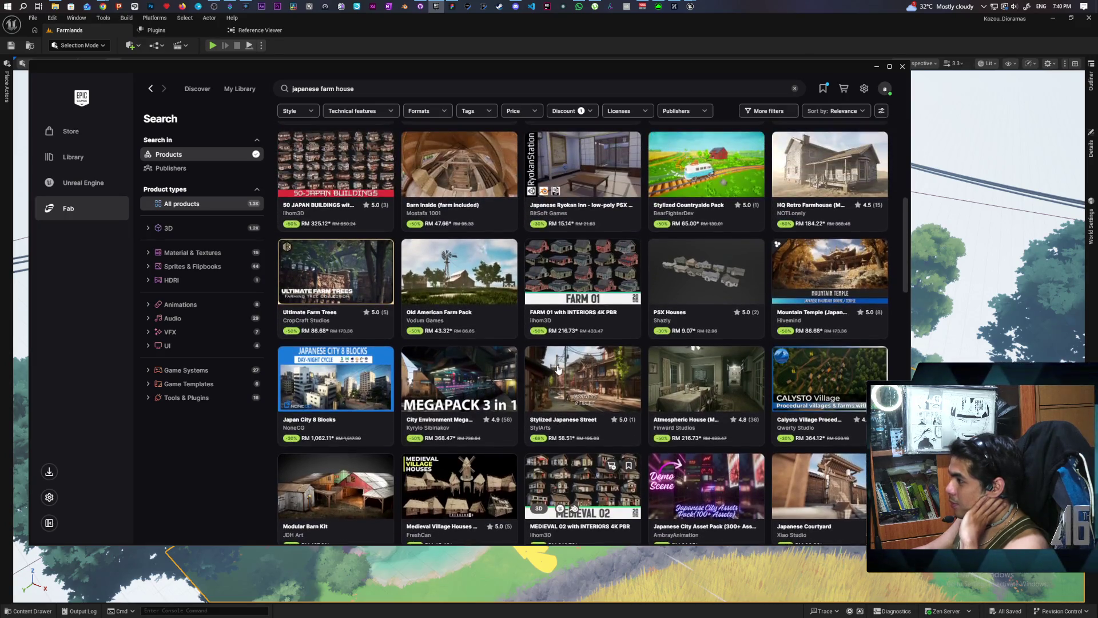
scroll(558, 370, up, 2)
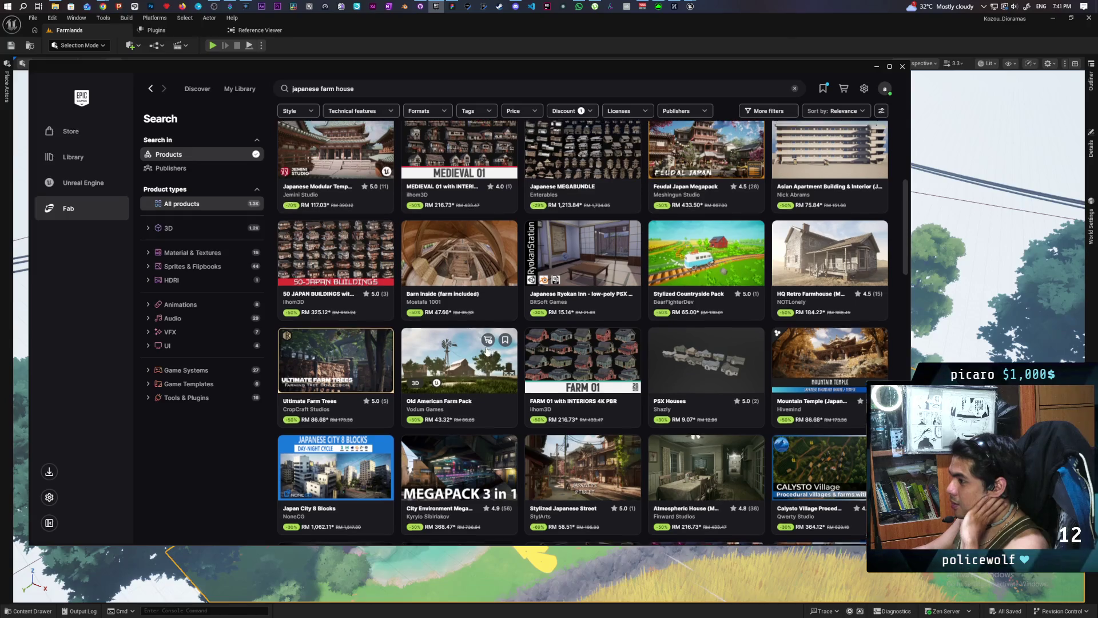
scroll(486, 350, up, 2)
Step: Browse two 50 JAPAN BUILDINGS with Interiors preview images, then close its details
click(335, 349)
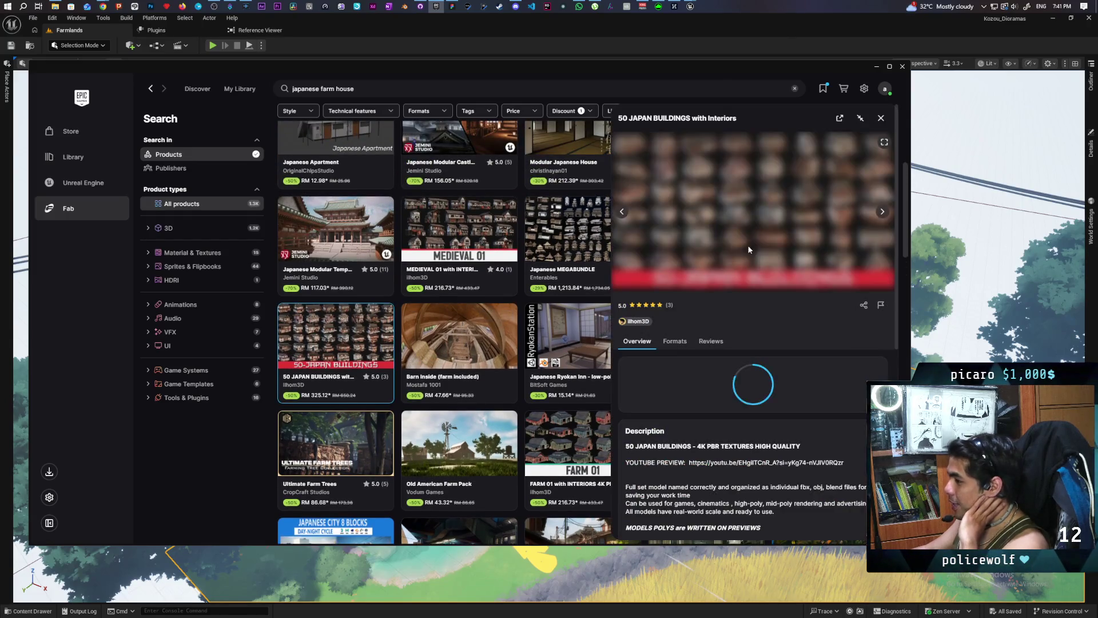
click(883, 210)
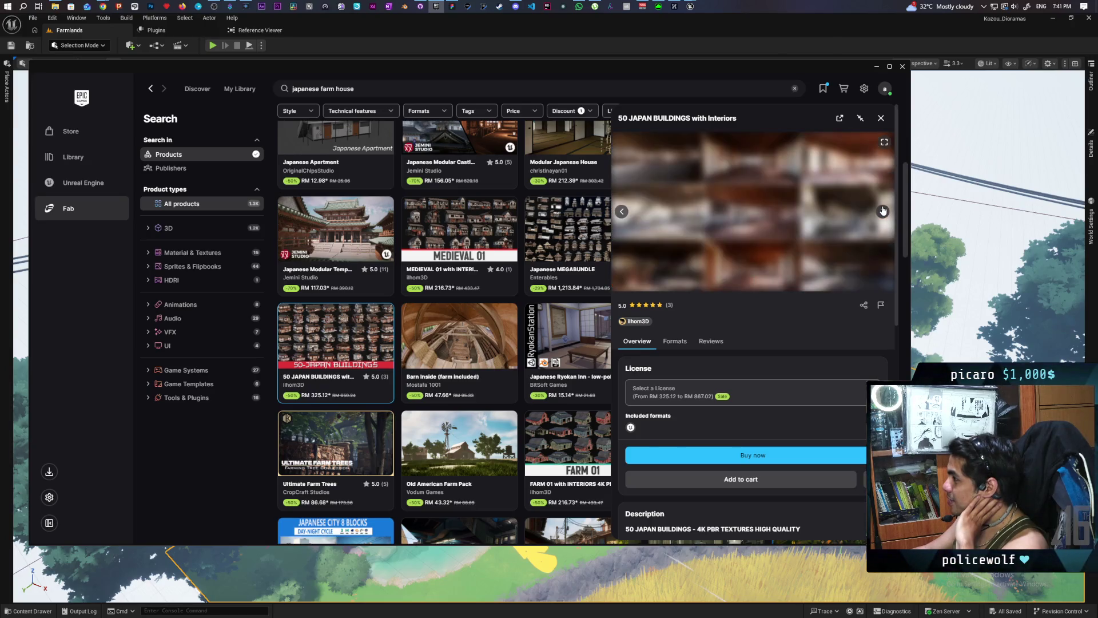
click(883, 212)
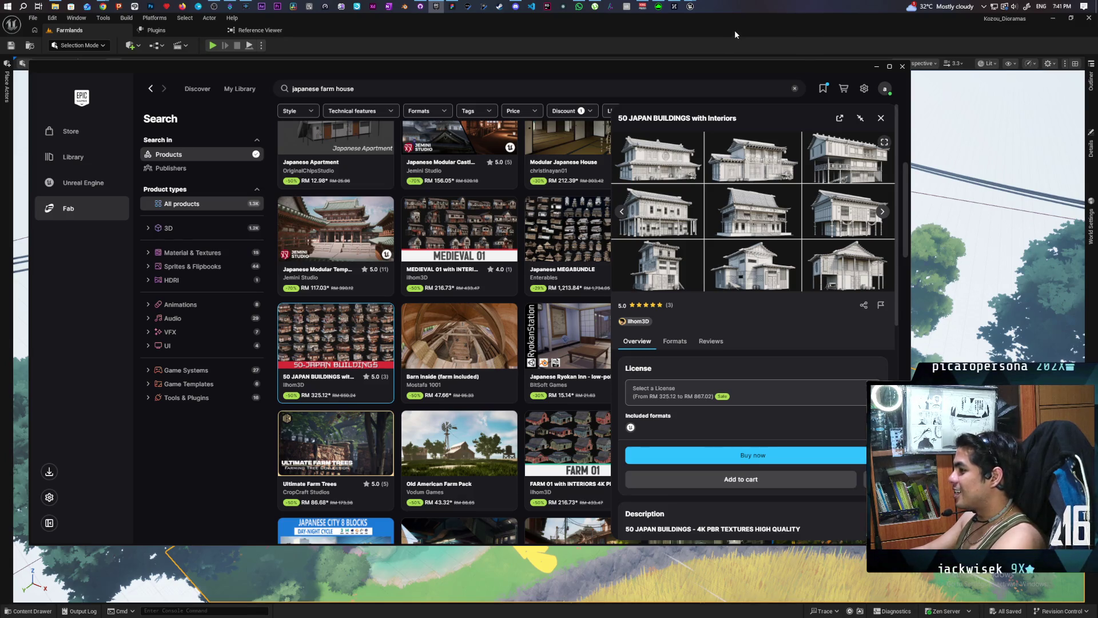
click(880, 118)
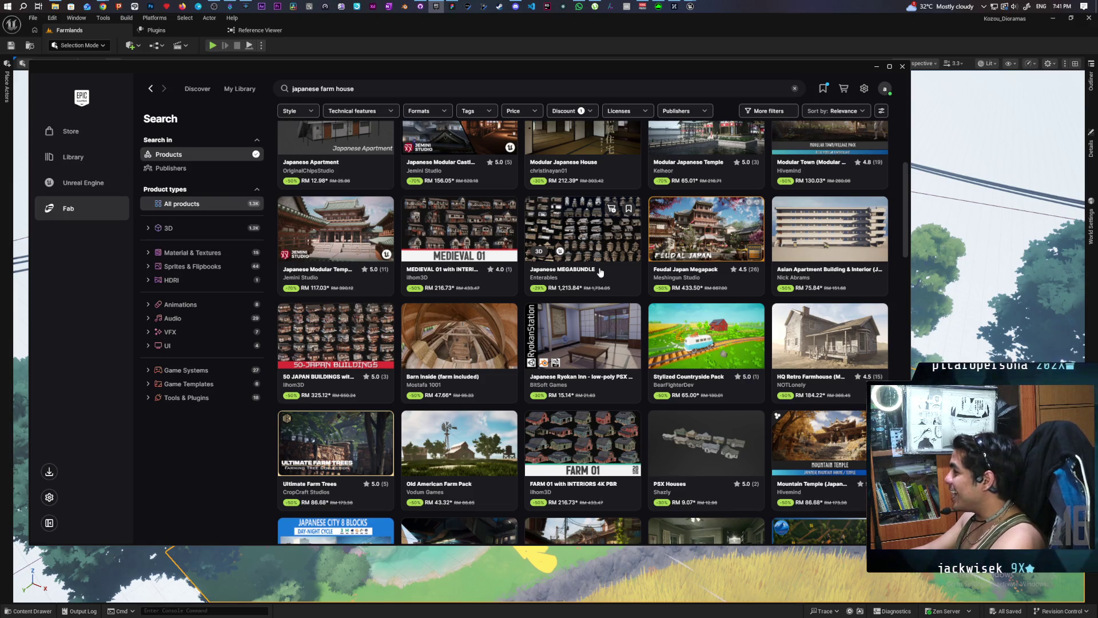
scroll(489, 327, down, 3)
Step: Scroll through the results and open the Stylized Hobbit Houses Pack details
scroll(581, 326, up, 4)
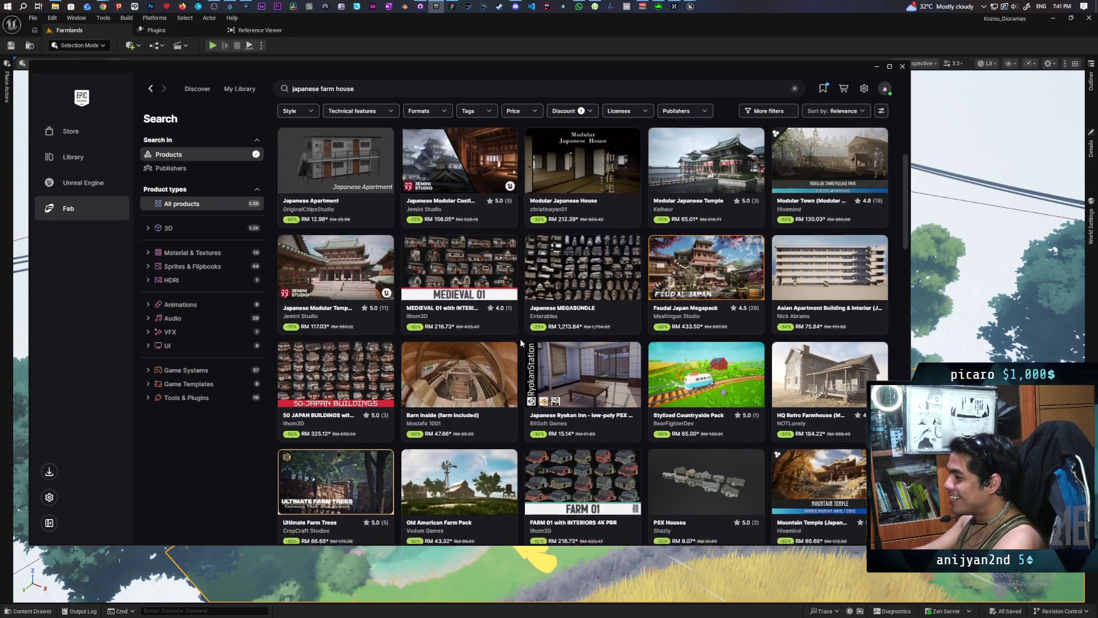
scroll(520, 339, down, 5)
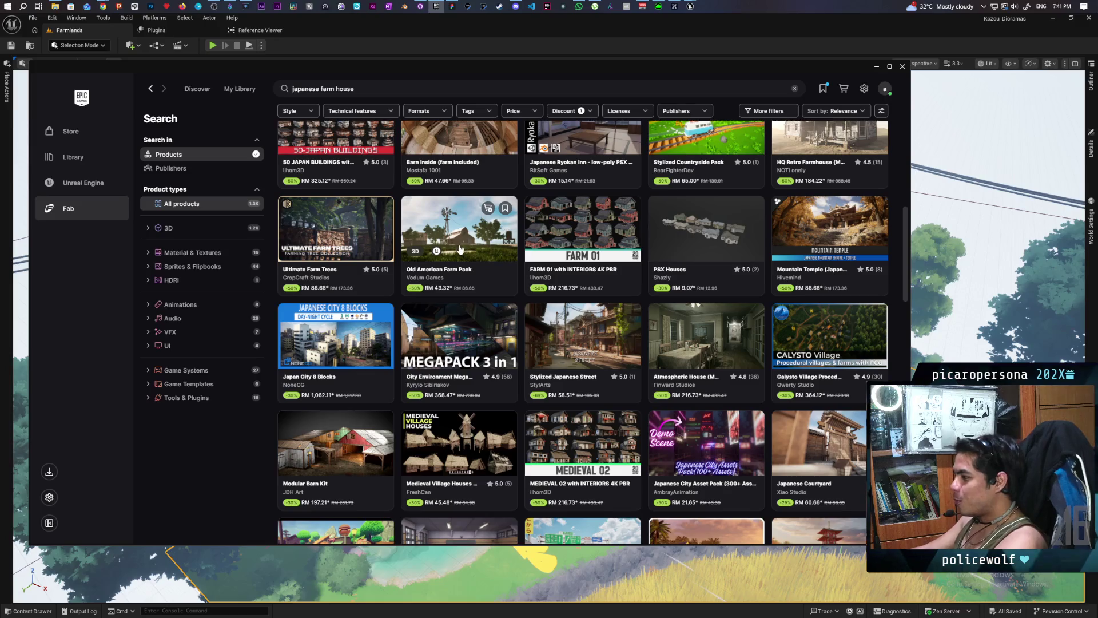
scroll(475, 246, down, 3)
scroll(504, 250, up, 2)
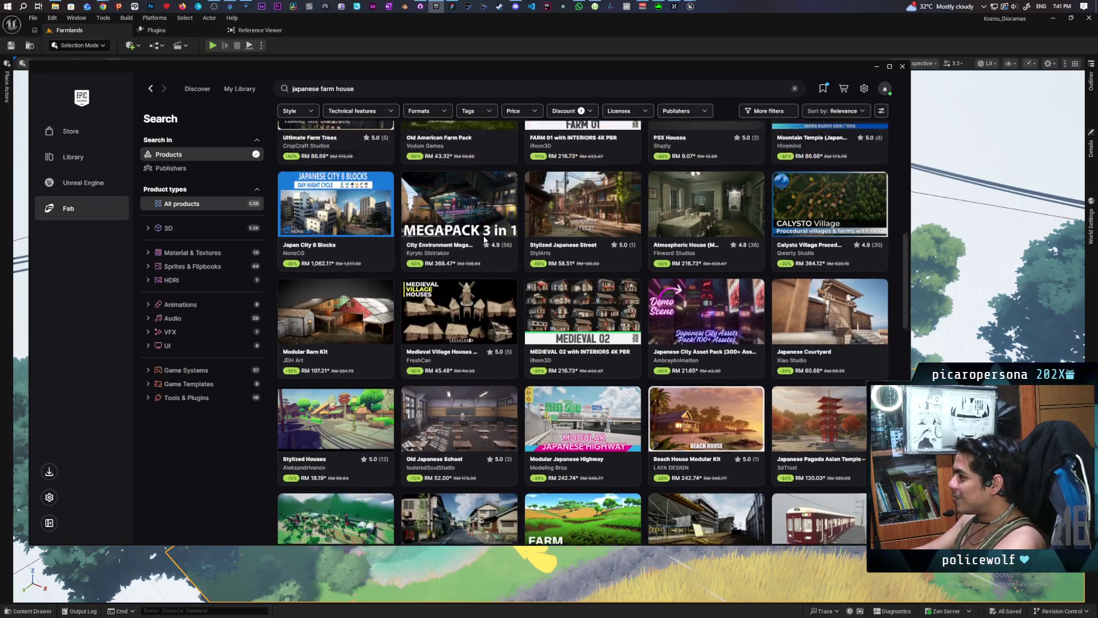
scroll(509, 250, up, 1)
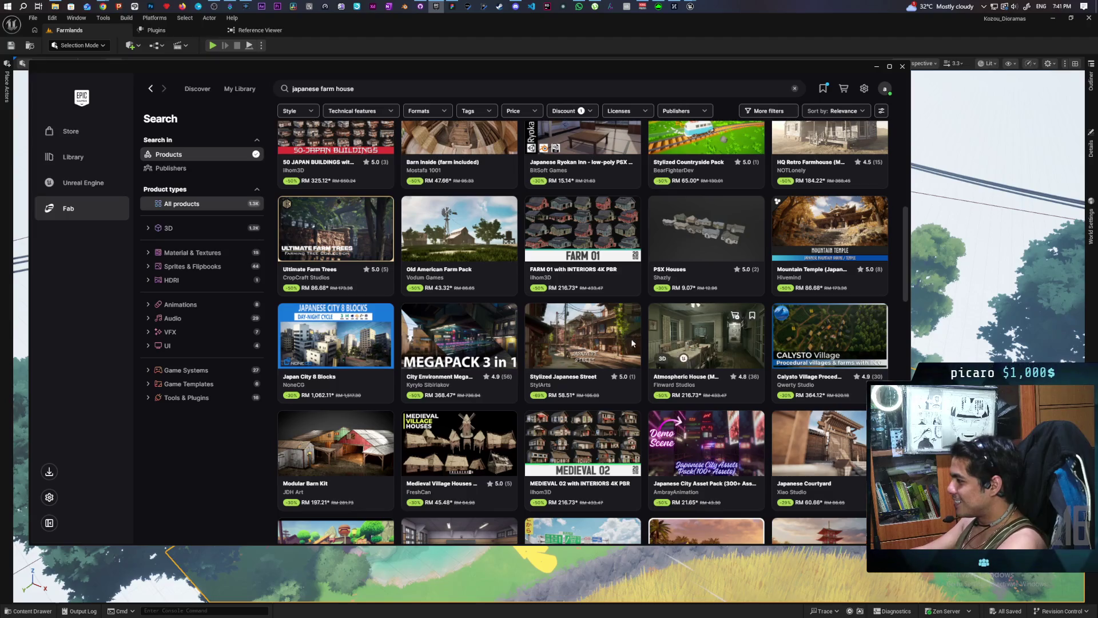
scroll(720, 333, down, 10)
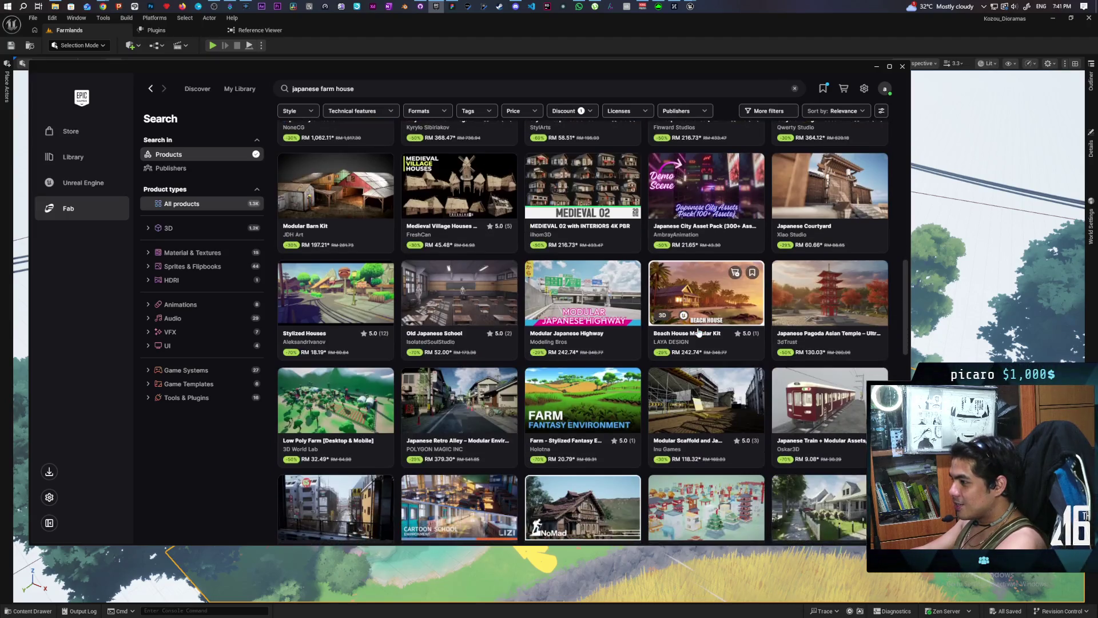
scroll(698, 331, down, 4)
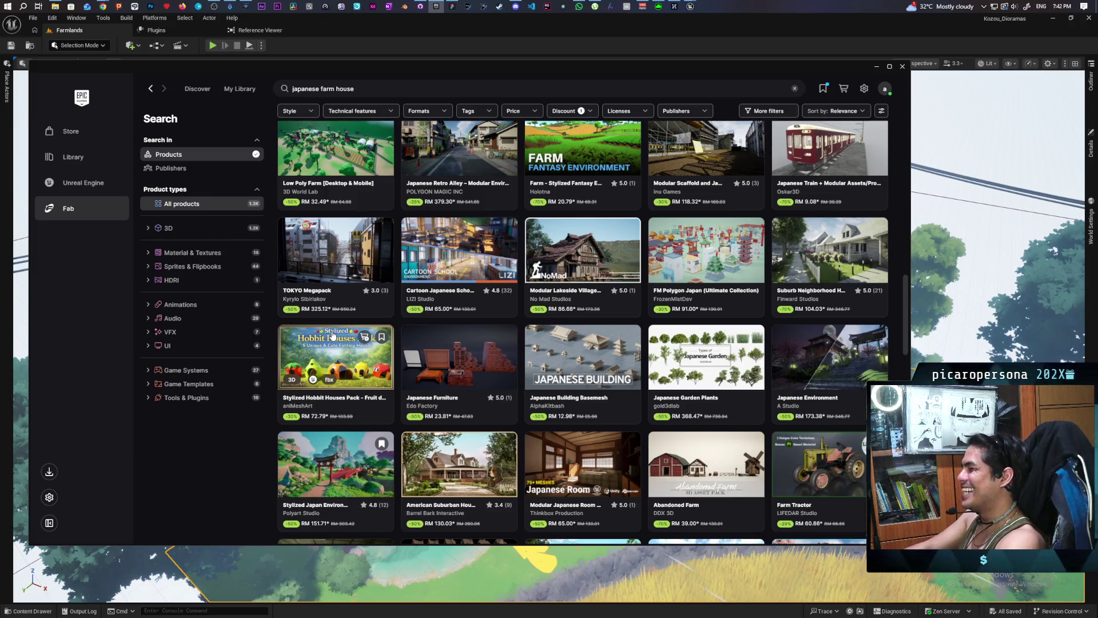
click(332, 336)
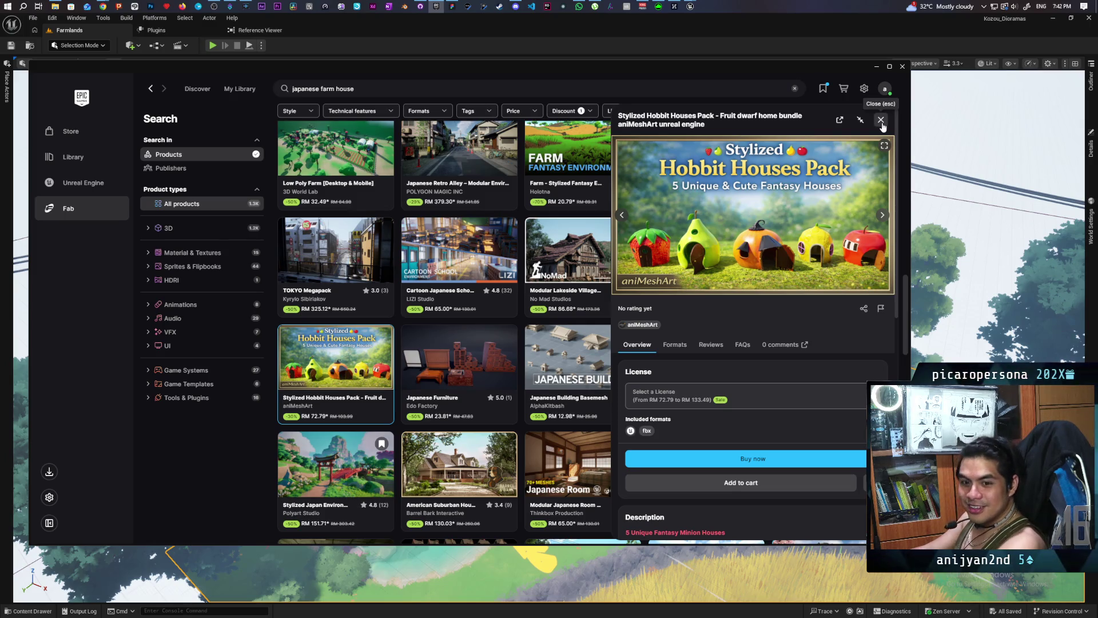
Step: View two more Hobbit Houses preview images, then close its details
click(882, 215)
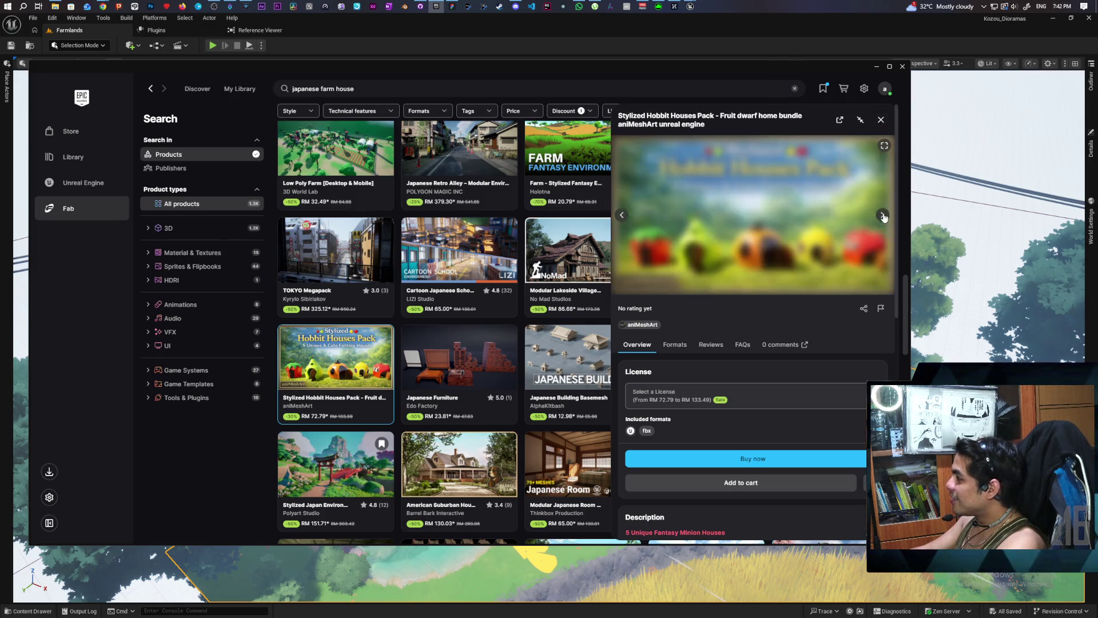
click(882, 216)
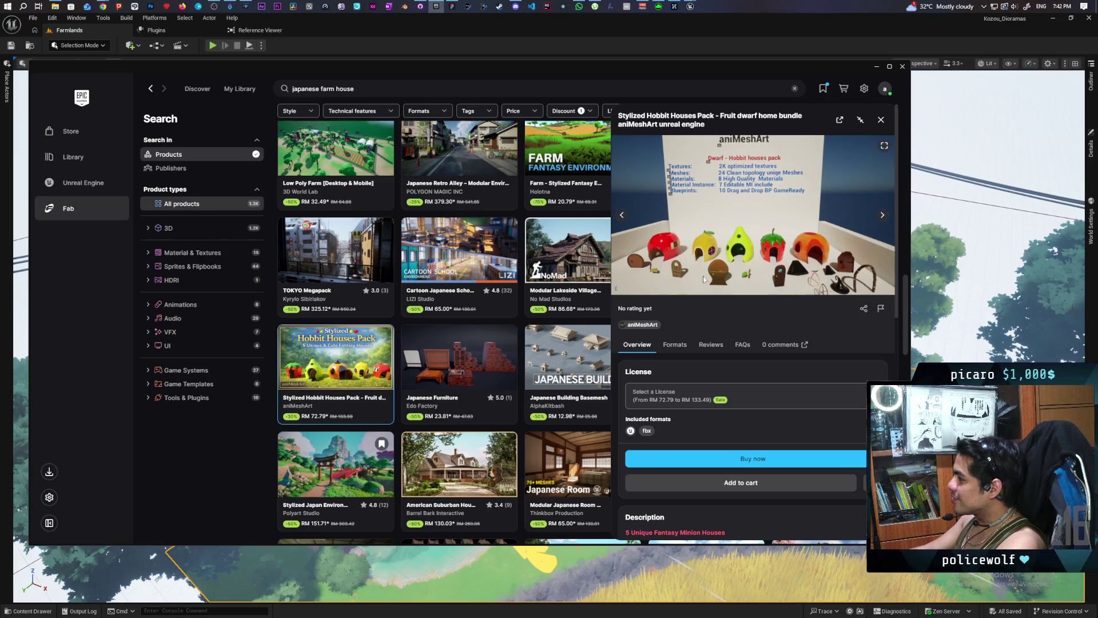
click(880, 119)
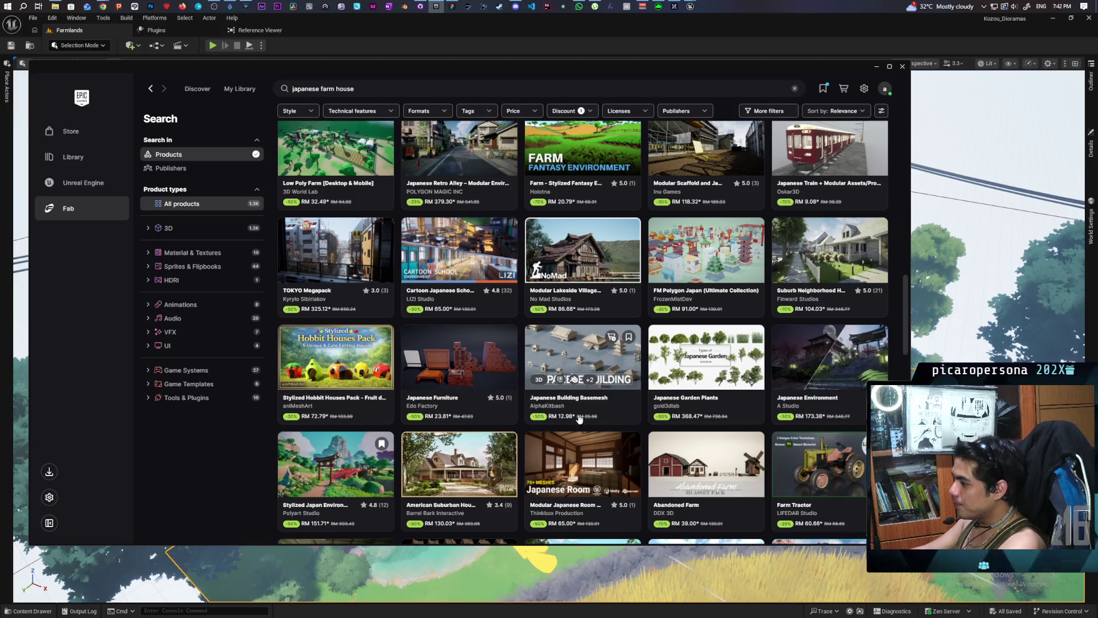
Step: Open Japanese Building Basemesh, page through five preview images, and close it
click(570, 352)
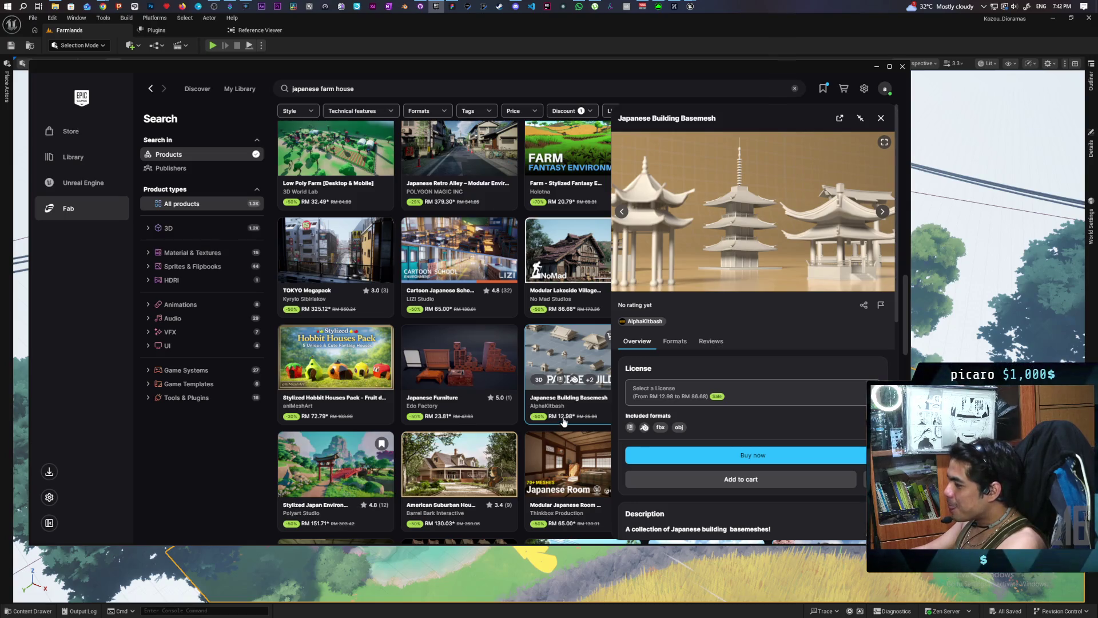
click(881, 211)
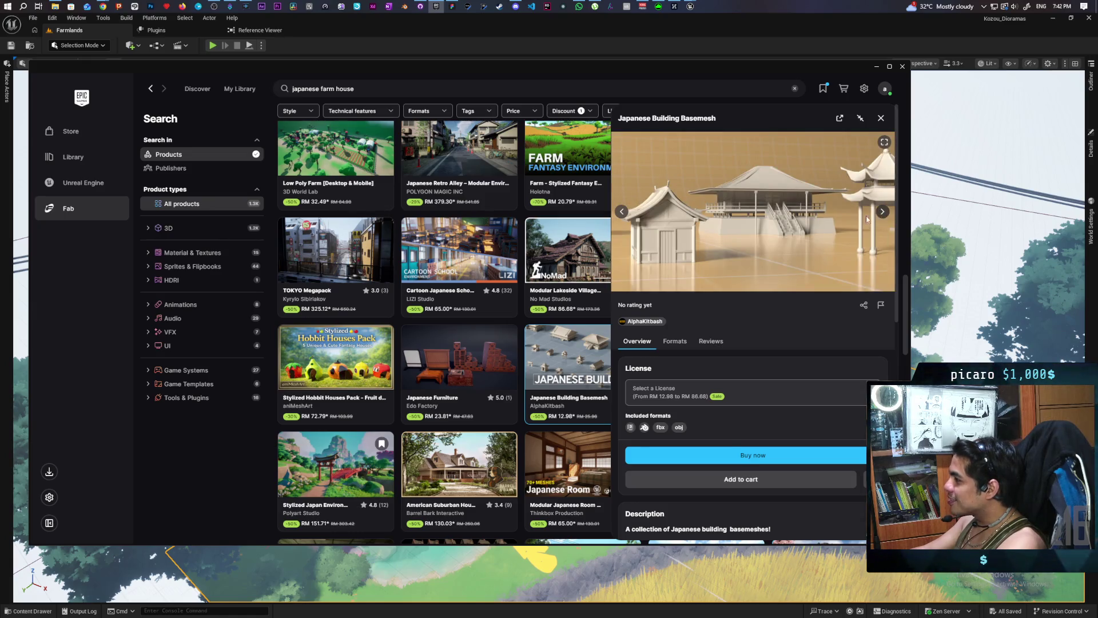
click(881, 211)
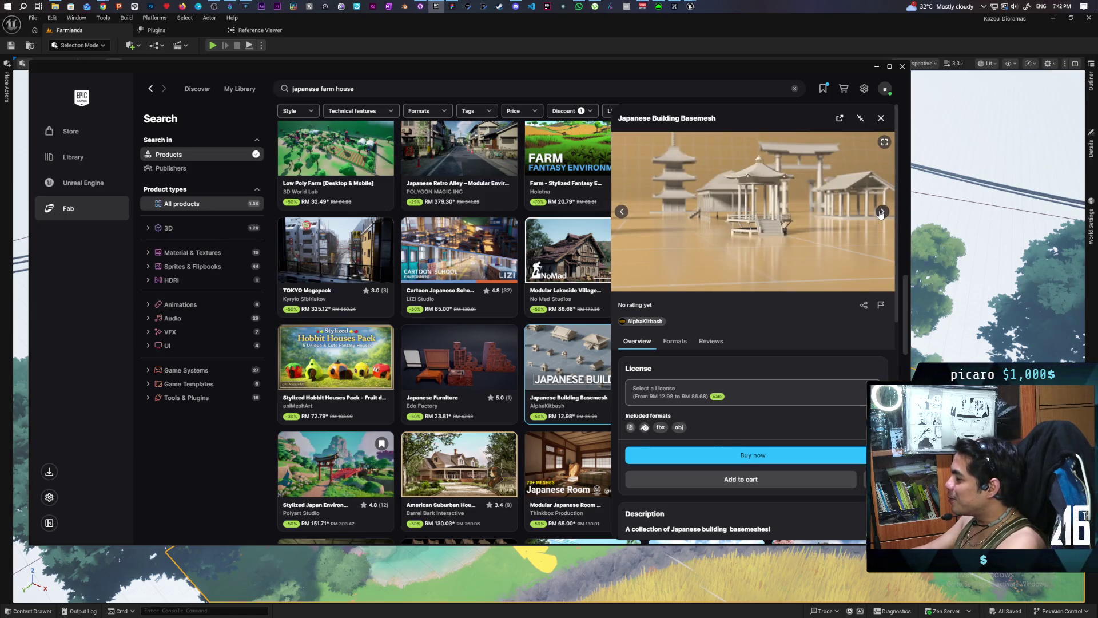
click(881, 212)
click(881, 212)
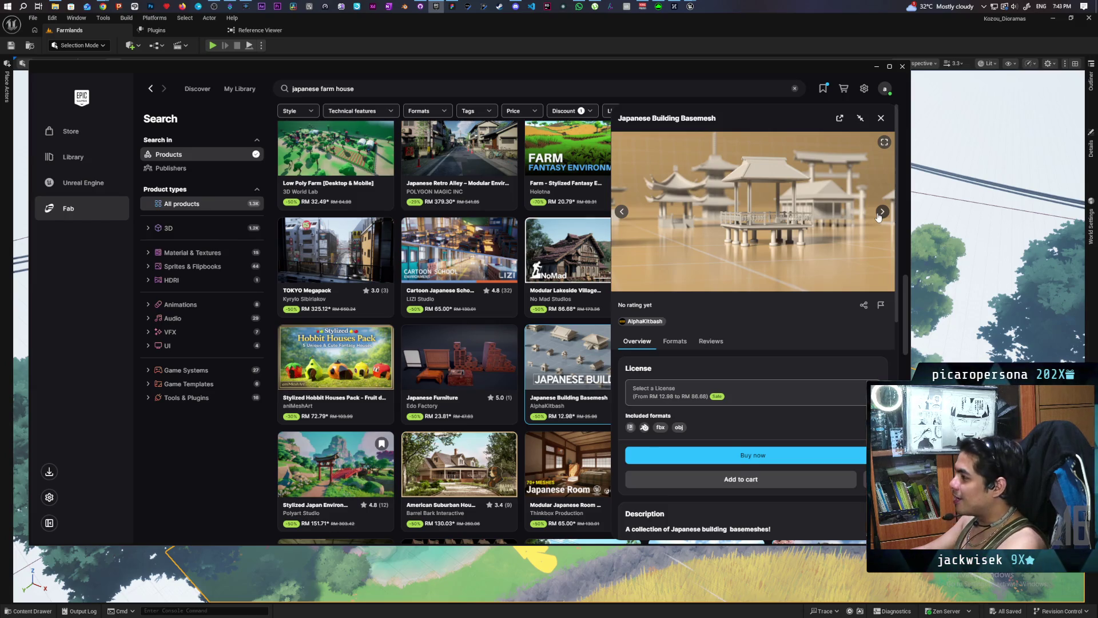
click(879, 215)
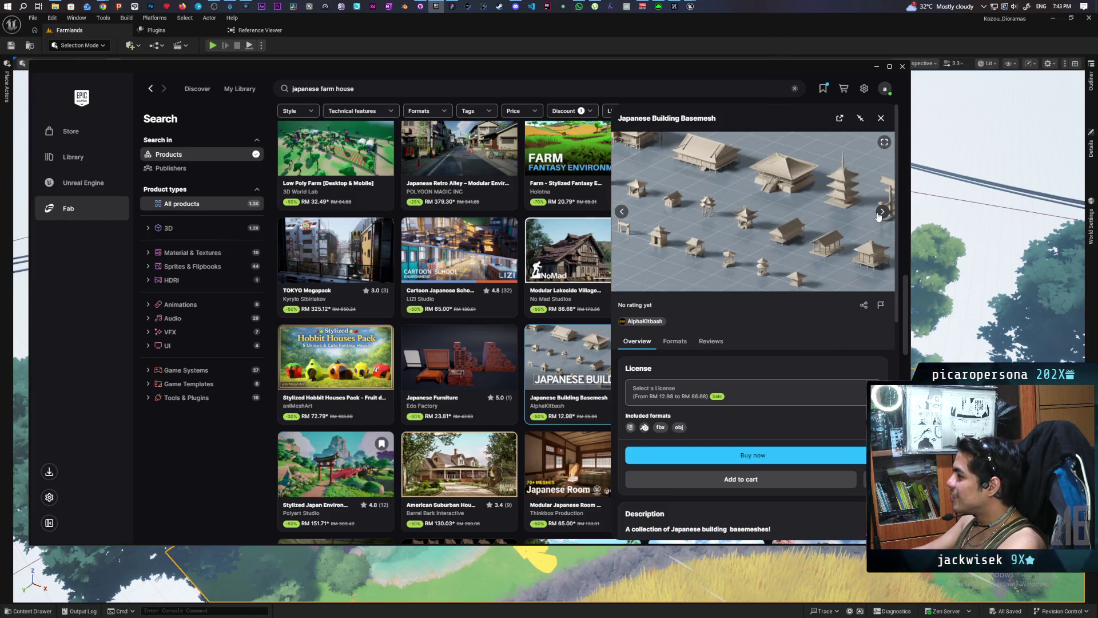
click(879, 119)
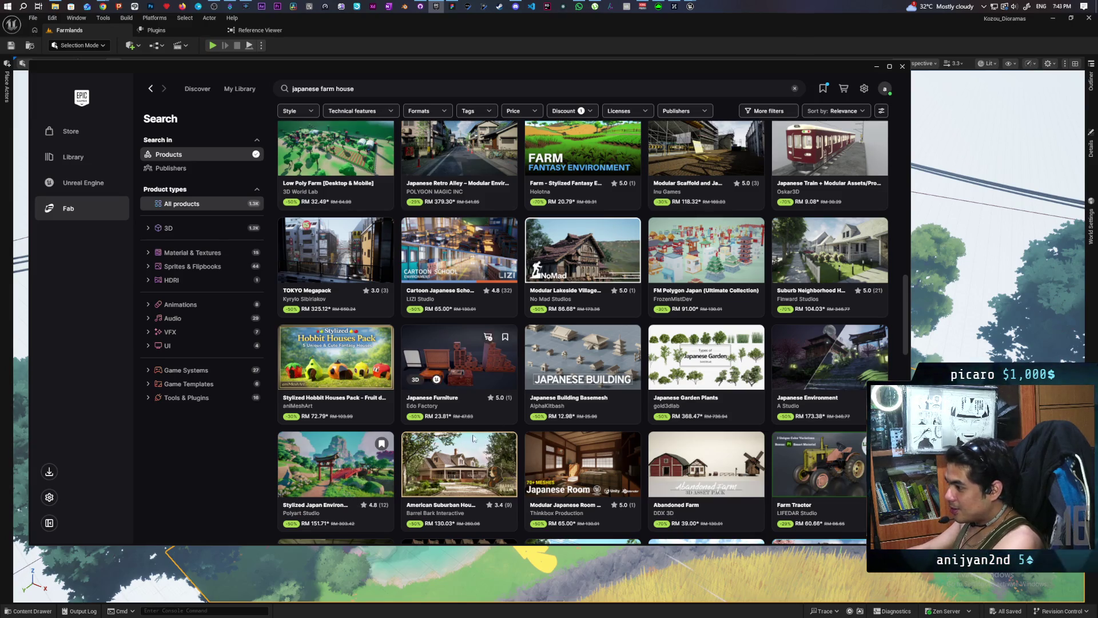
Step: Open Stylized Japan Environment, page through six preview images, and close it
click(330, 462)
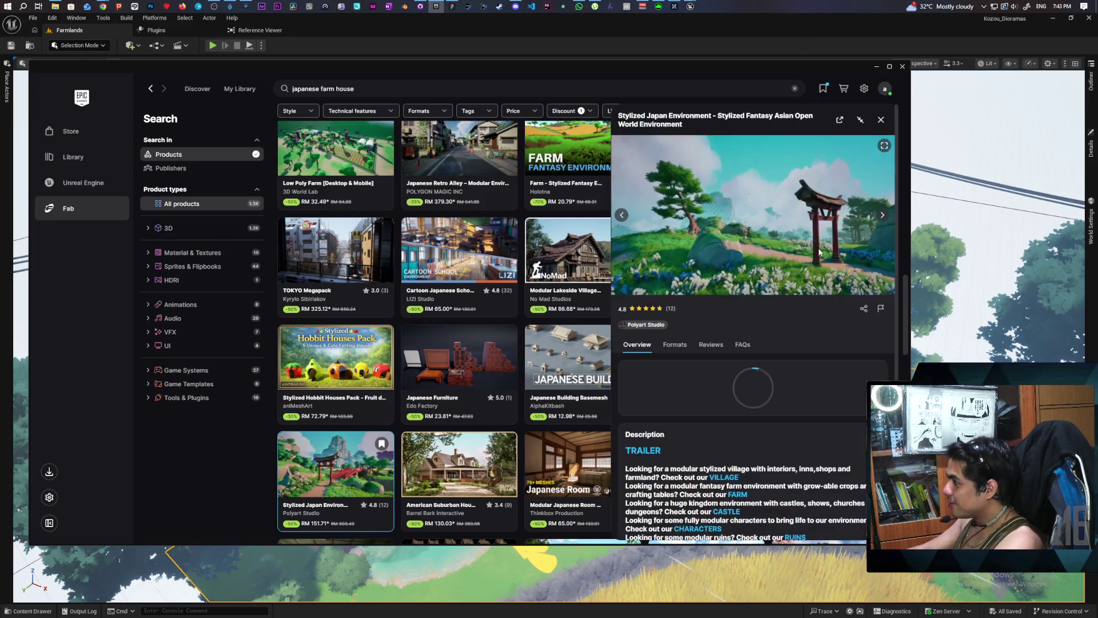
click(880, 216)
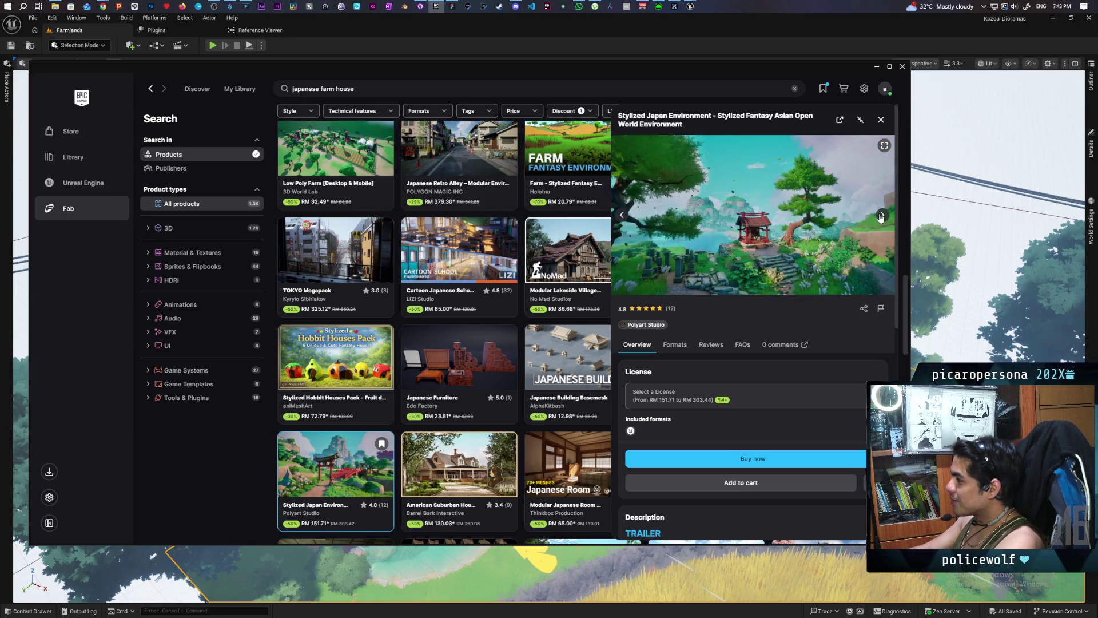
click(880, 216)
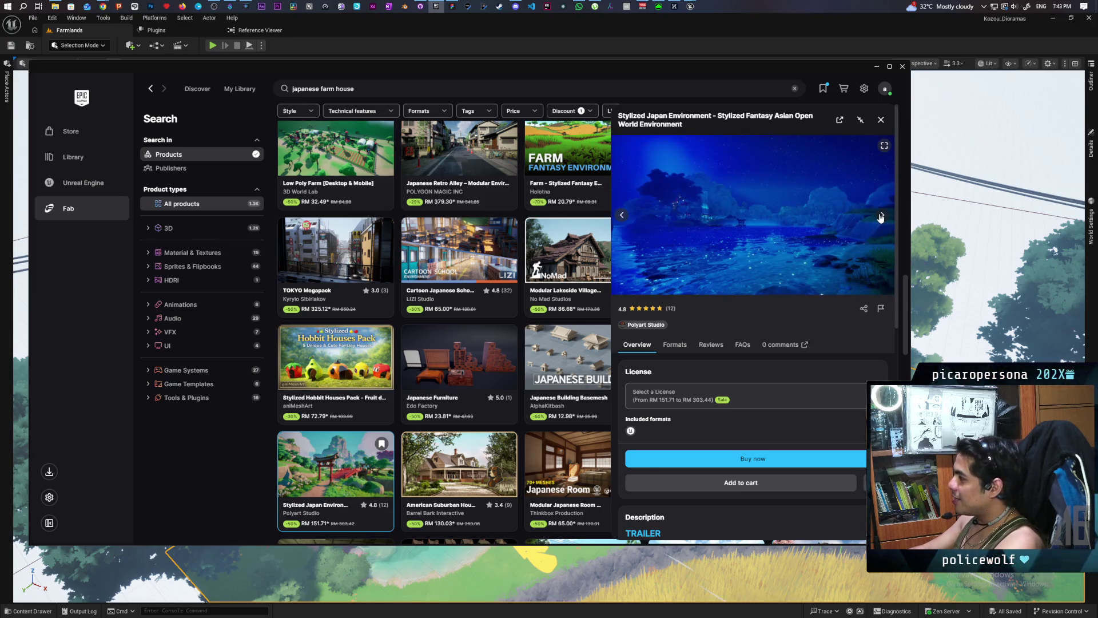
click(881, 216)
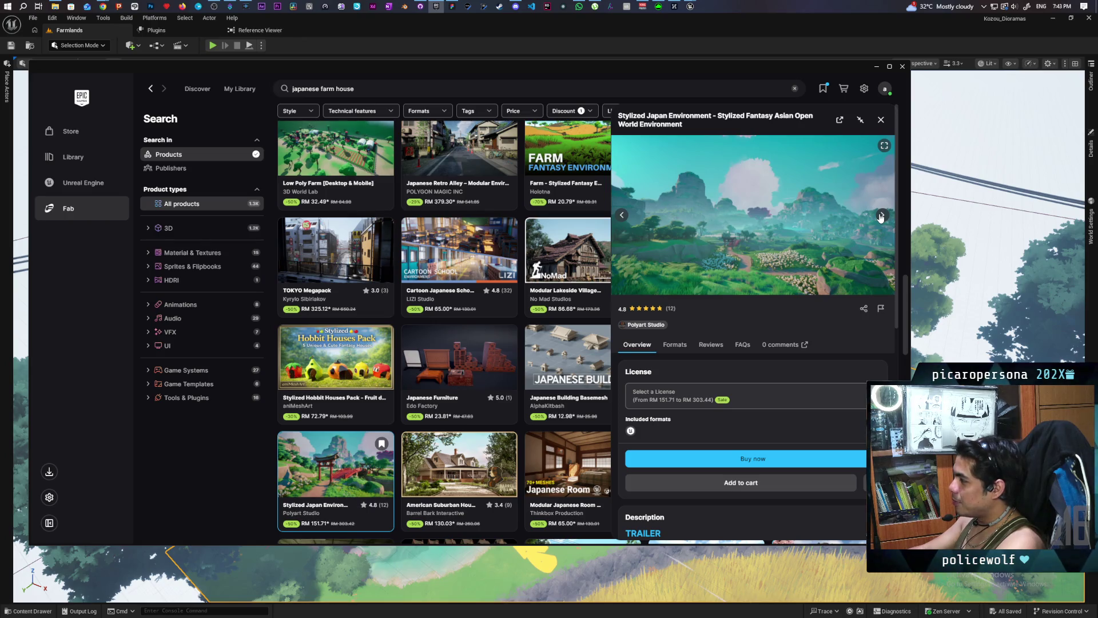
click(881, 216)
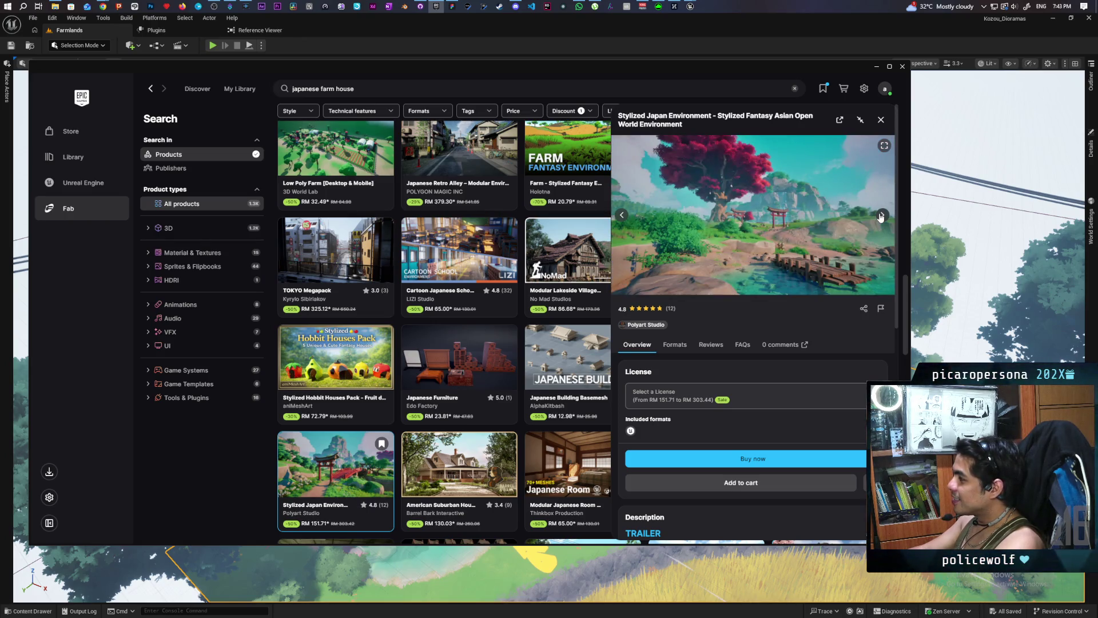
click(881, 216)
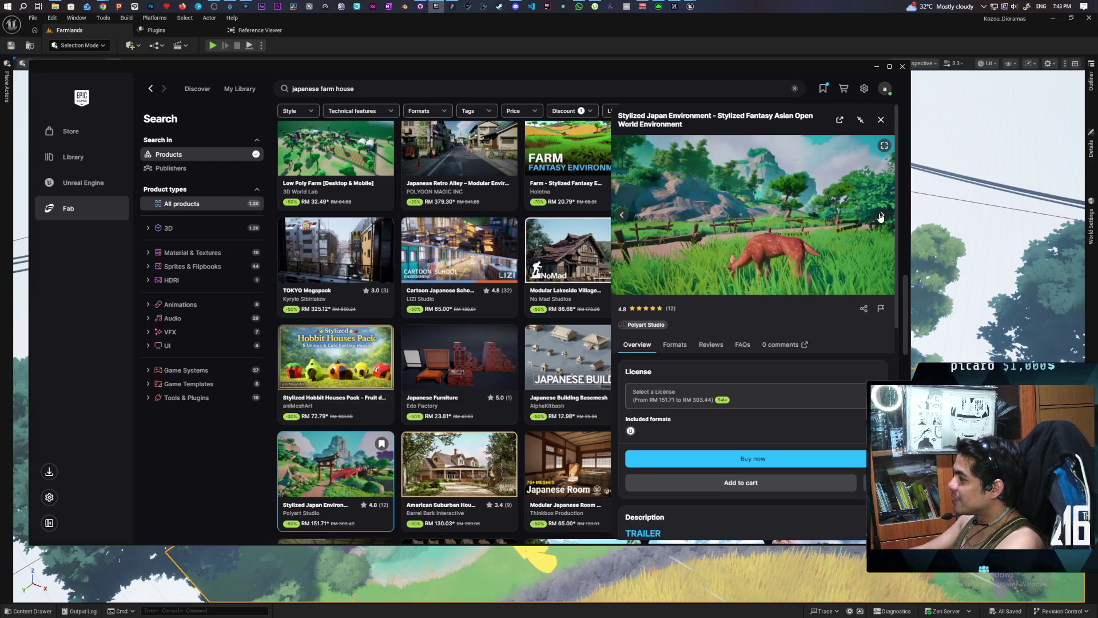
click(881, 216)
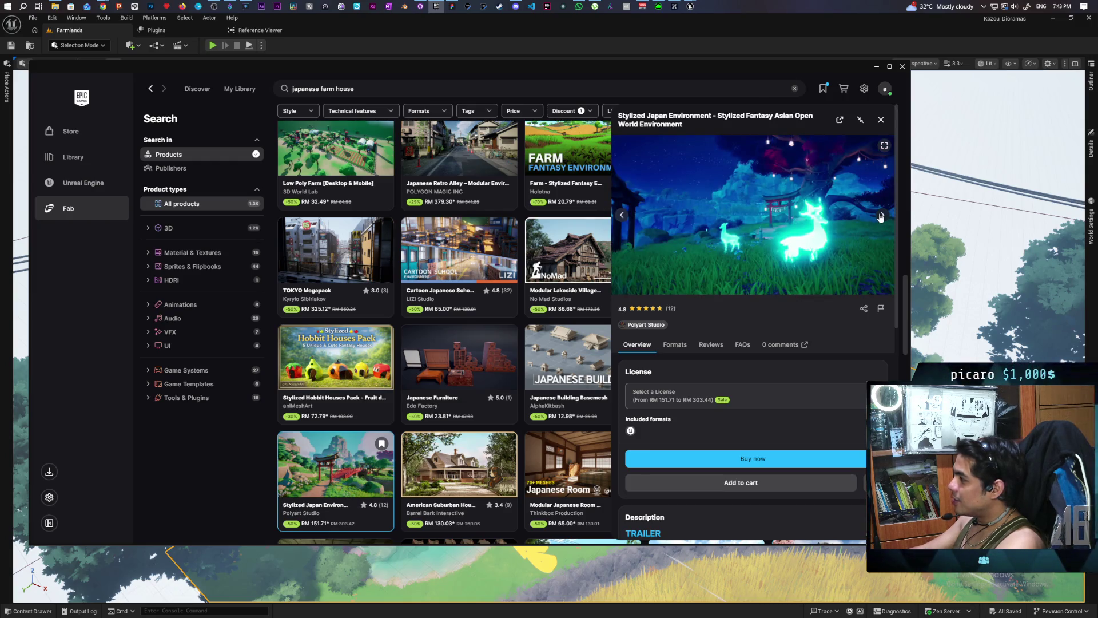
click(881, 121)
scroll(611, 295, down, 5)
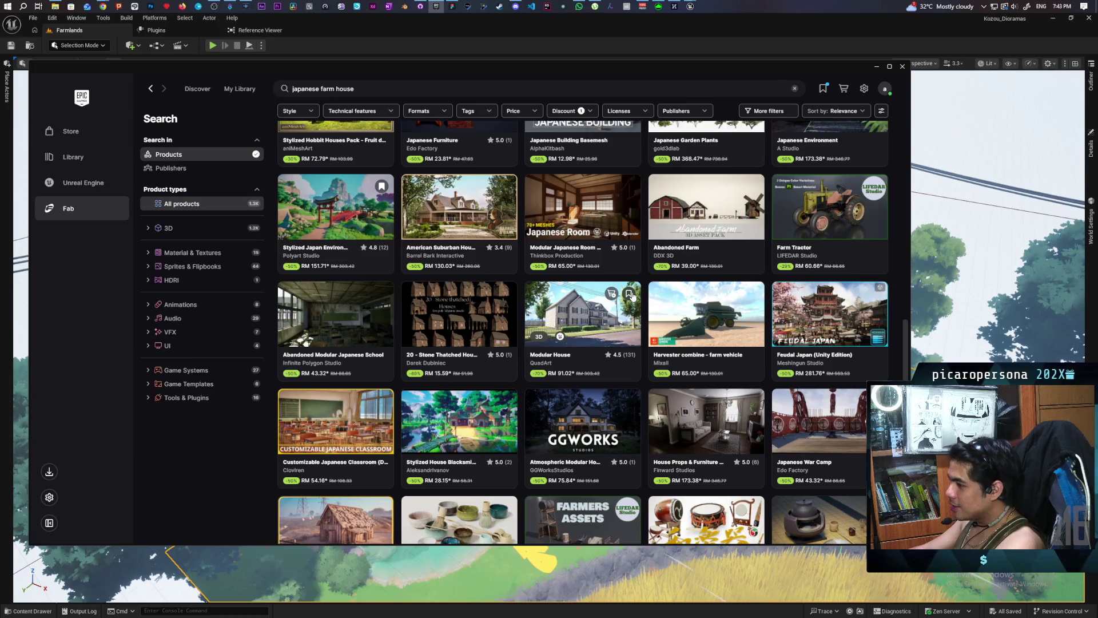
Step: Scroll the 'japanese farm house' results down to Tokyo Street Part 2, Stylized Toon Farm Pack and PSX Abandoned Houses
scroll(632, 296, down, 2)
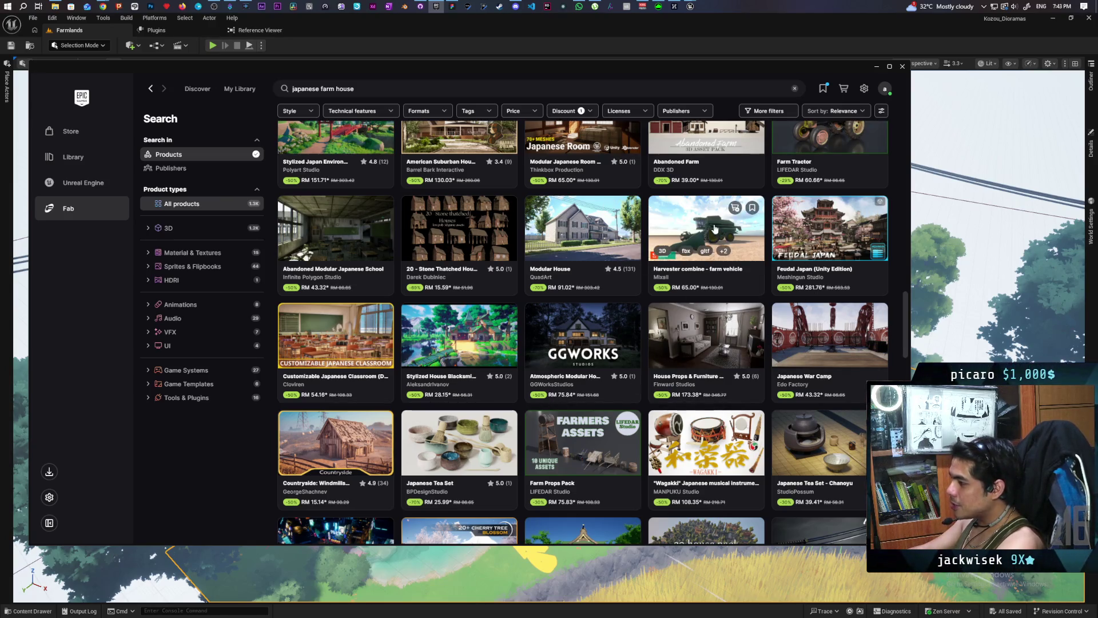
scroll(706, 258, down, 2)
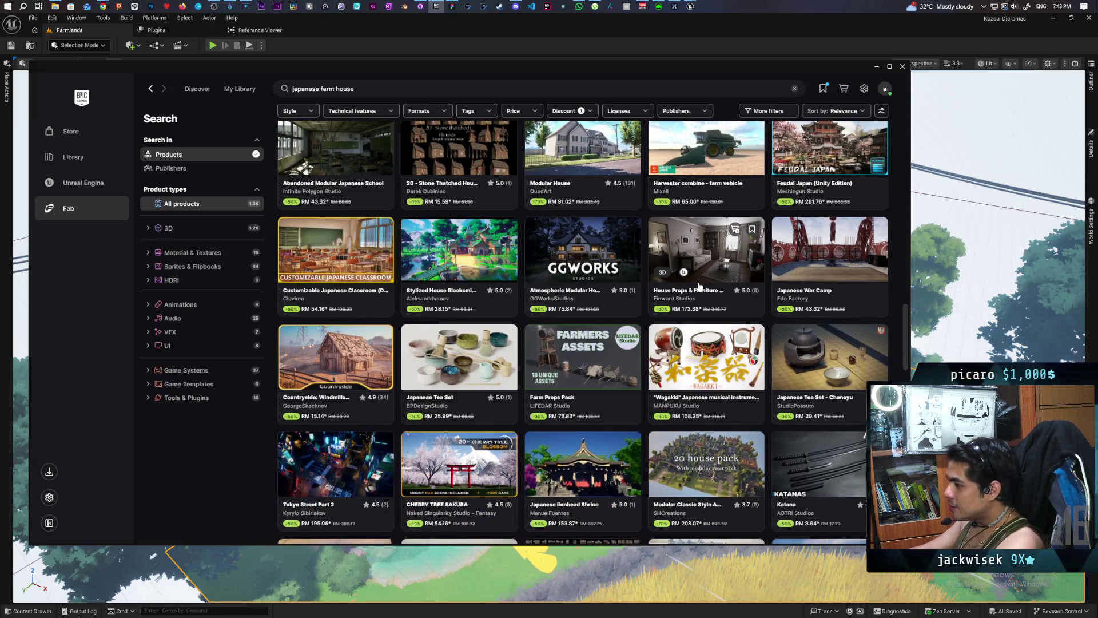
scroll(699, 286, down, 2)
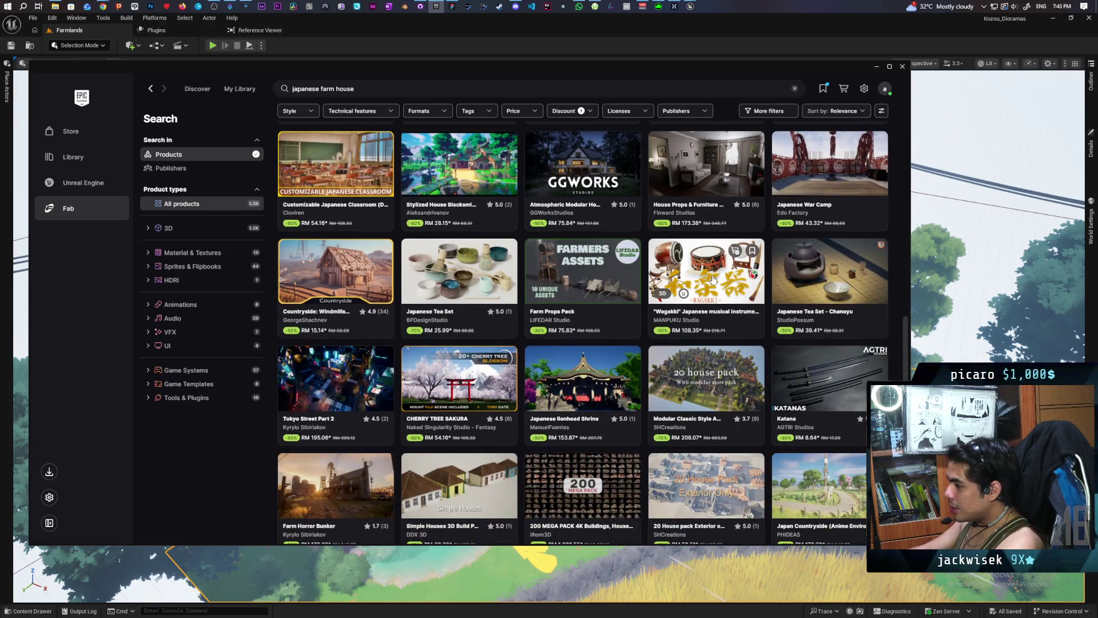
scroll(713, 279, down, 3)
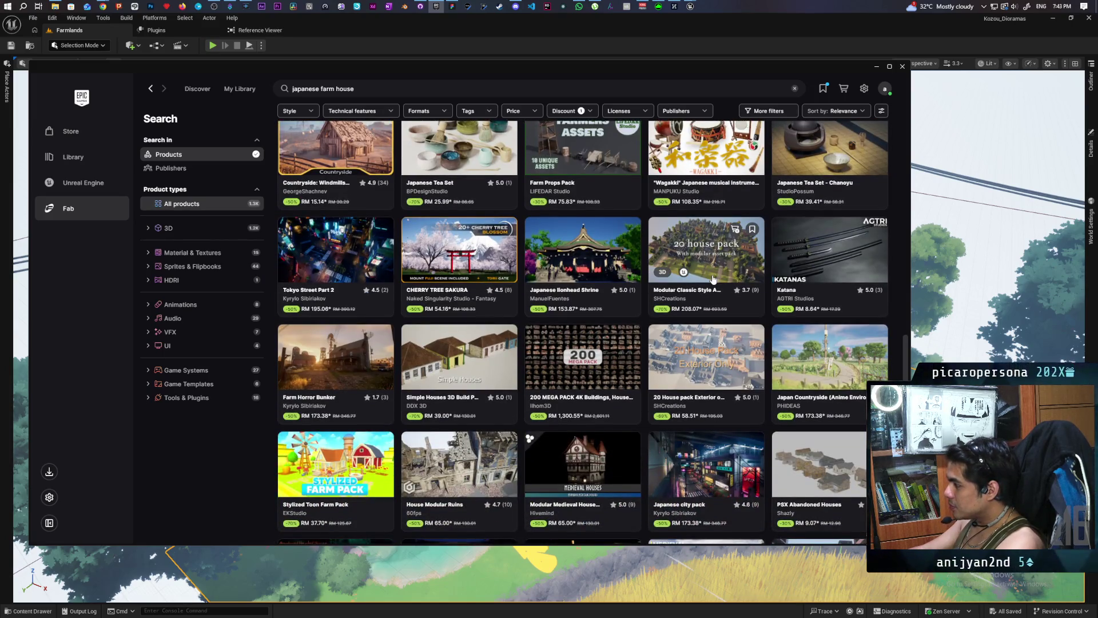
click(824, 354)
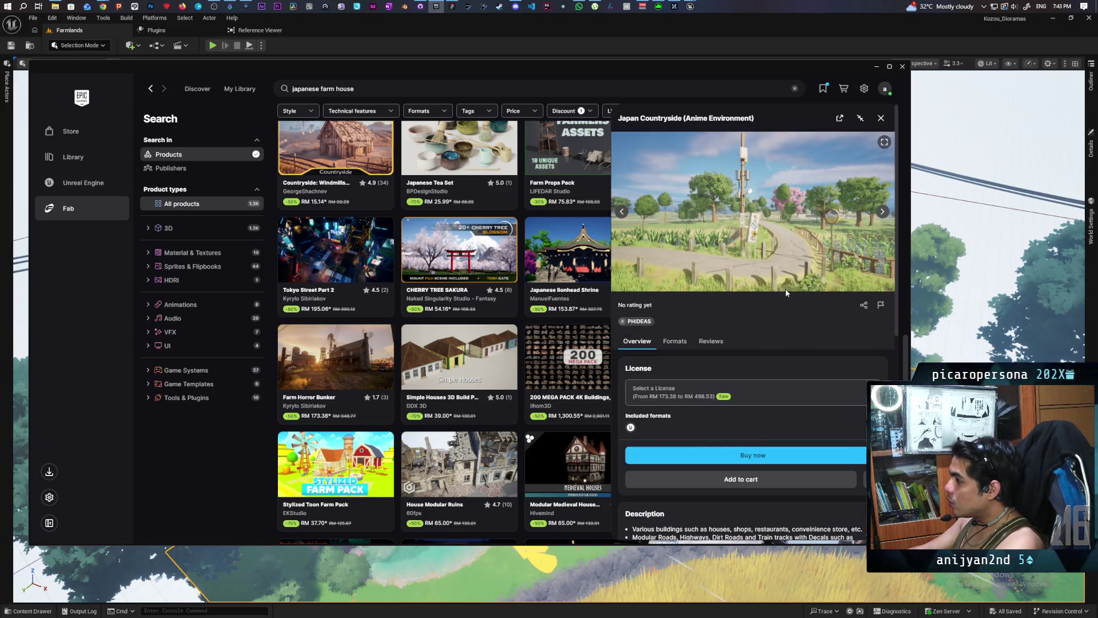
click(881, 211)
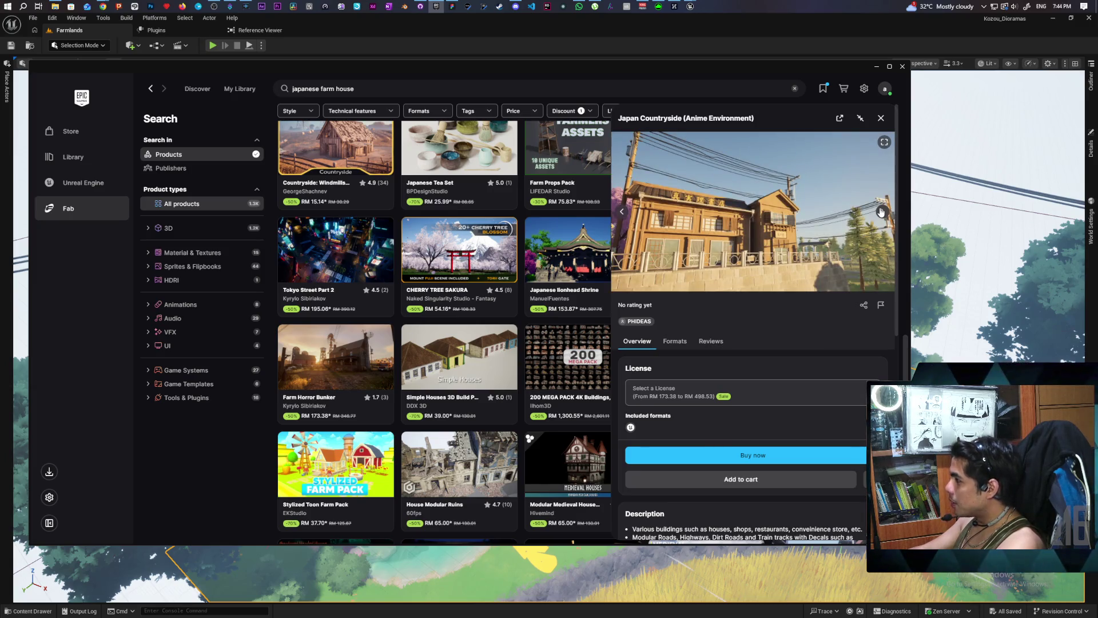
click(881, 212)
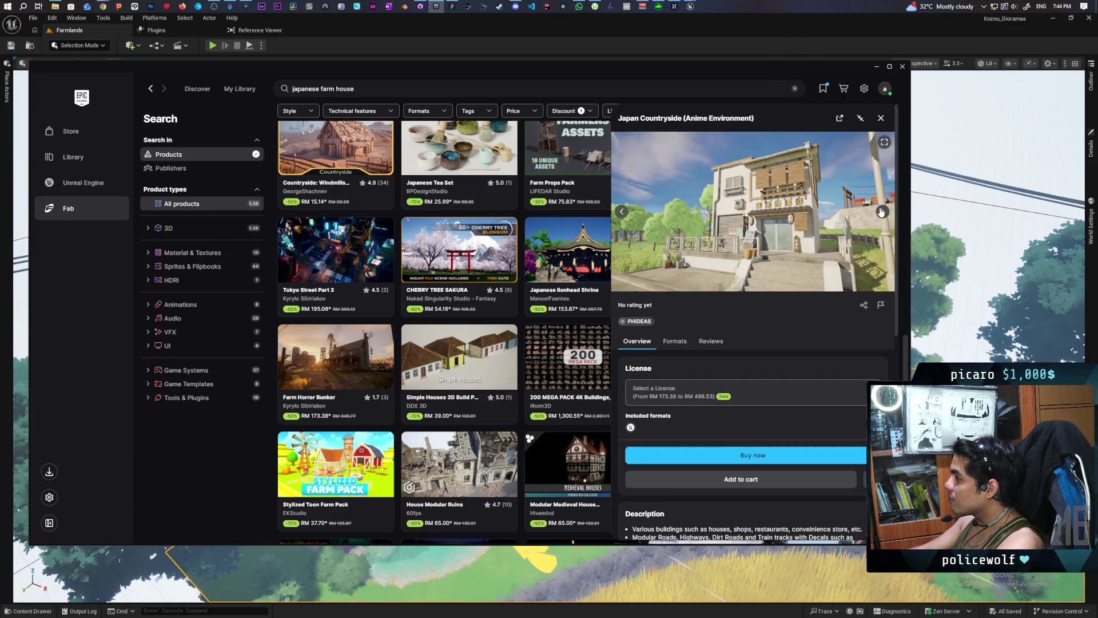
click(880, 211)
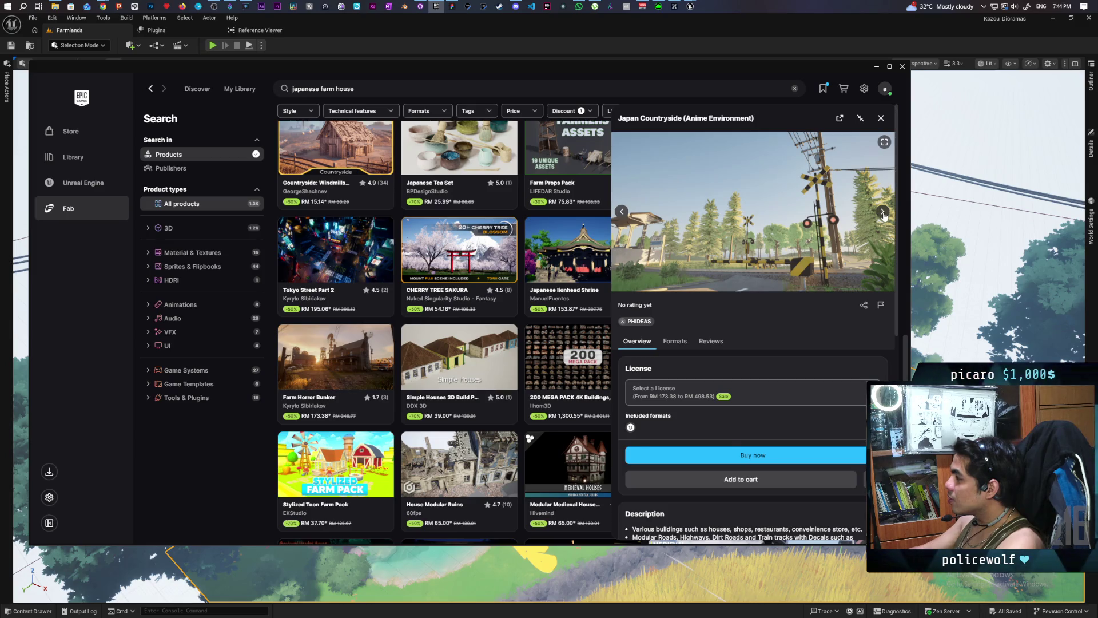
click(884, 215)
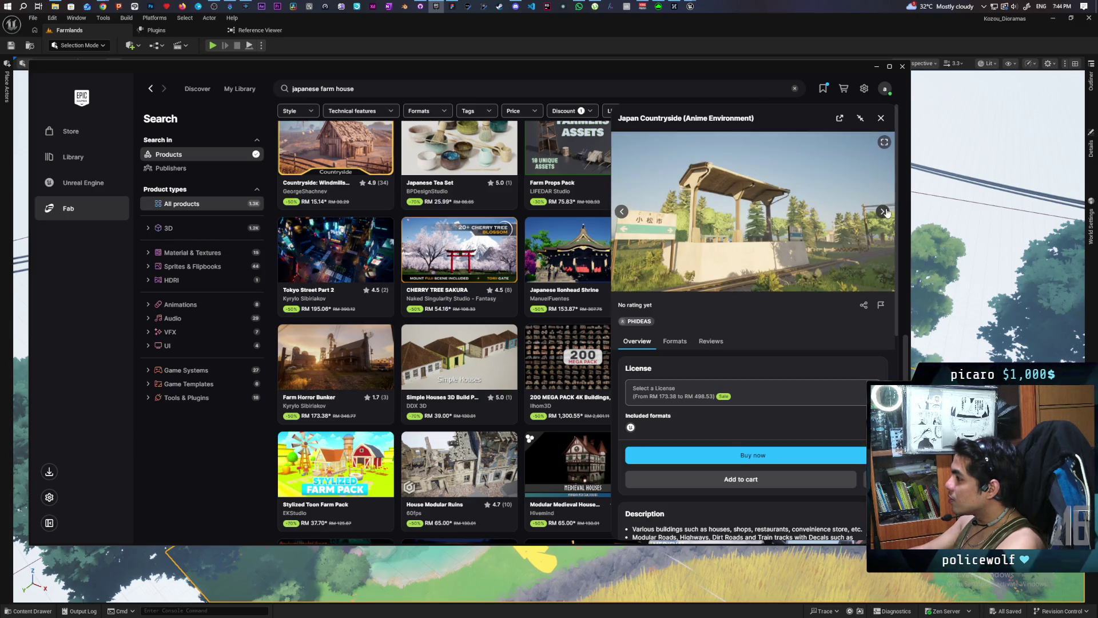
click(883, 214)
click(883, 214)
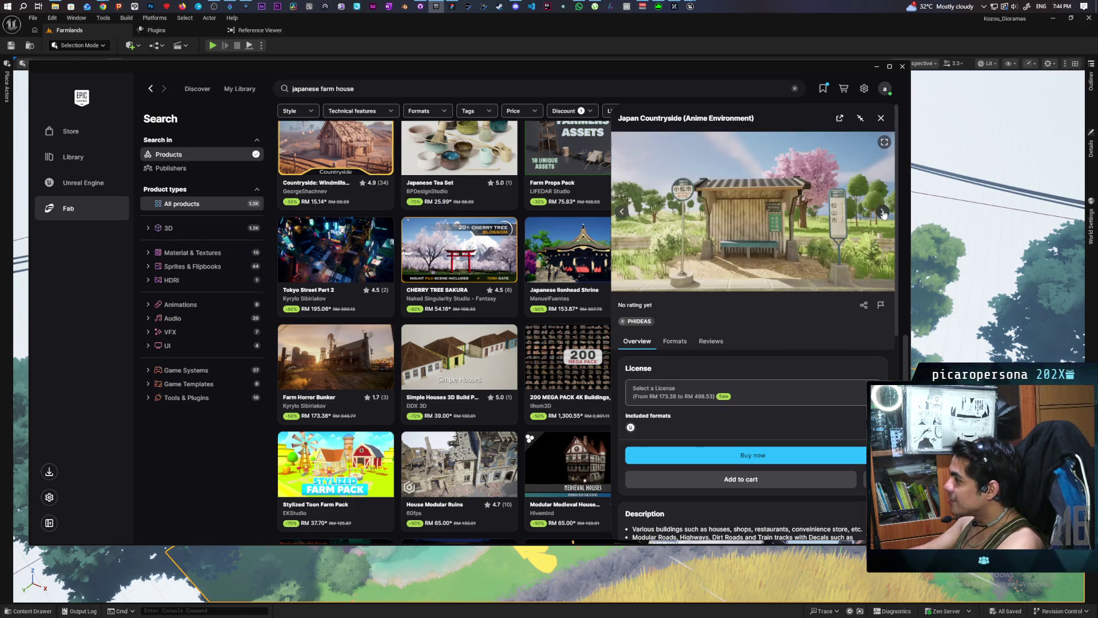
click(880, 120)
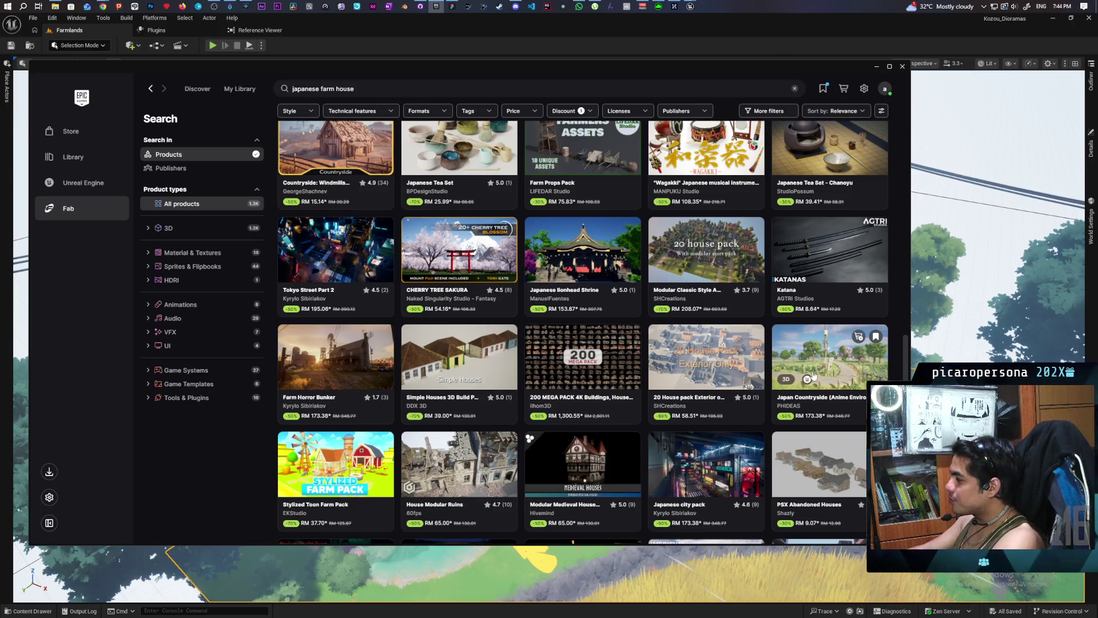
click(827, 354)
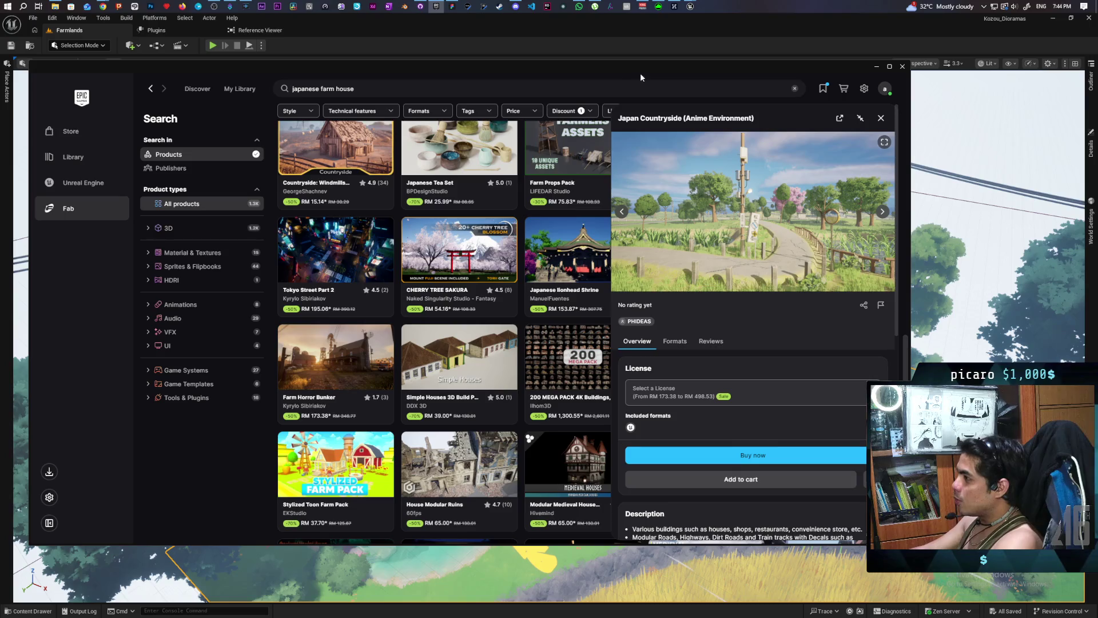
click(881, 118)
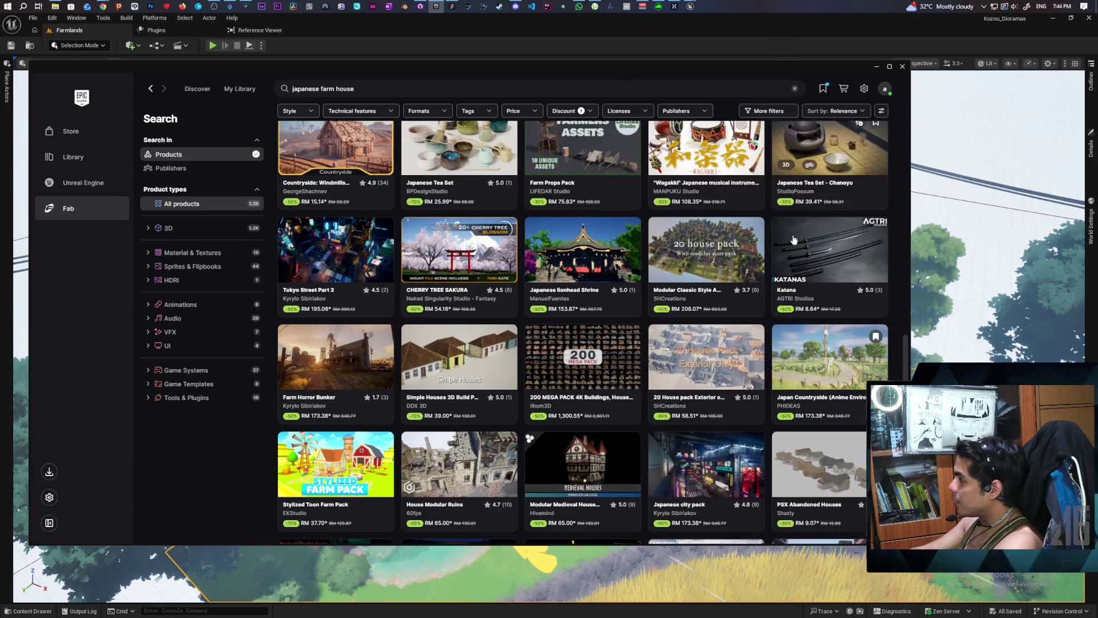
Step: Scroll further down the results and open the Japan Shrines - Shinto product details
scroll(760, 248, down, 2)
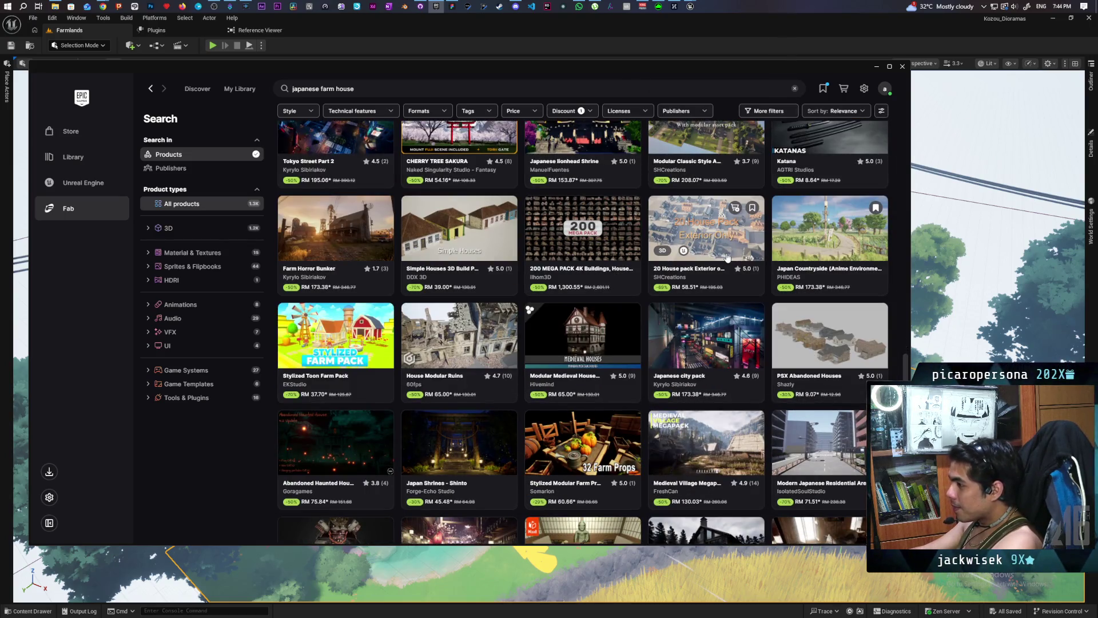
scroll(728, 257, down, 2)
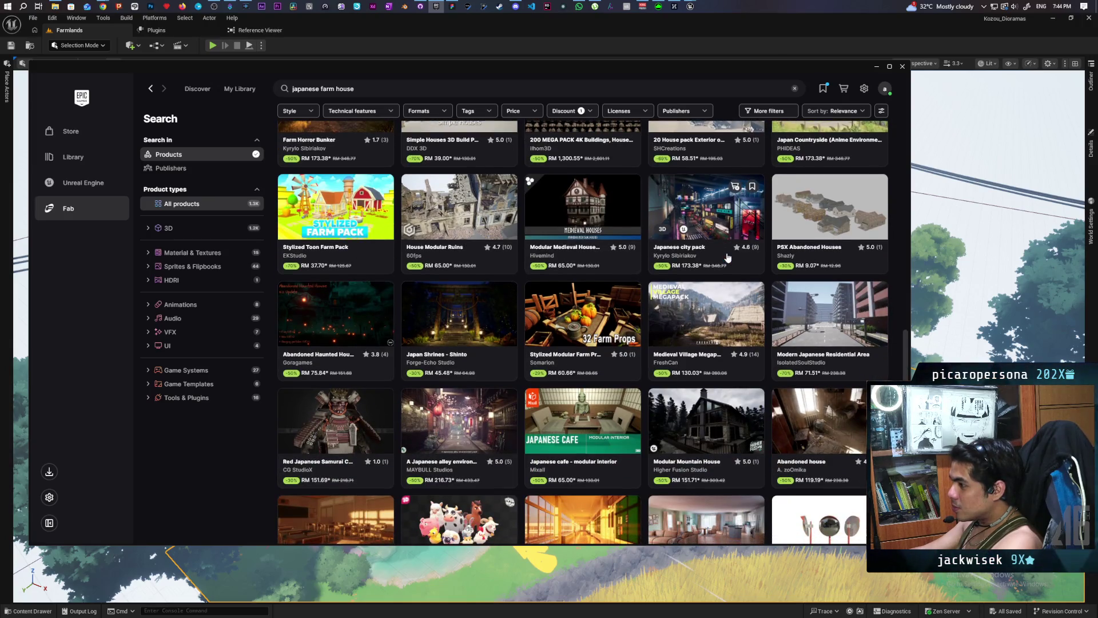
click(450, 313)
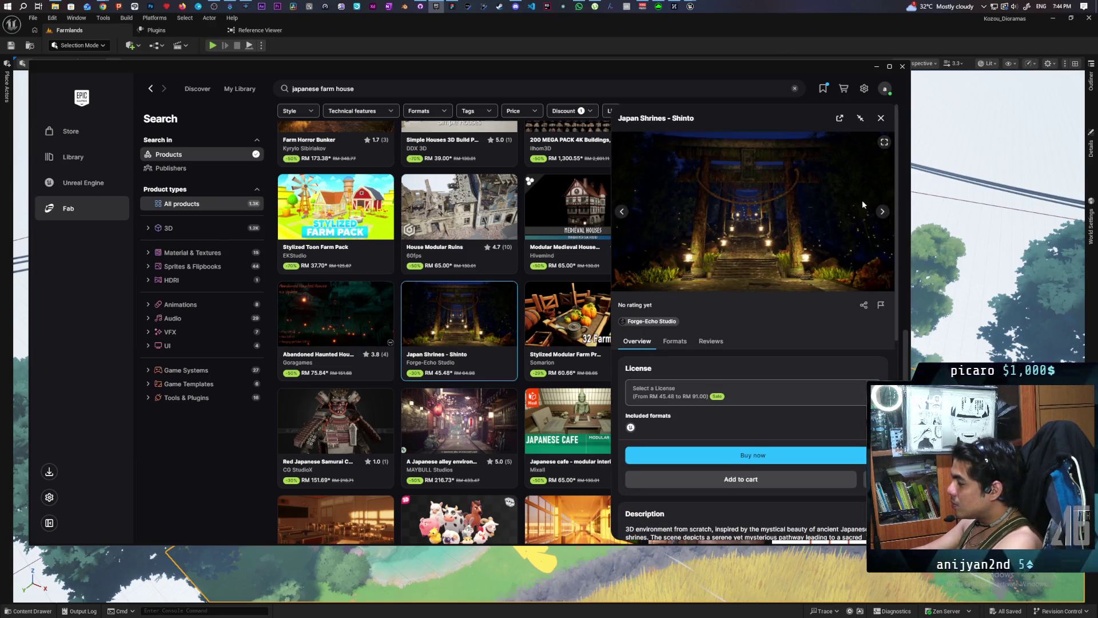
Step: Step through four Japan Shrines preview images, then close the details and scroll on toward Toon House
click(881, 213)
click(881, 213)
click(882, 213)
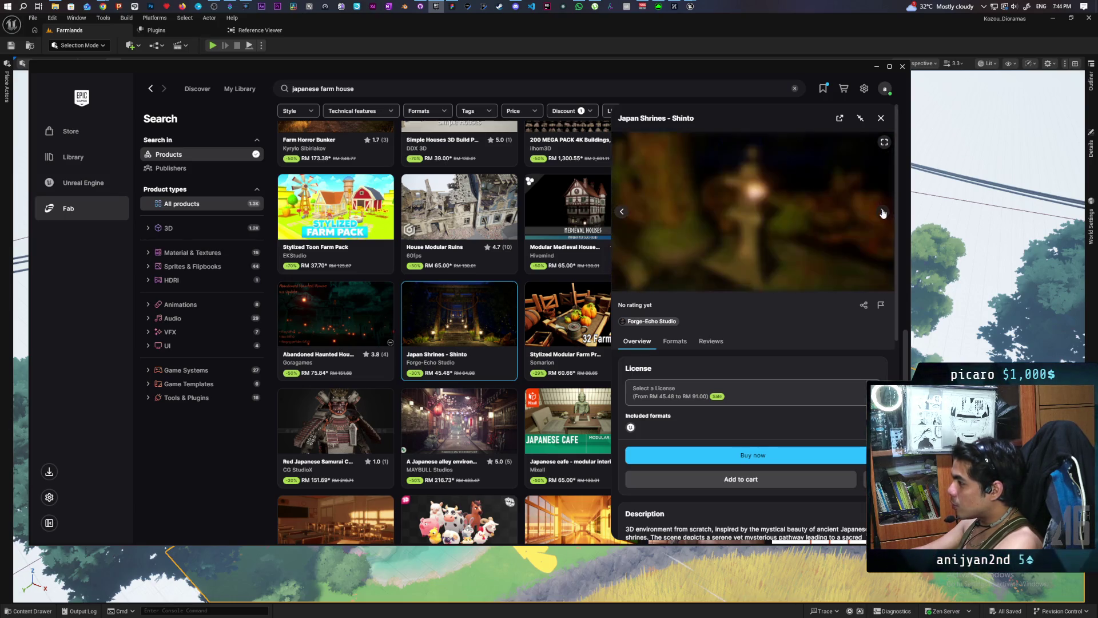
click(883, 213)
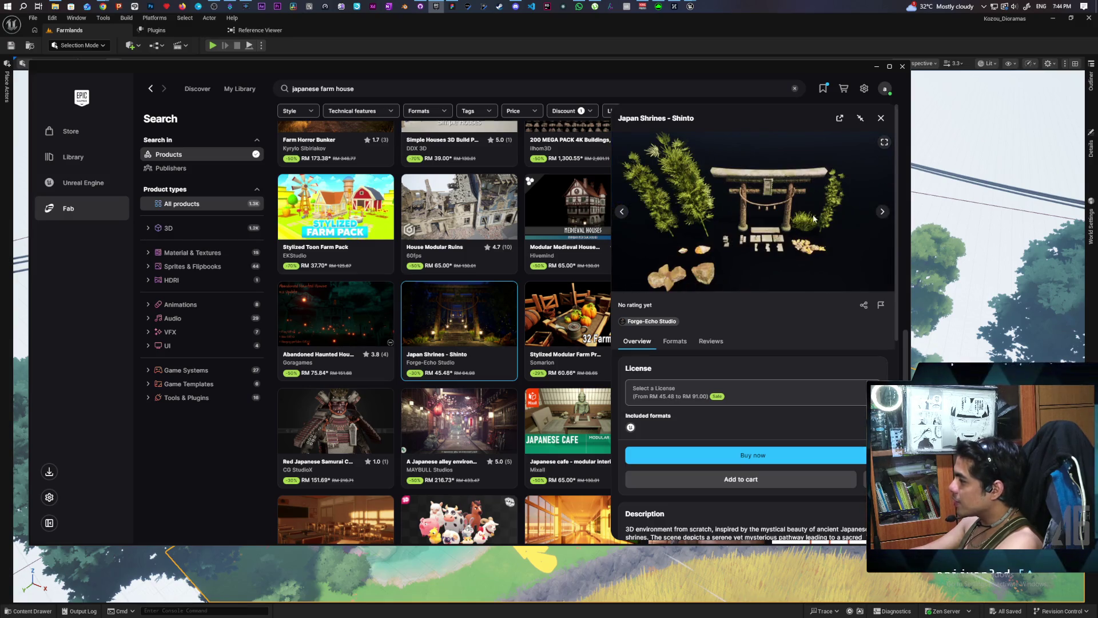
click(881, 118)
scroll(603, 373, down, 3)
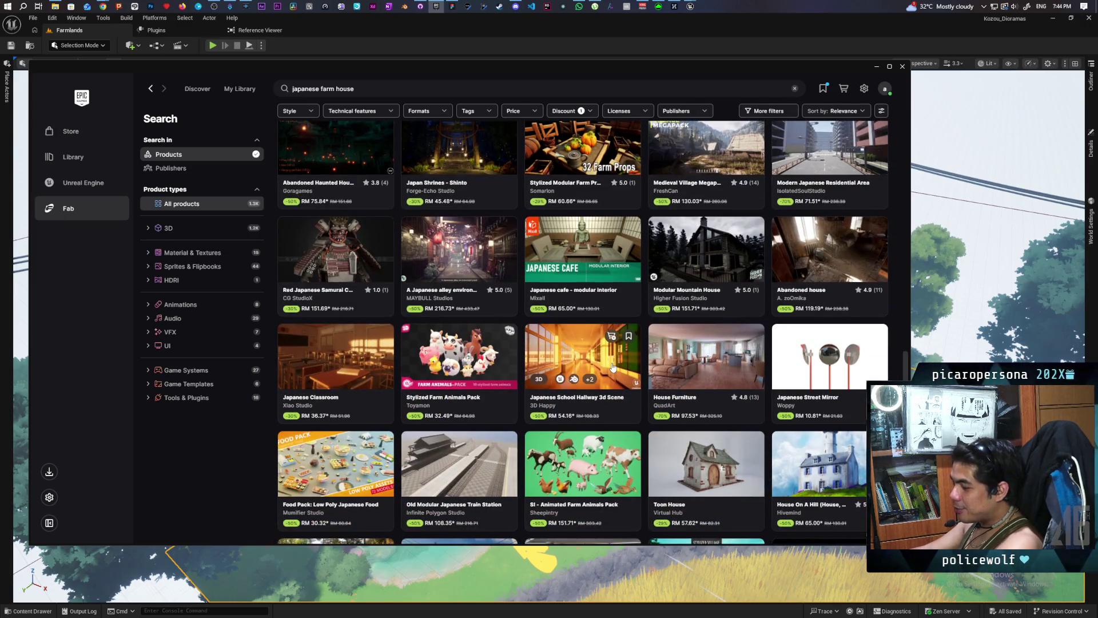
Step: Glance at the Food Pack: Low Poly Japanese Food details, then open the SI - Animated Farm Animals Pack
click(335, 466)
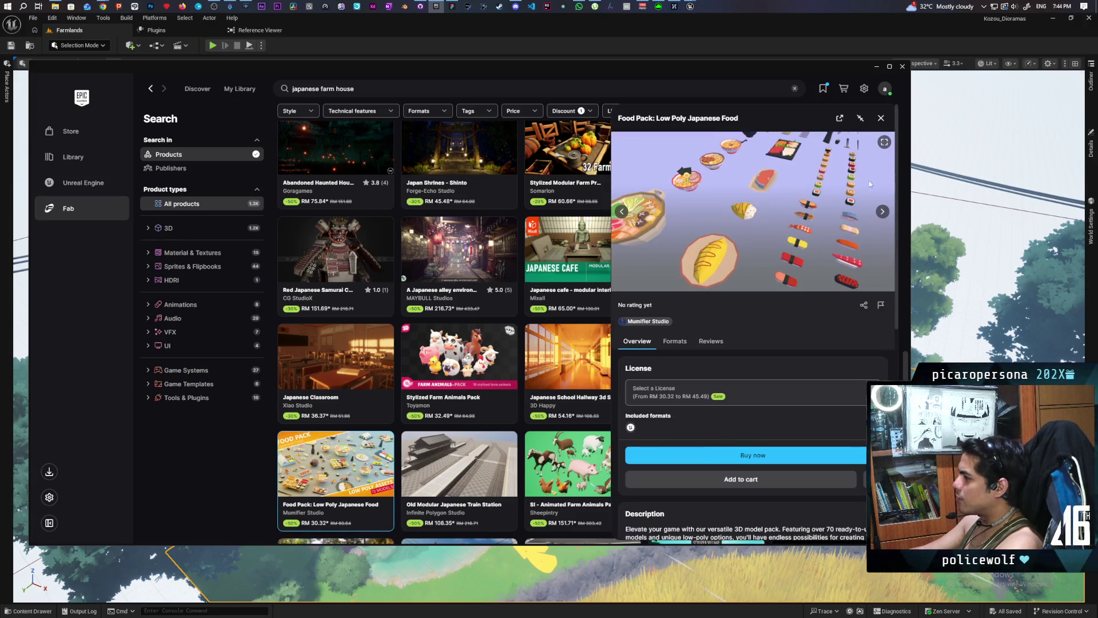
click(881, 118)
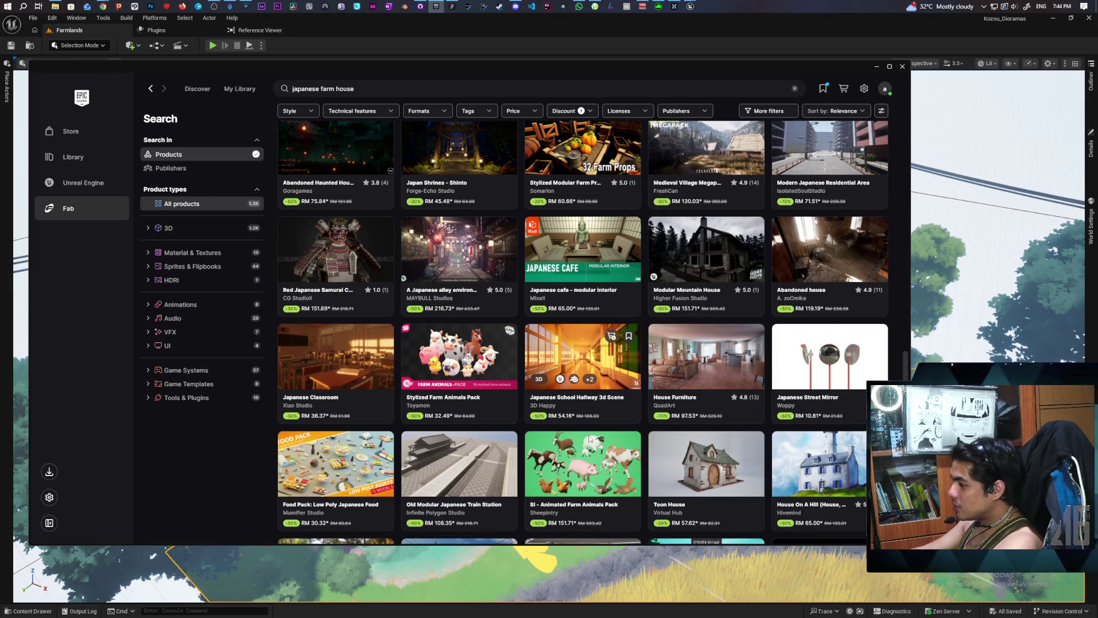
click(577, 453)
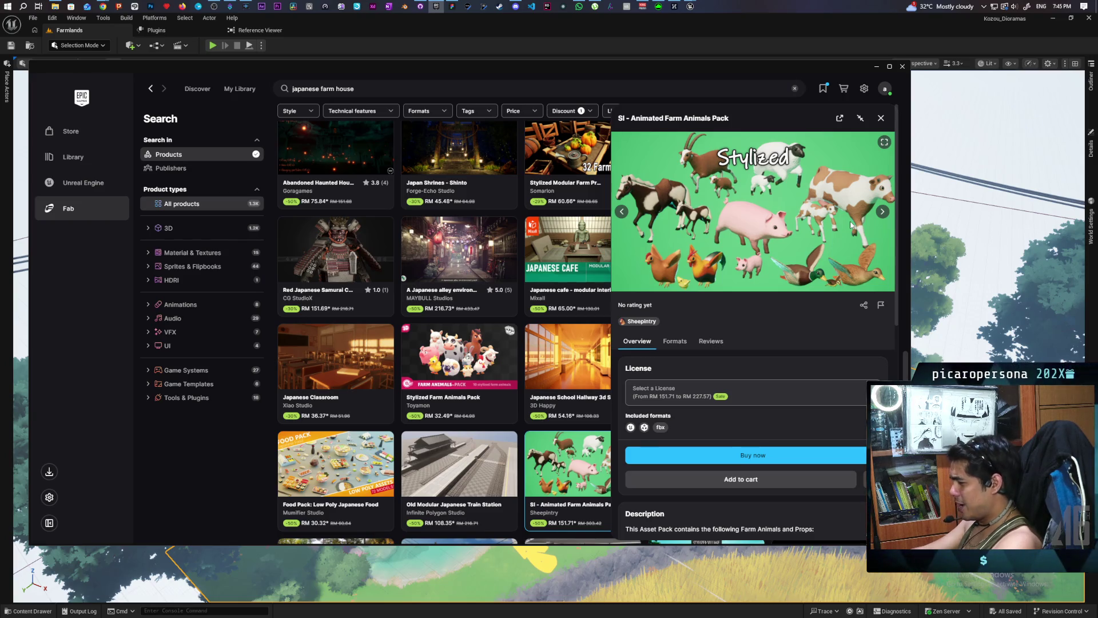
Step: Flip through the farm animals preview images and scroll down to the pack's description
click(881, 212)
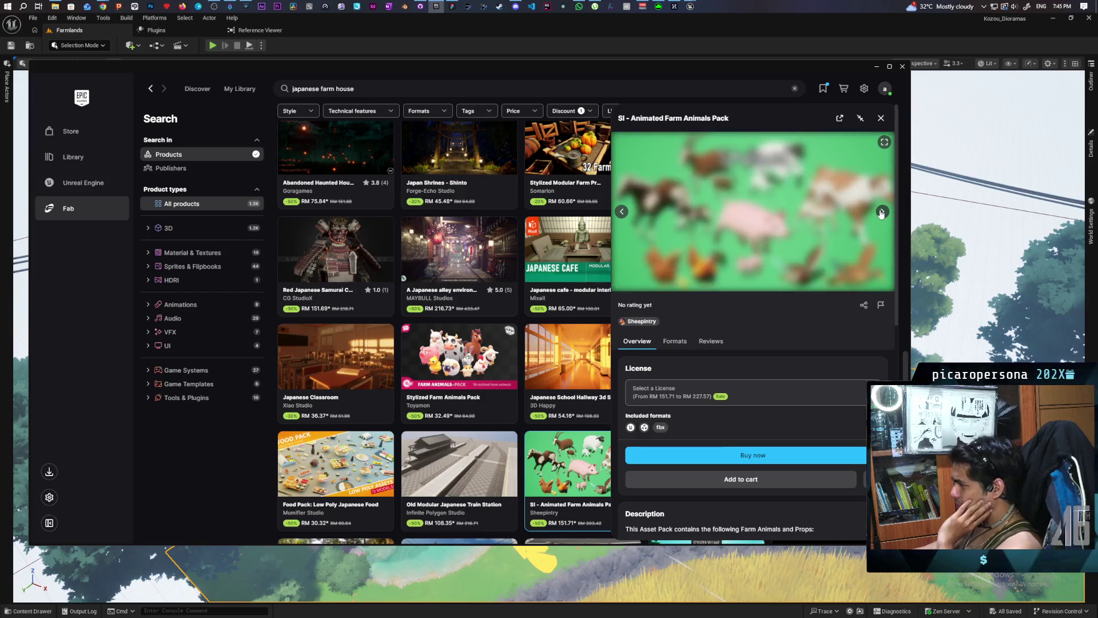
click(881, 213)
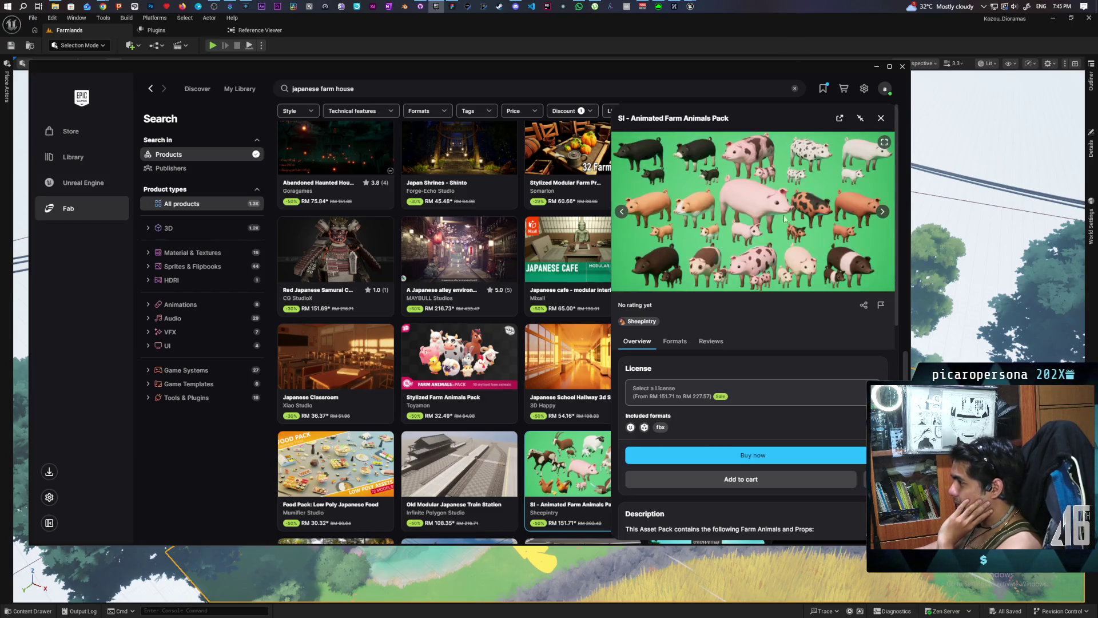
click(621, 212)
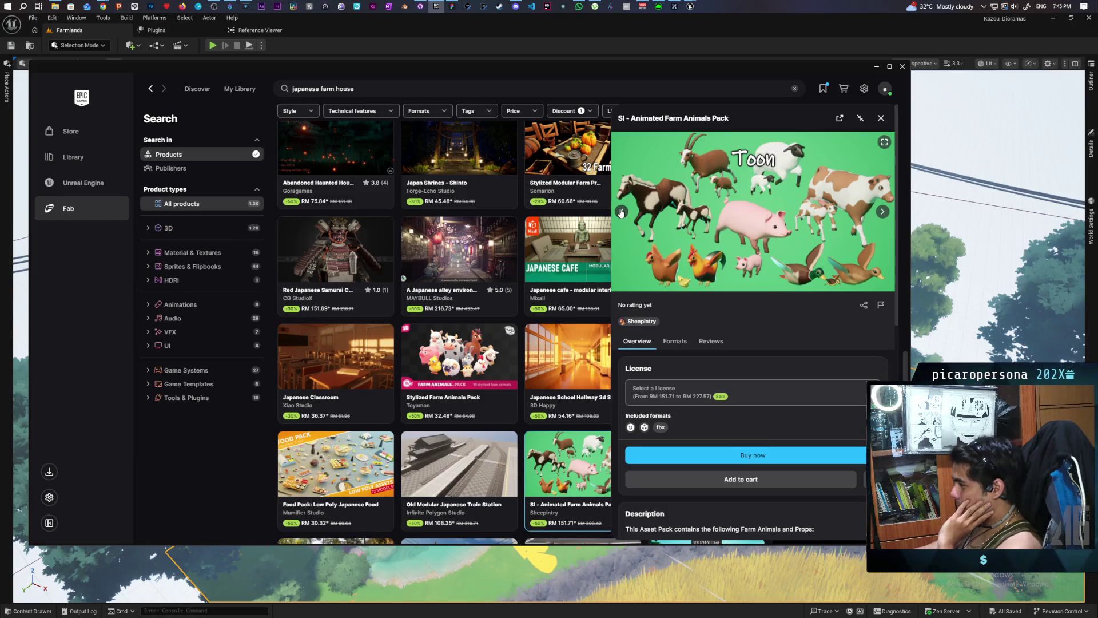
click(621, 212)
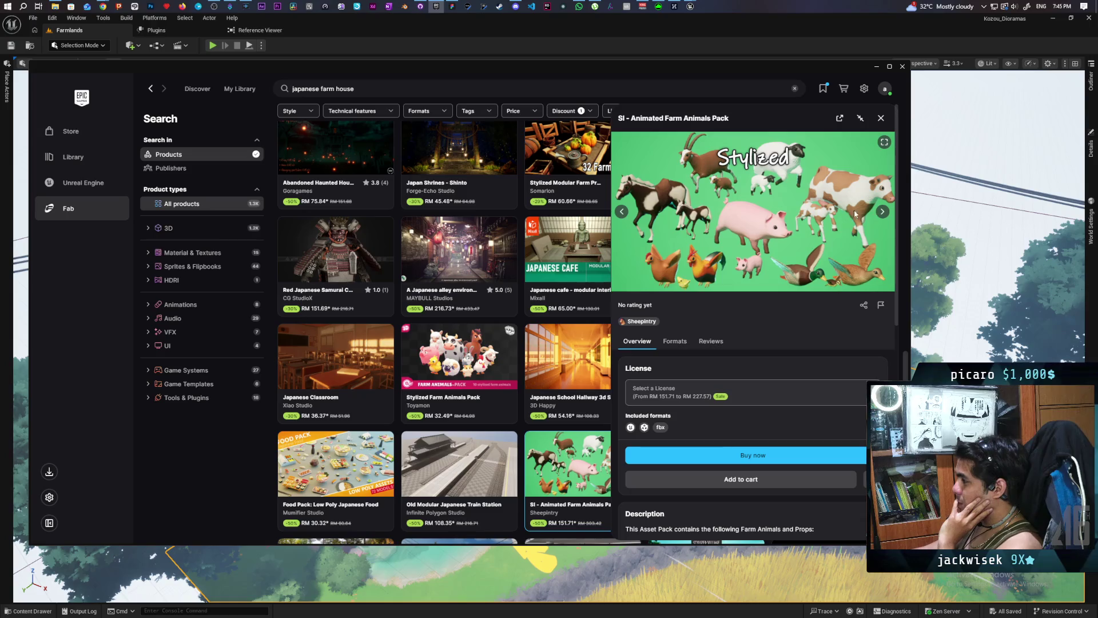
click(882, 212)
scroll(769, 245, down, 3)
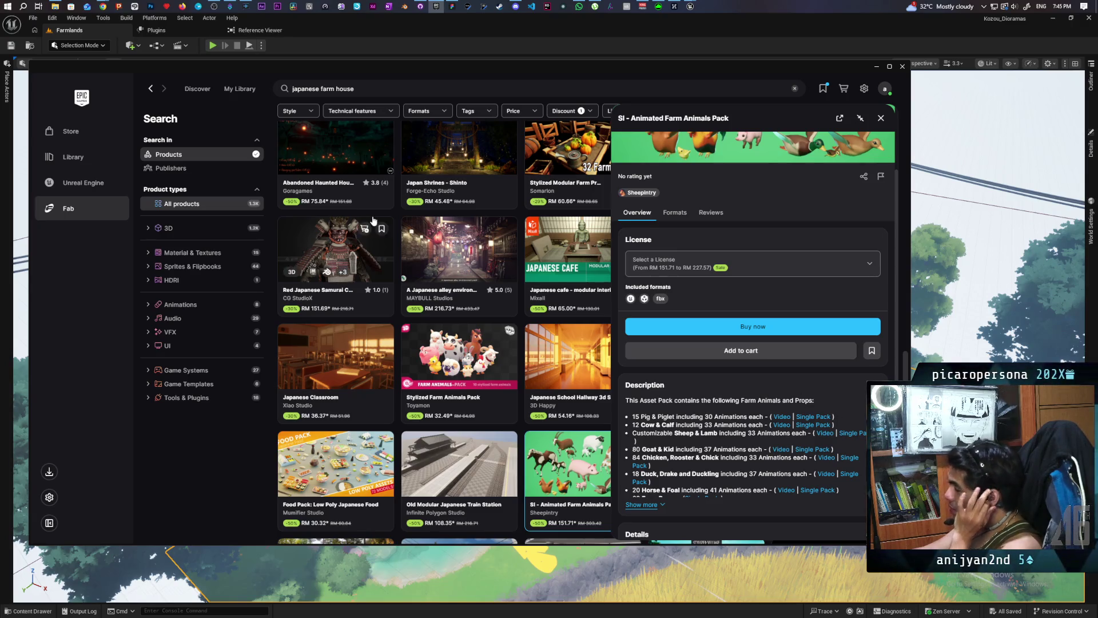
Step: Switch briefly to the Texel_Density(1).pdf window and back, then open the pack's demo video in Chrome
mouse_move(102, 6)
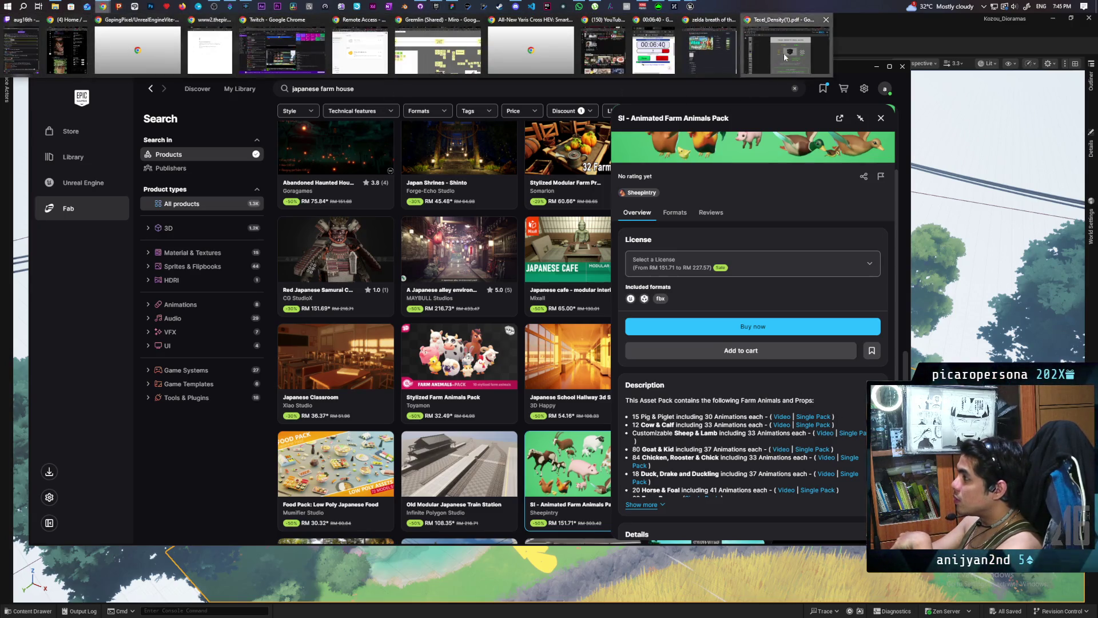
click(784, 53)
click(436, 6)
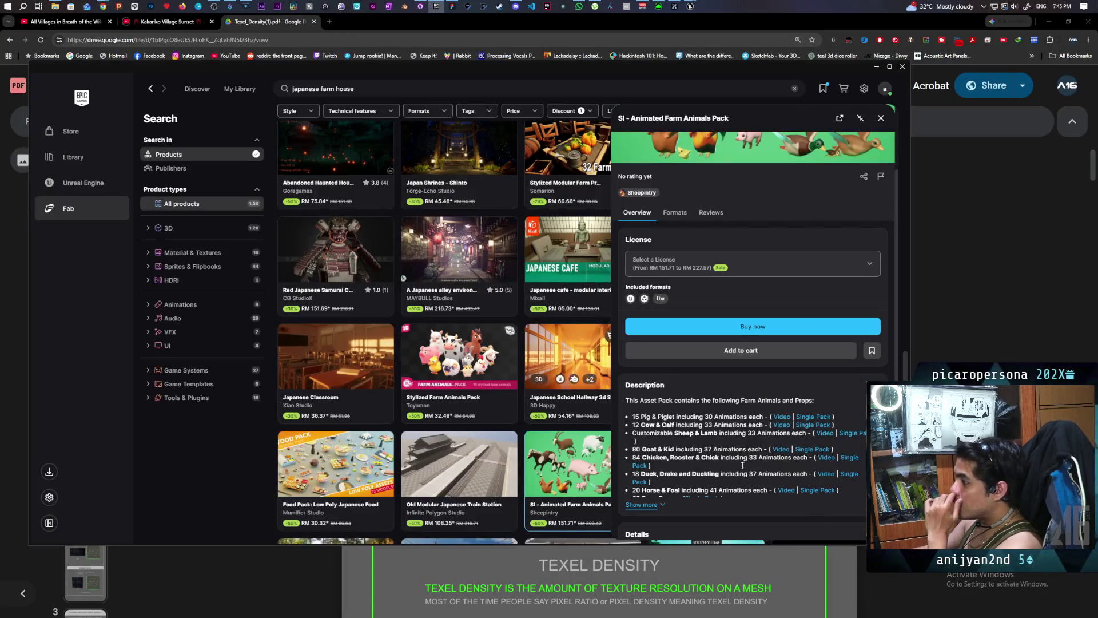
click(824, 457)
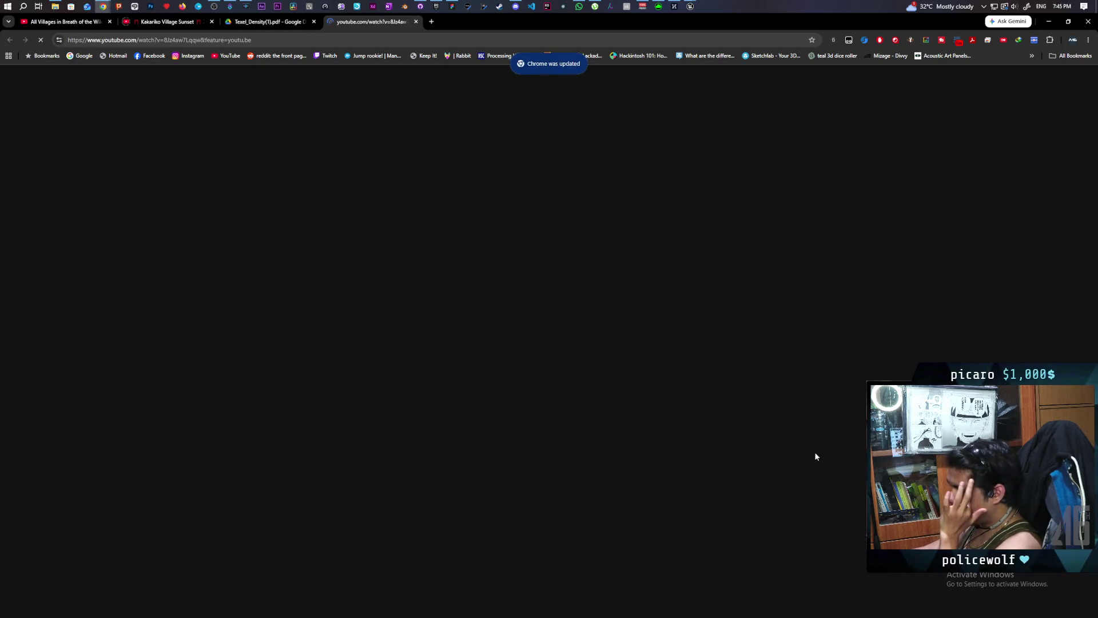
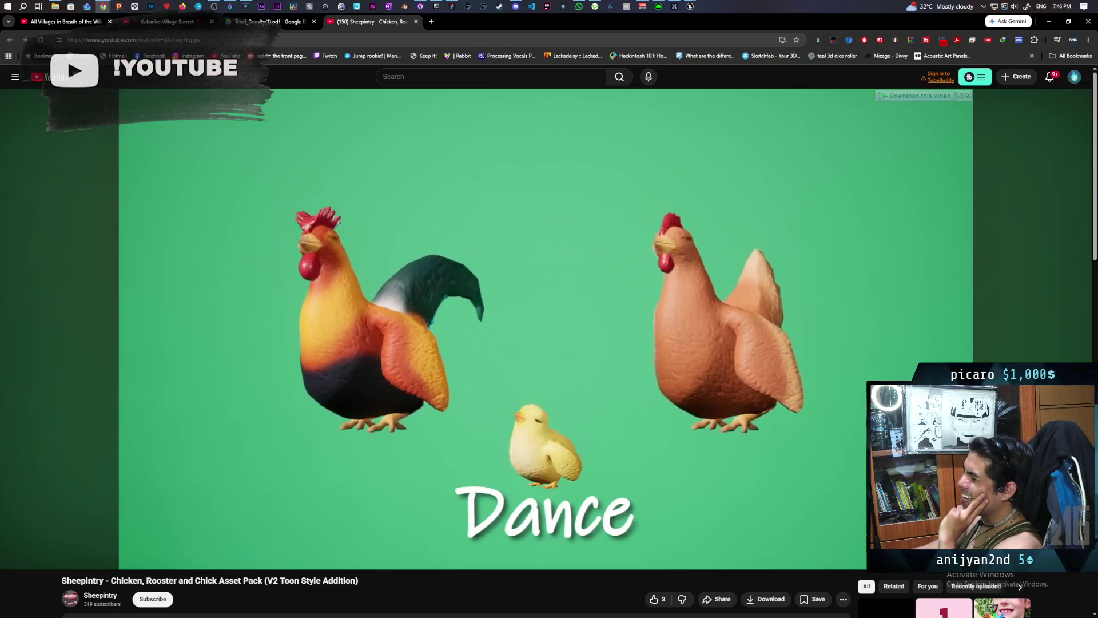
Step: Pause and resume the chicken asset pack video, then close its YouTube tab
mouse_move(686, 314)
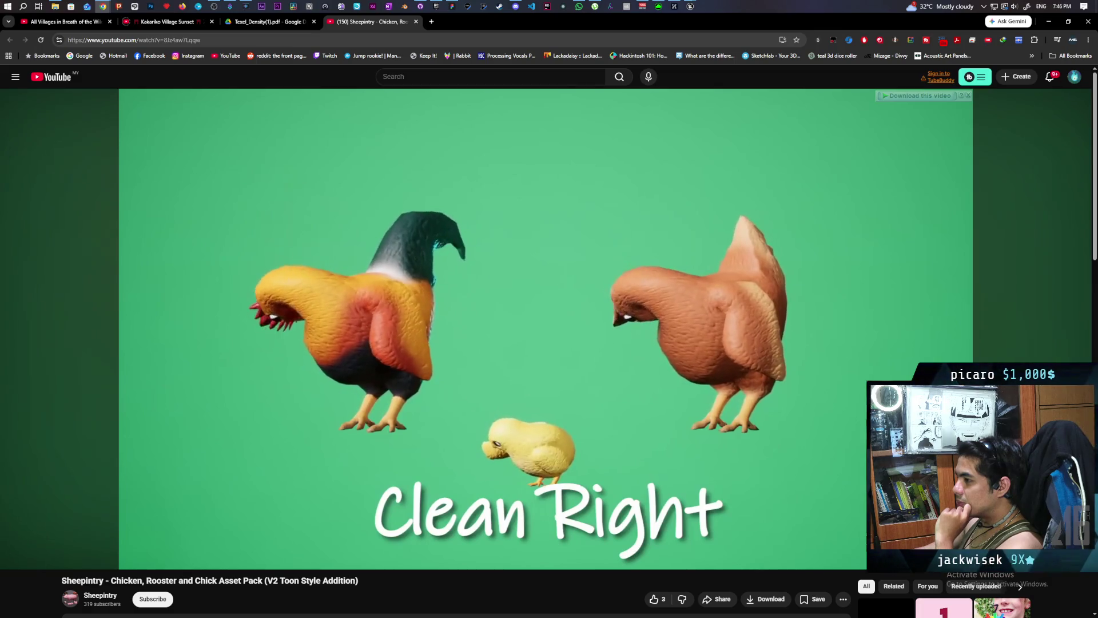
click(541, 192)
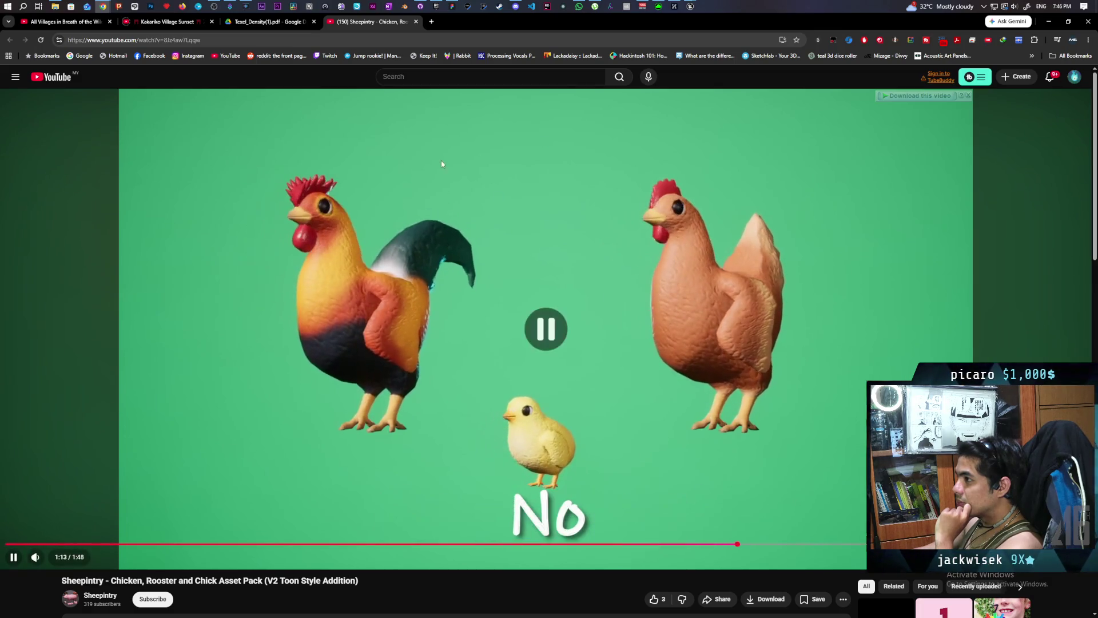
click(684, 284)
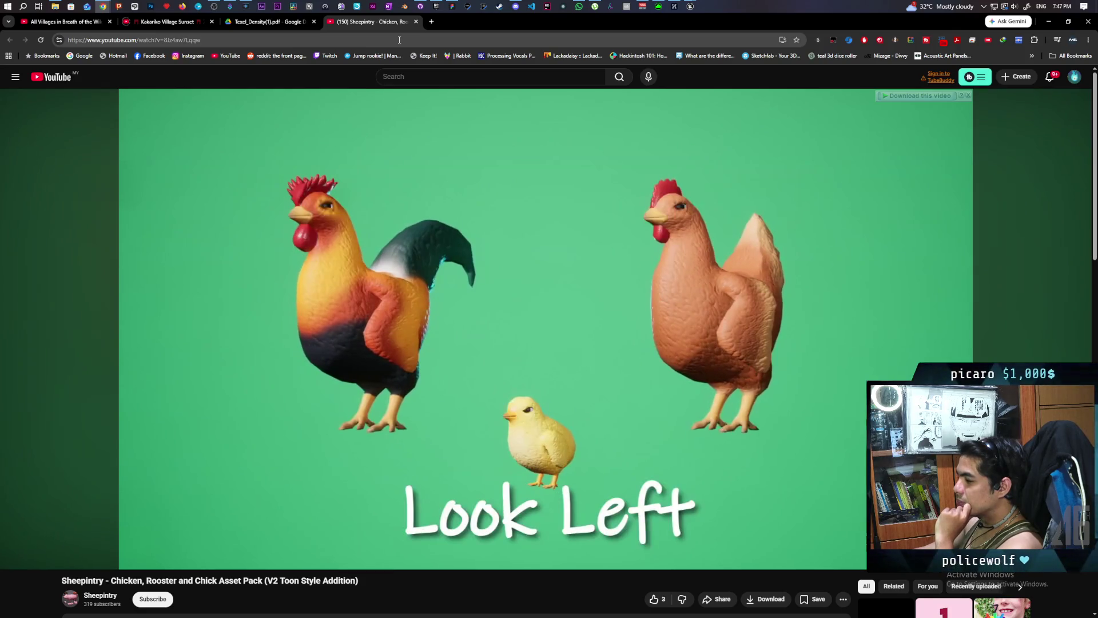
click(415, 21)
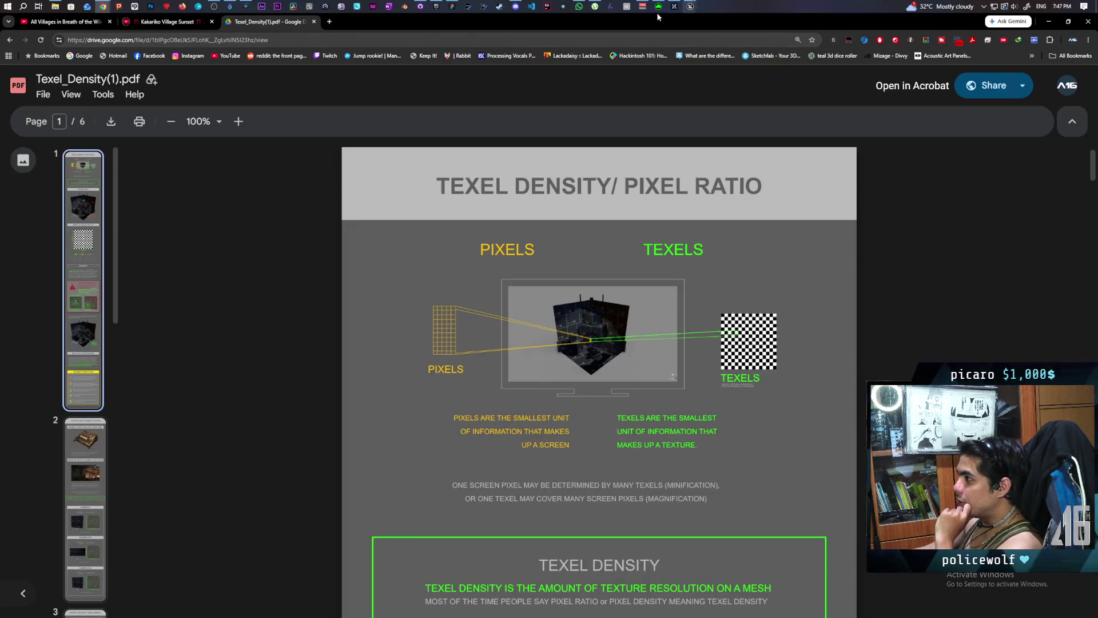
Step: Bring Fab forward, close SI - Animated Farm Animals details, and preview Stylized Farm Animals Pack images
click(437, 7)
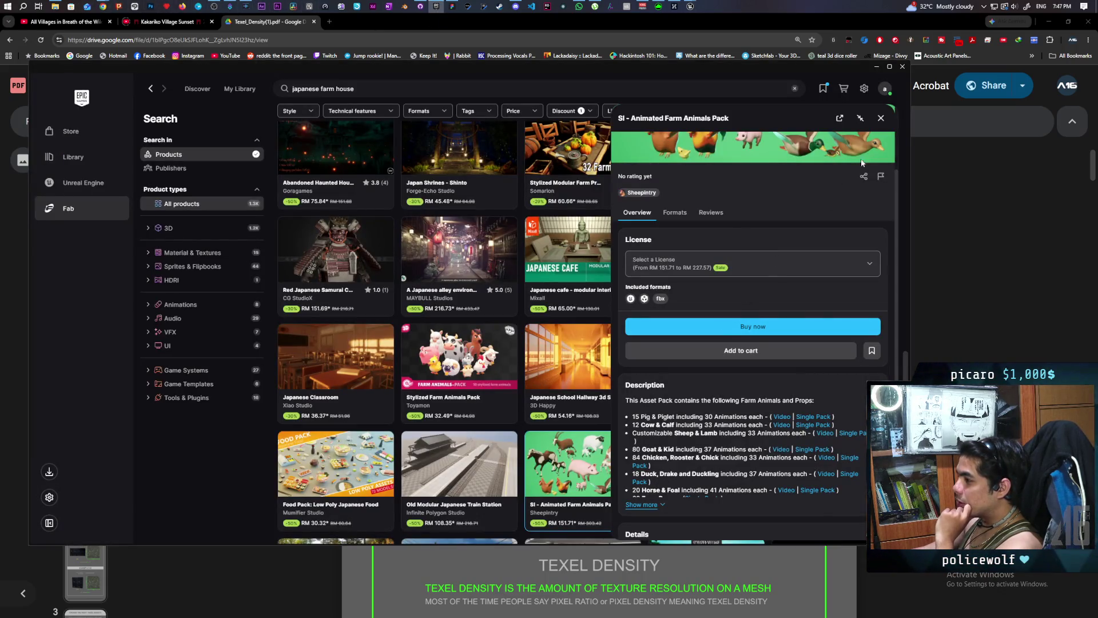
click(881, 118)
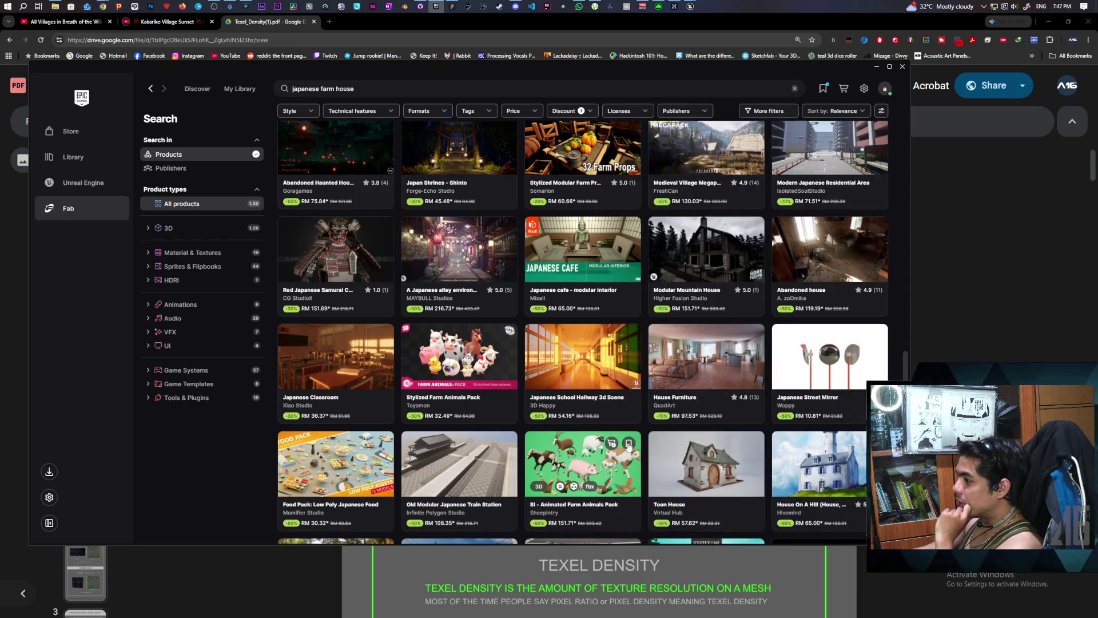
click(496, 372)
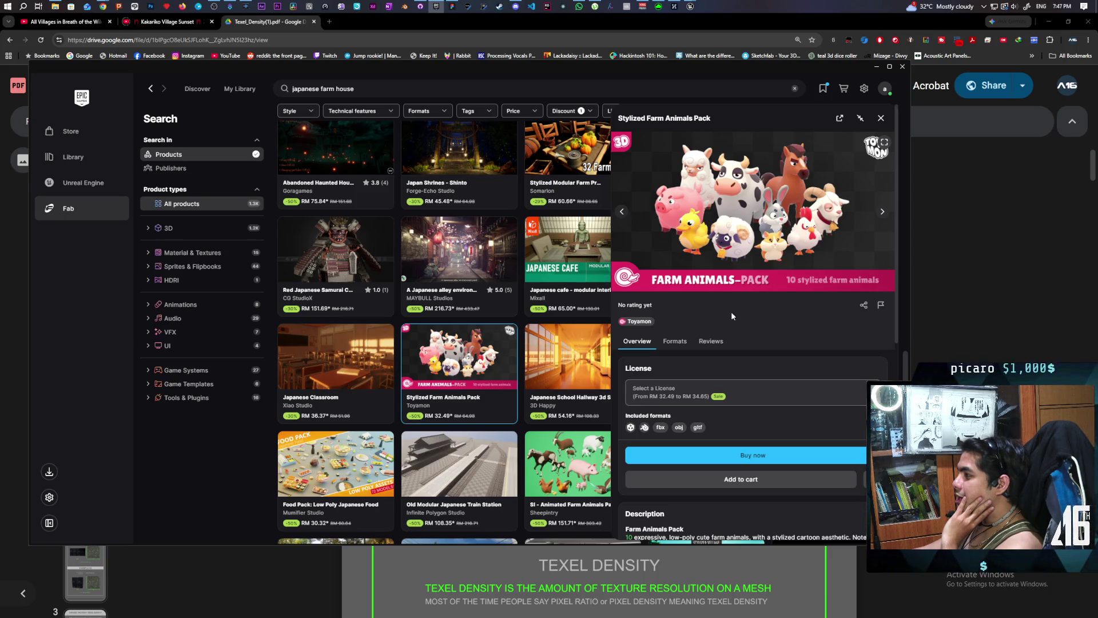
click(882, 216)
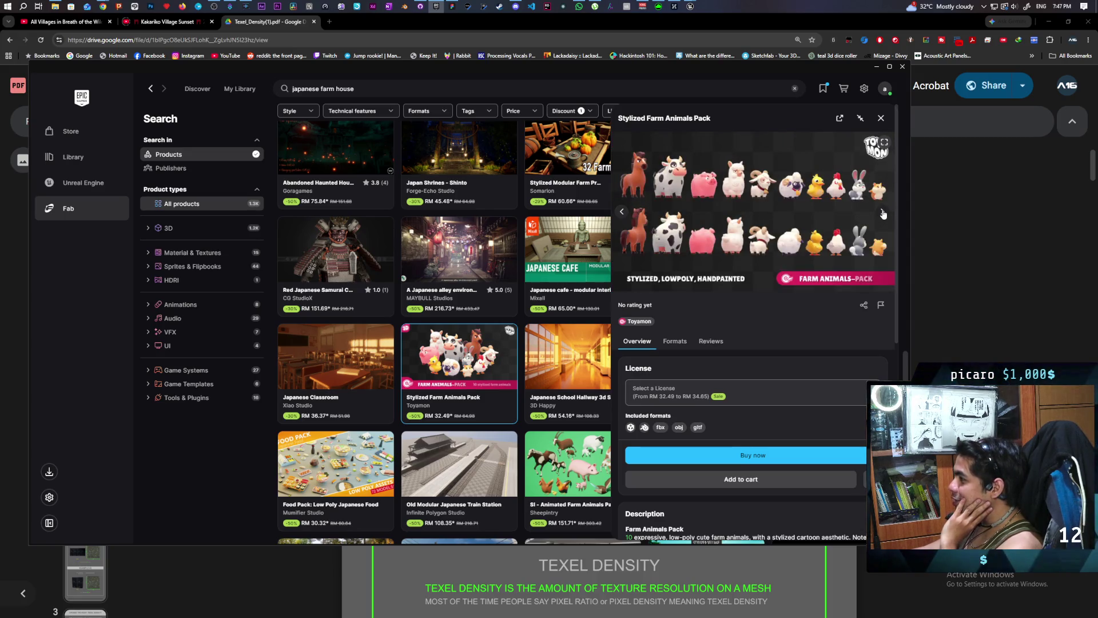
click(882, 213)
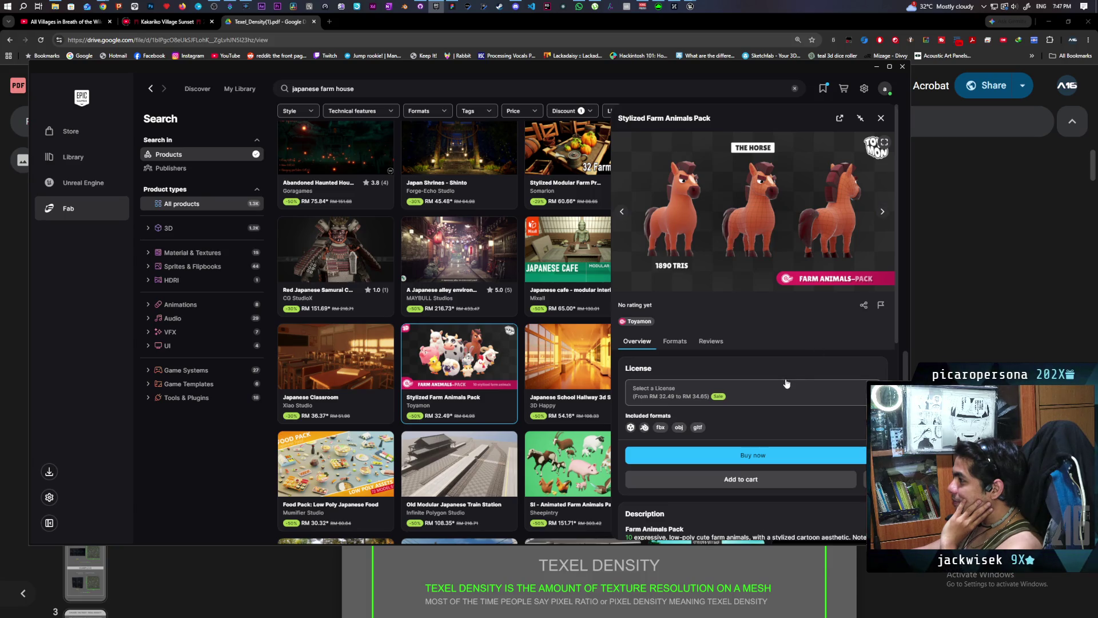
Step: Preview the creator's Stylized Food Pack, close it, and start adding Japanese School Hallway to cart
mouse_move(505, 336)
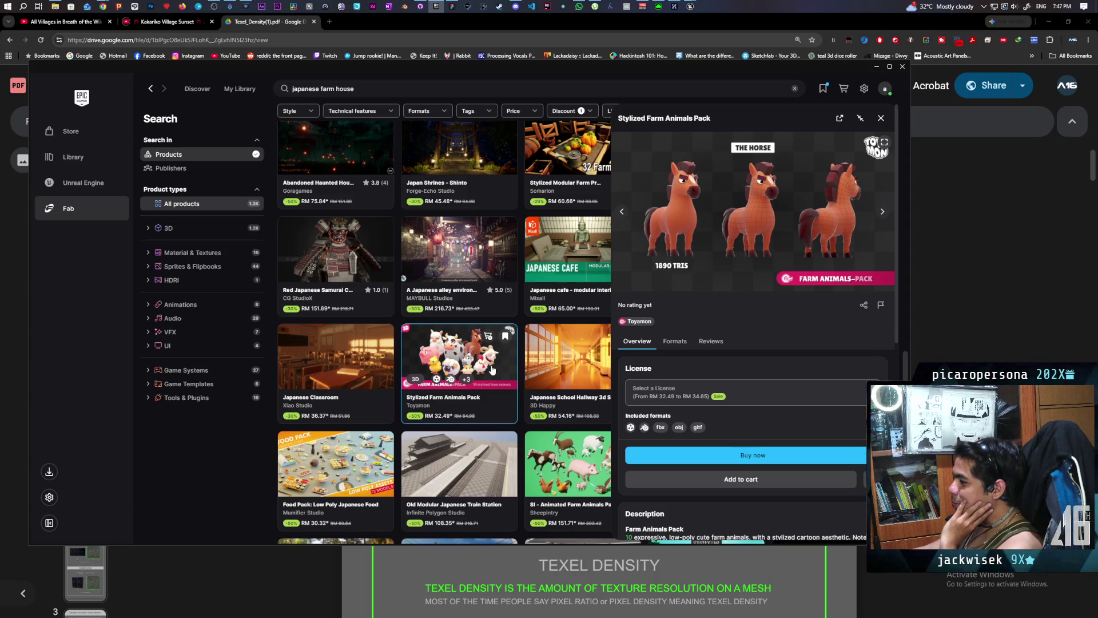
scroll(755, 355, down, 3)
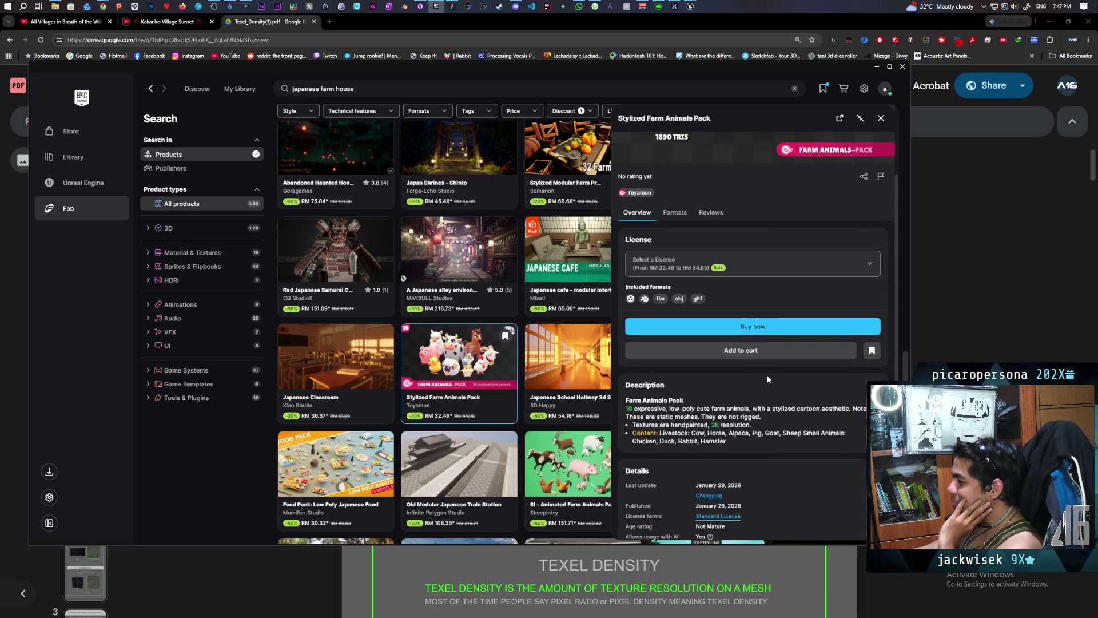
scroll(767, 379, down, 2)
scroll(768, 379, down, 3)
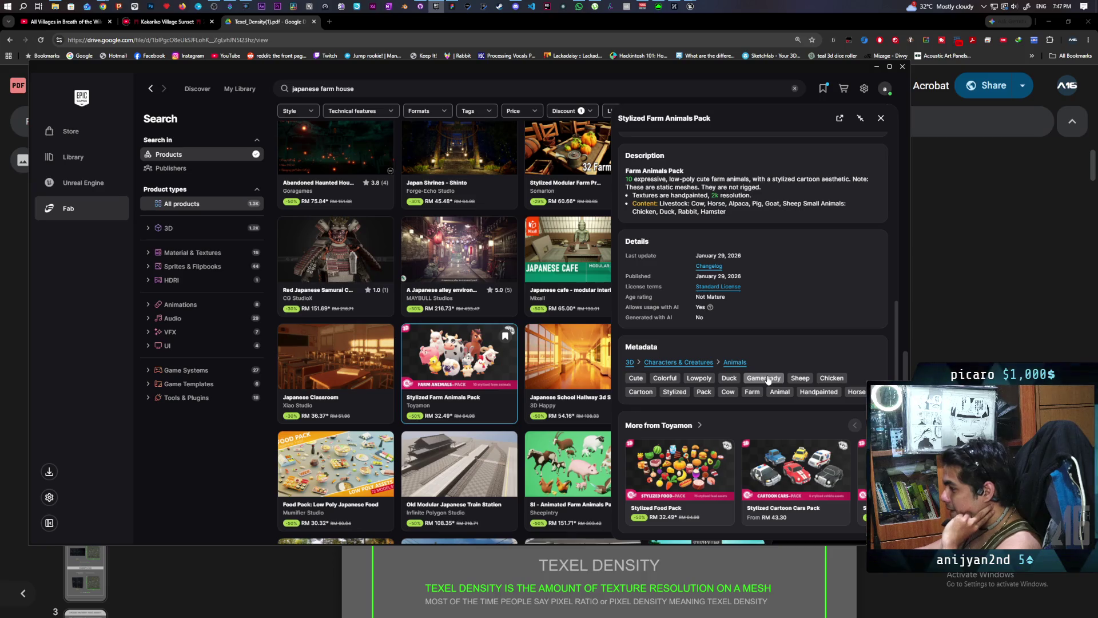
click(670, 464)
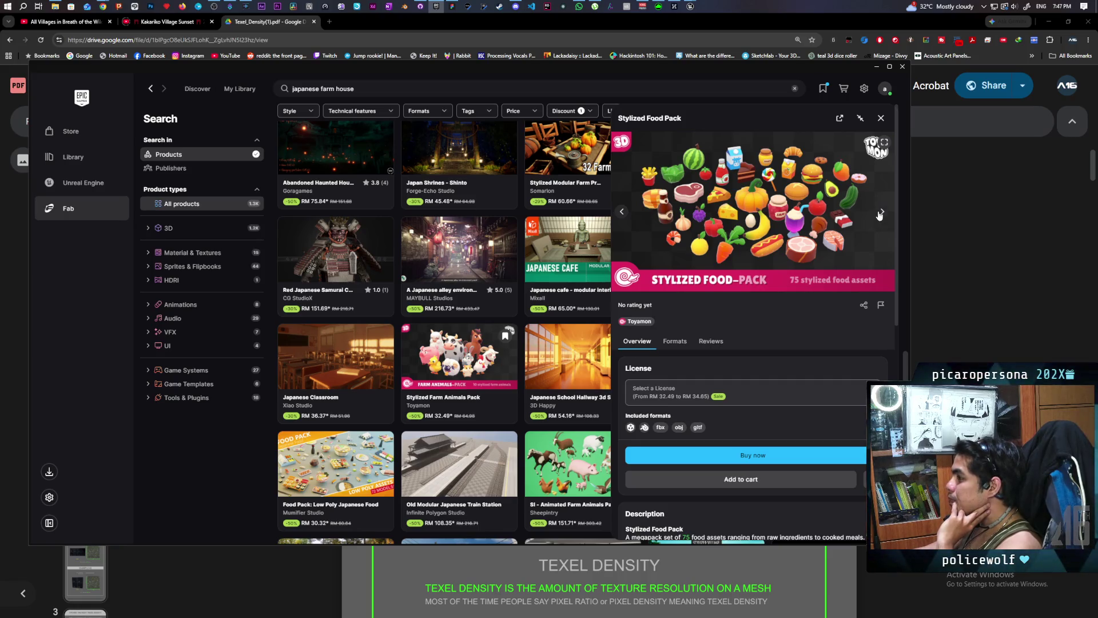
click(882, 213)
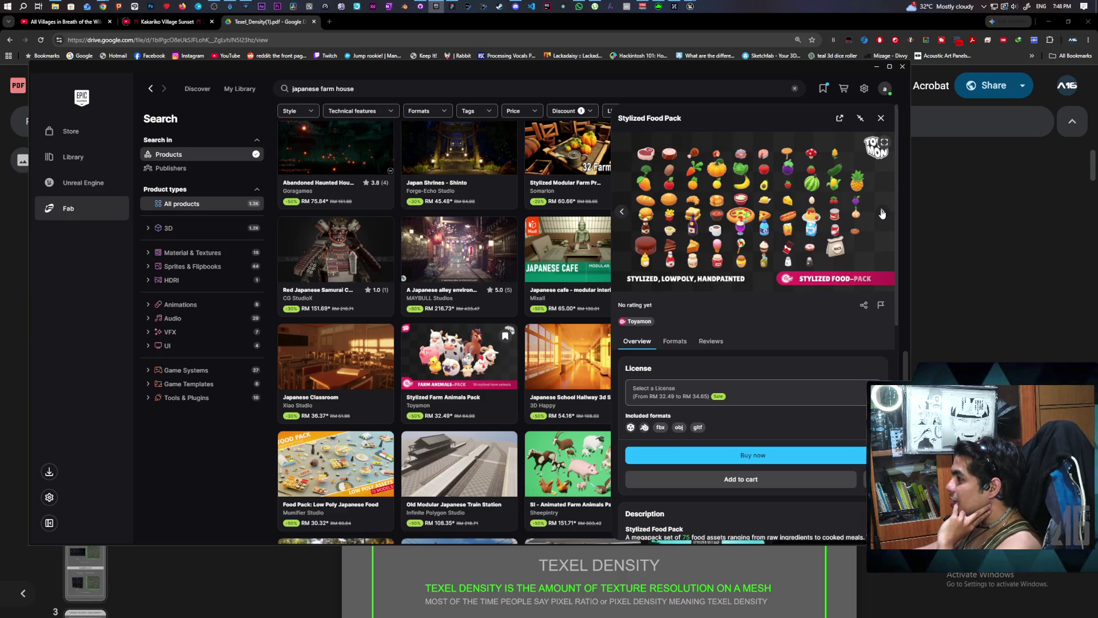
click(882, 117)
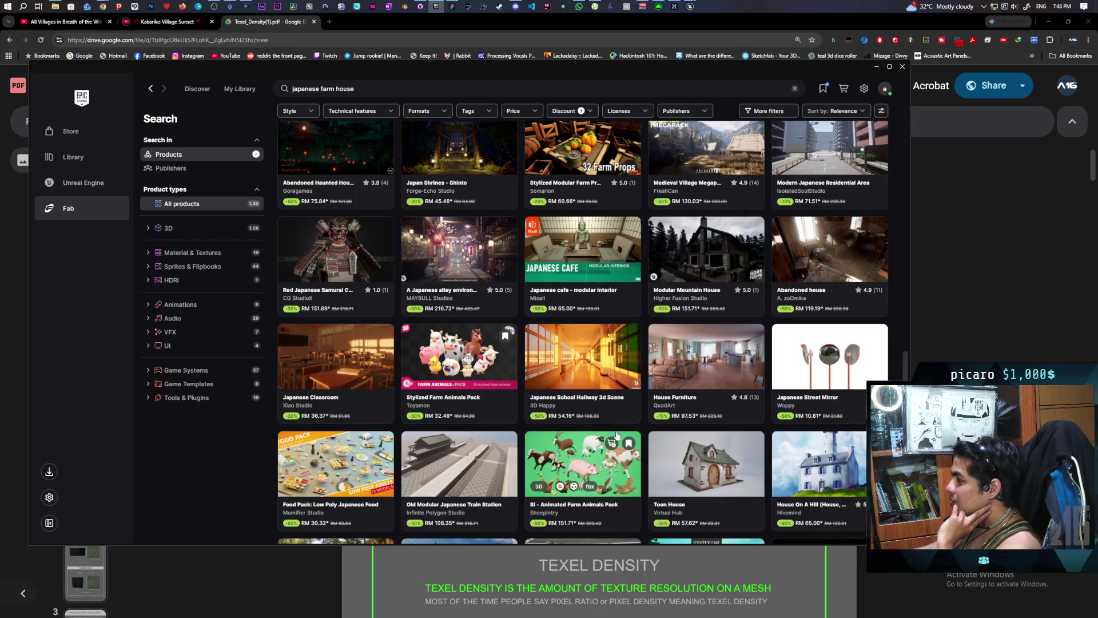
click(610, 338)
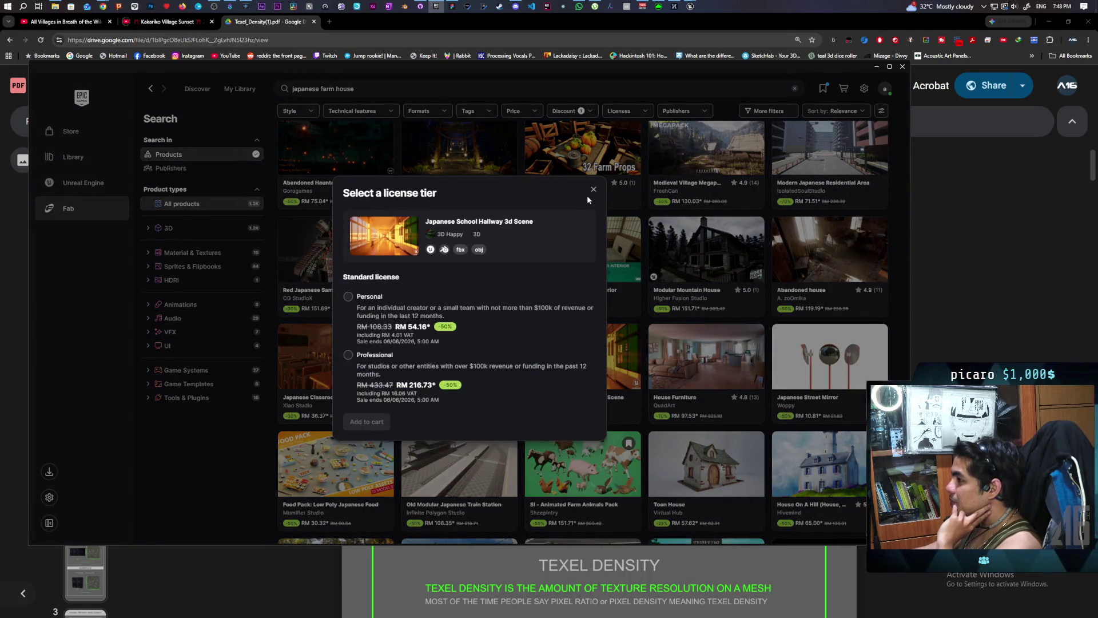
click(604, 288)
click(589, 374)
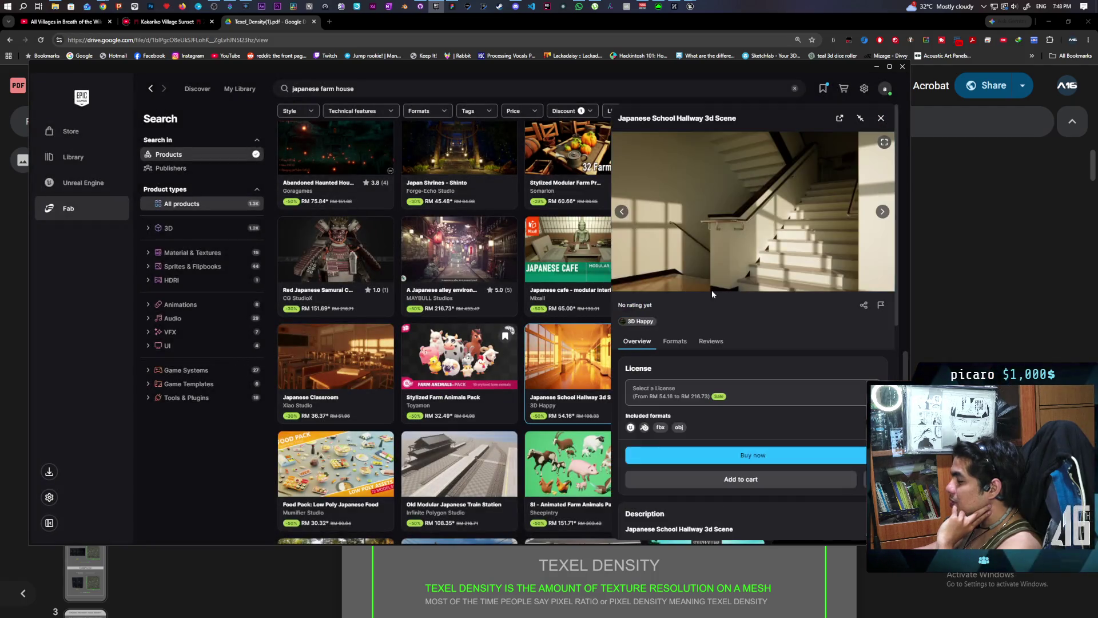
click(881, 212)
click(882, 211)
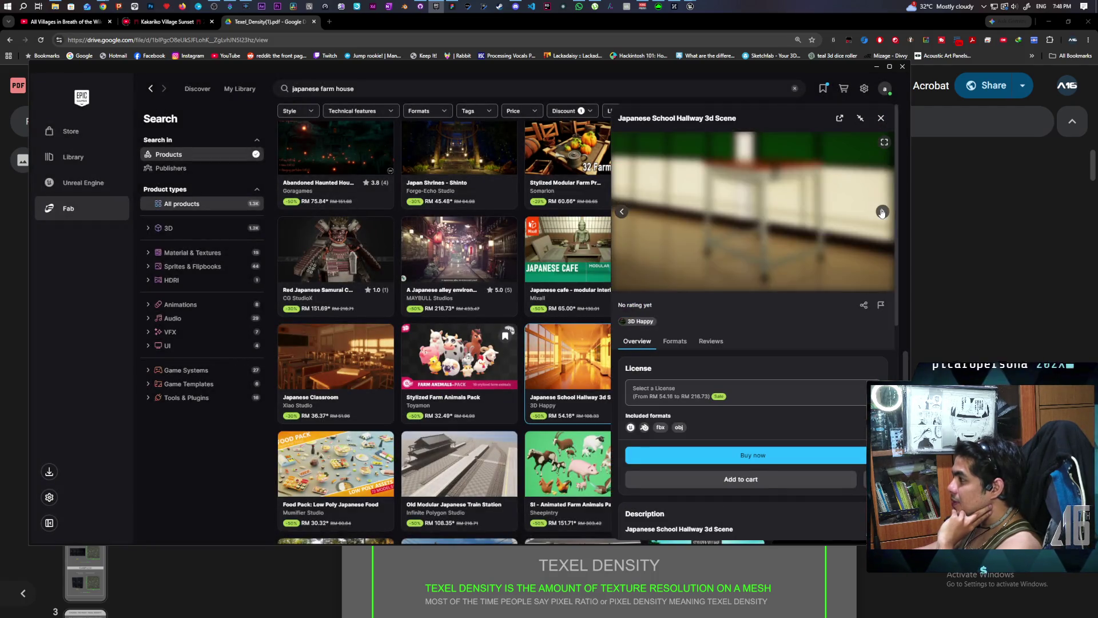
click(881, 211)
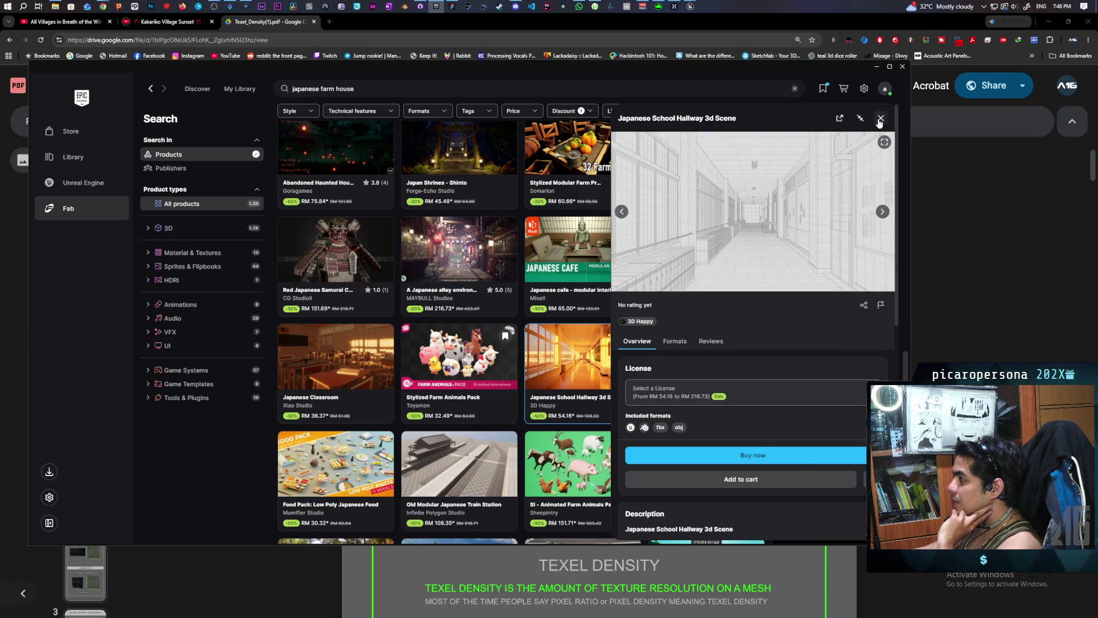
click(880, 118)
click(451, 343)
scroll(746, 359, down, 5)
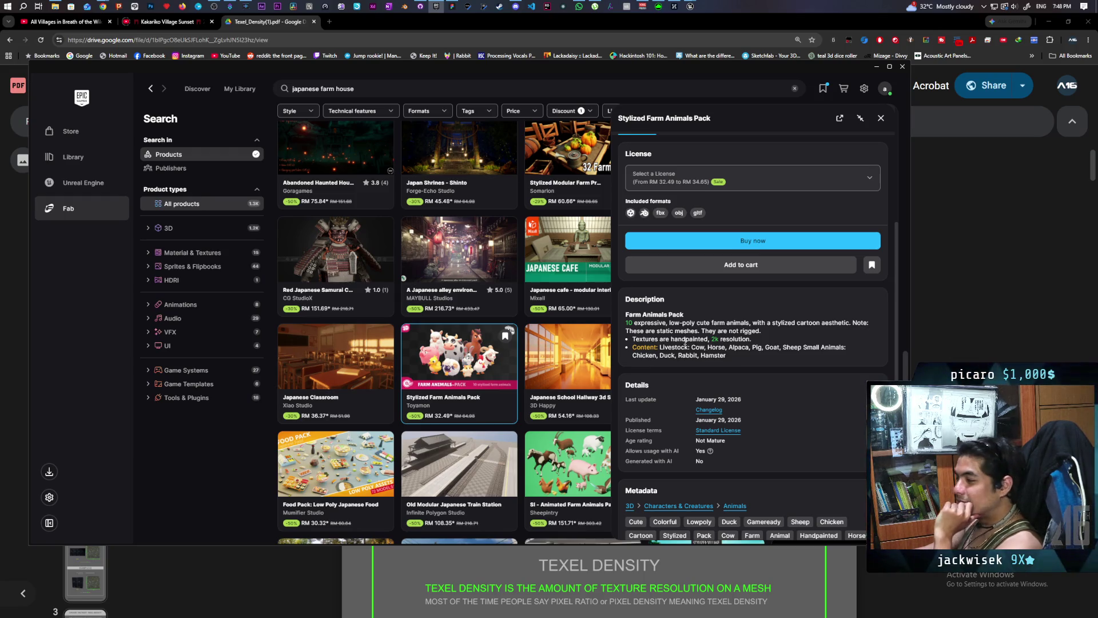
scroll(693, 342, up, 4)
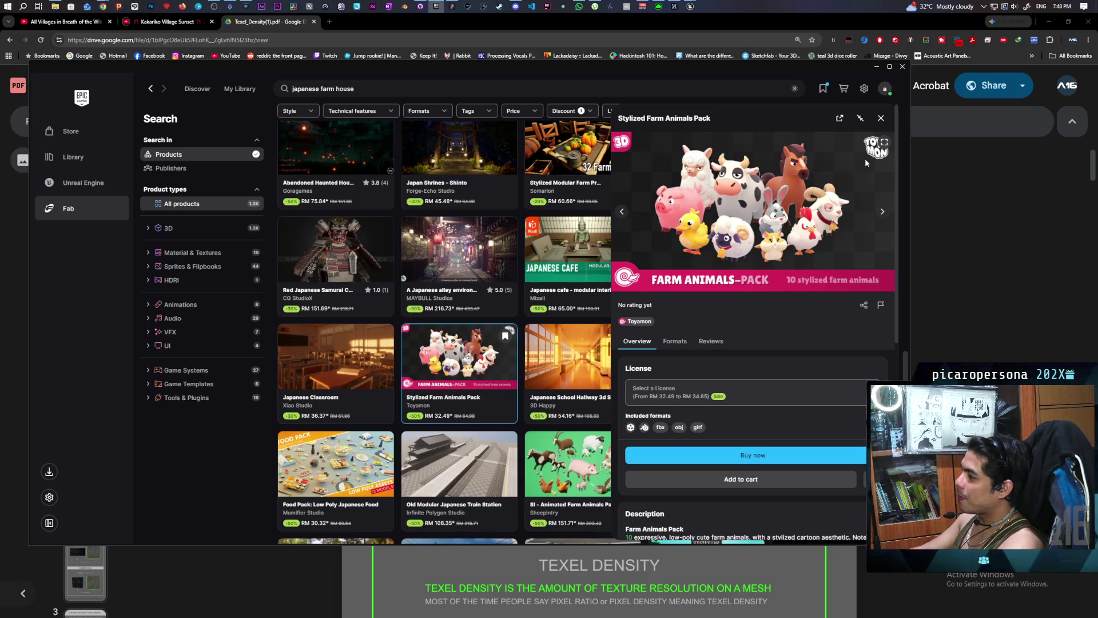
click(881, 117)
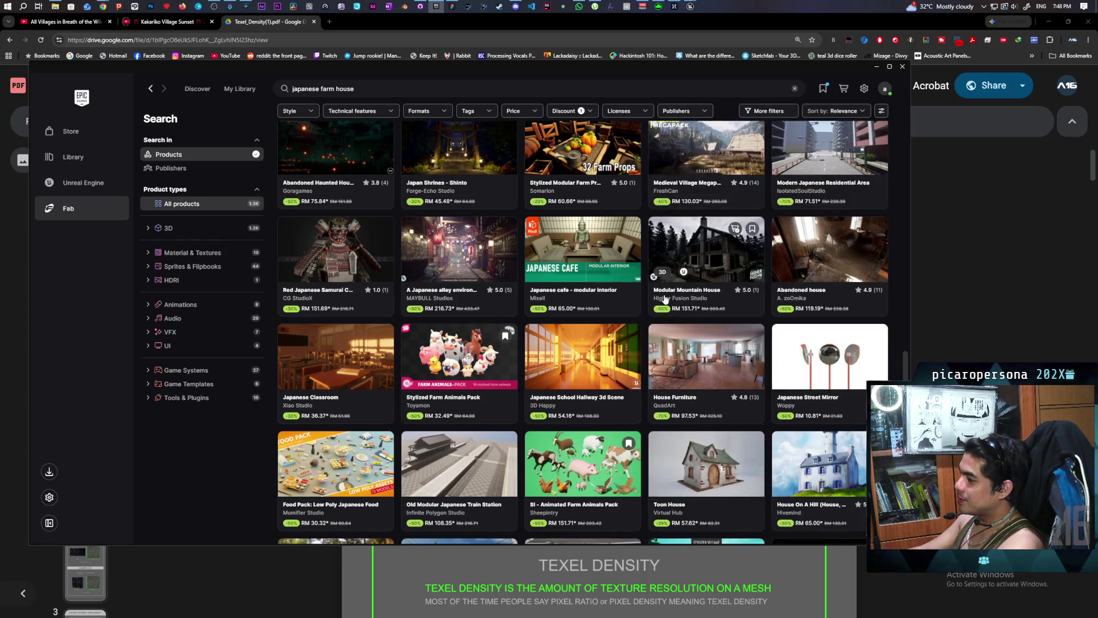
Step: Leave the search results for Fab Discover, glance at On Sale products, and return to Discover
scroll(664, 298, down, 3)
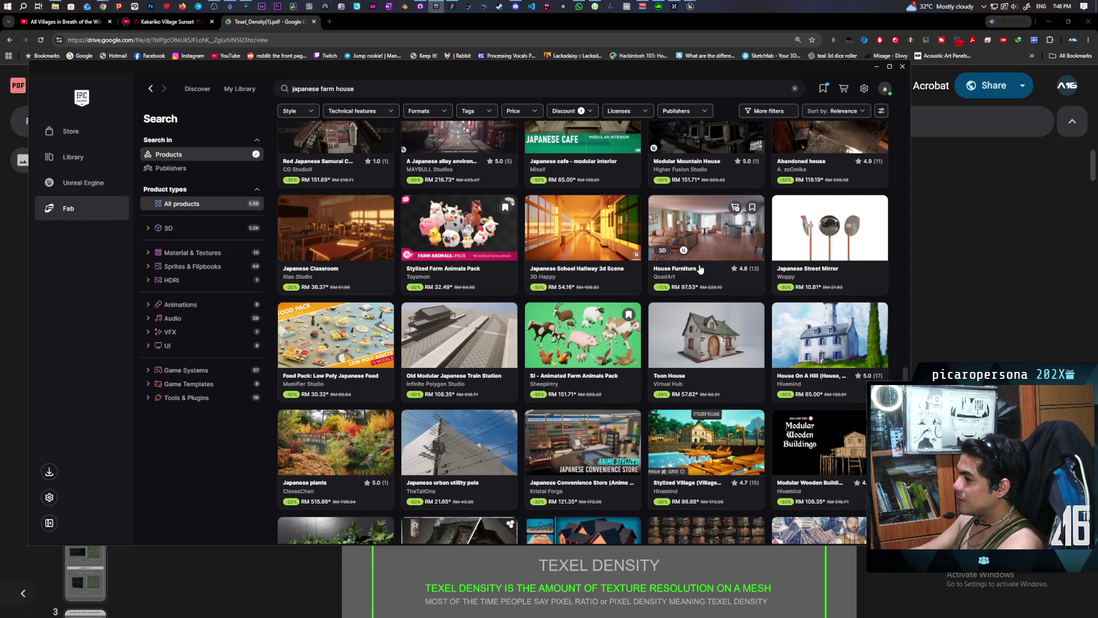
scroll(700, 268, down, 5)
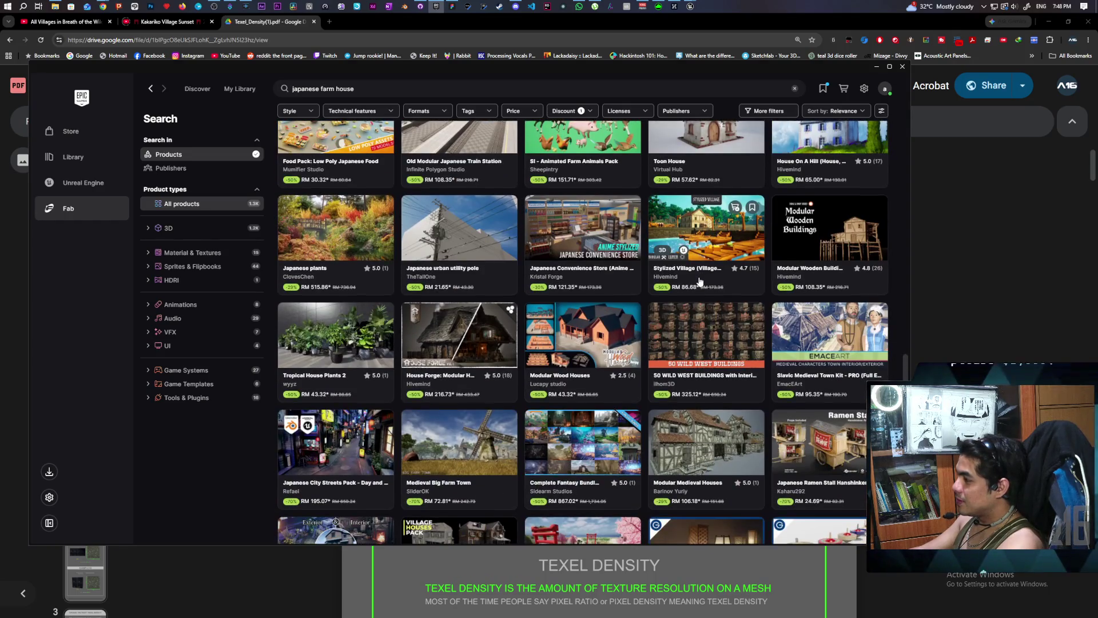
scroll(700, 280, down, 2)
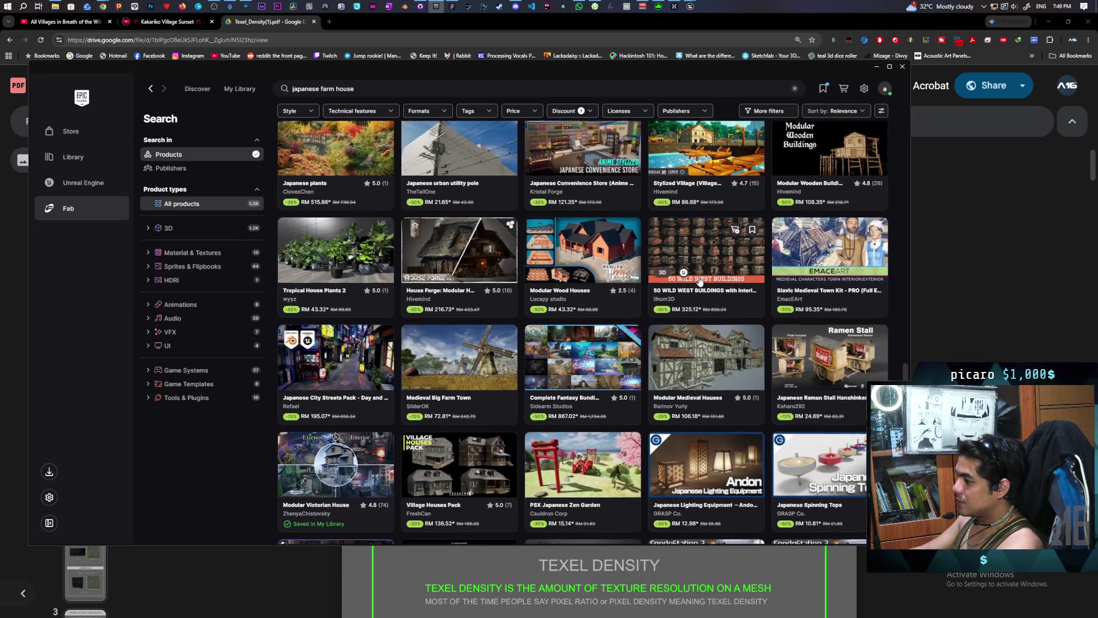
scroll(699, 280, up, 6)
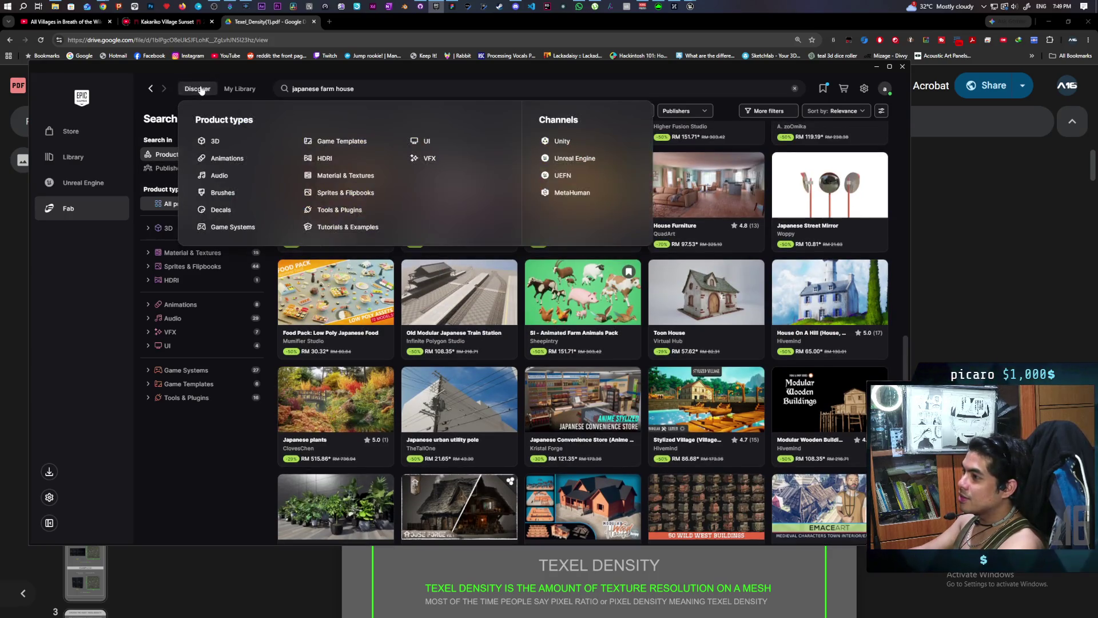
click(197, 89)
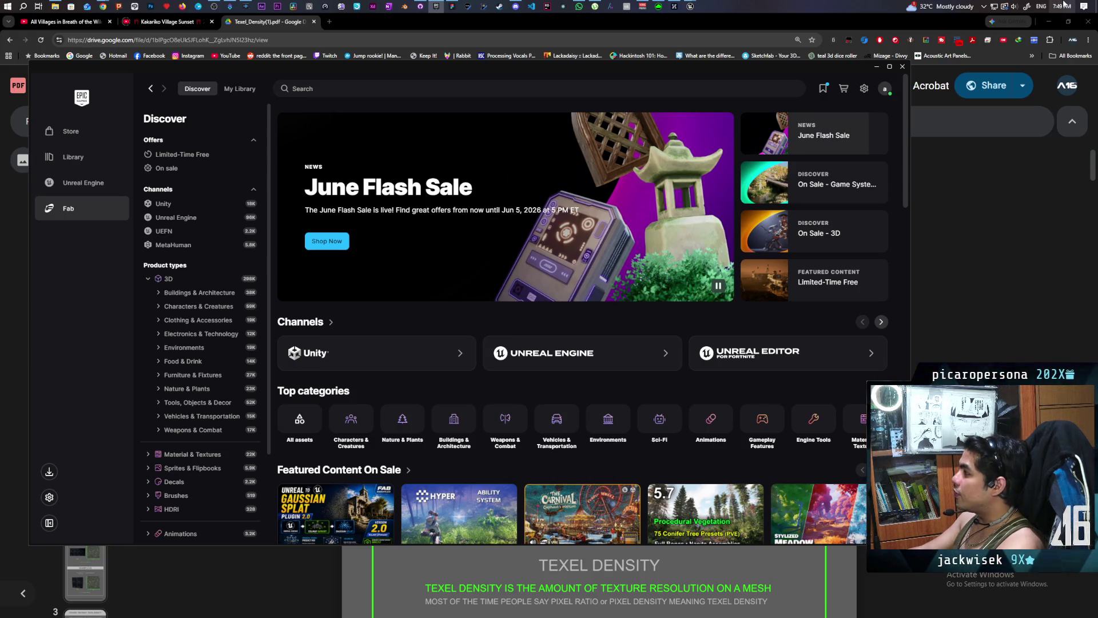
mouse_move(1062, 4)
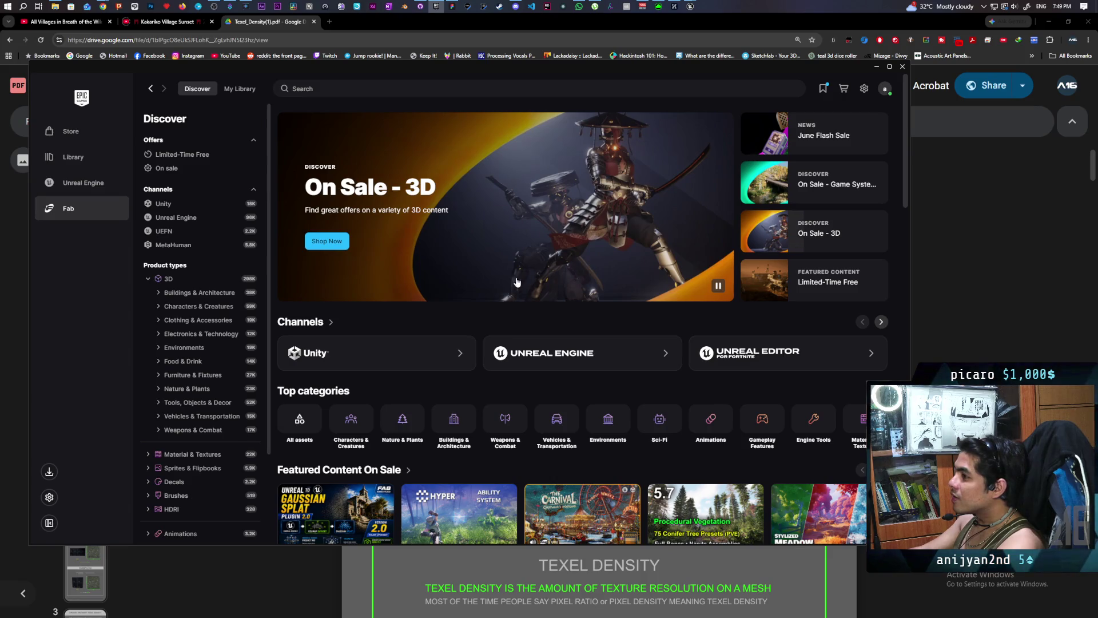
click(840, 140)
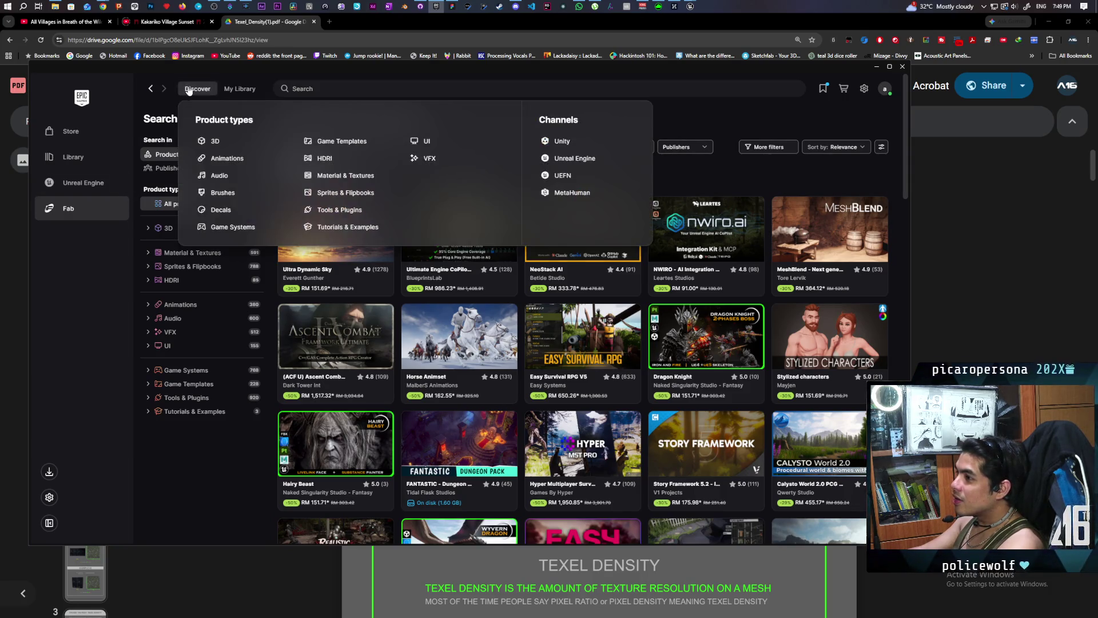
click(197, 89)
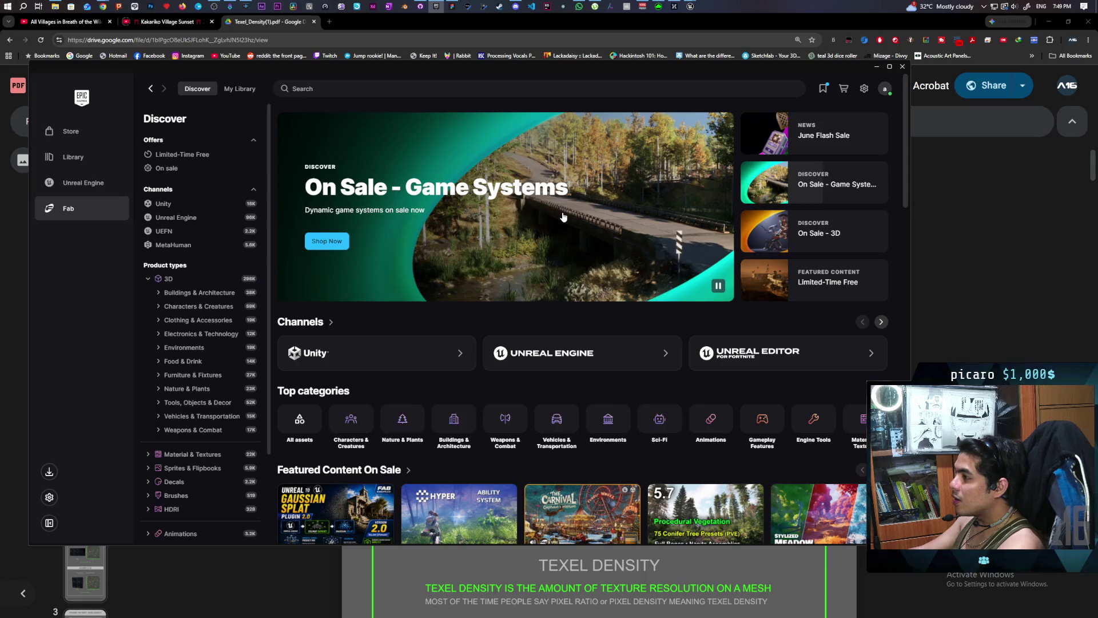
click(330, 22)
Step: Search 'ET right now', open the time.is Eastern Time clock, and return to the Epic launcher
text(ET)
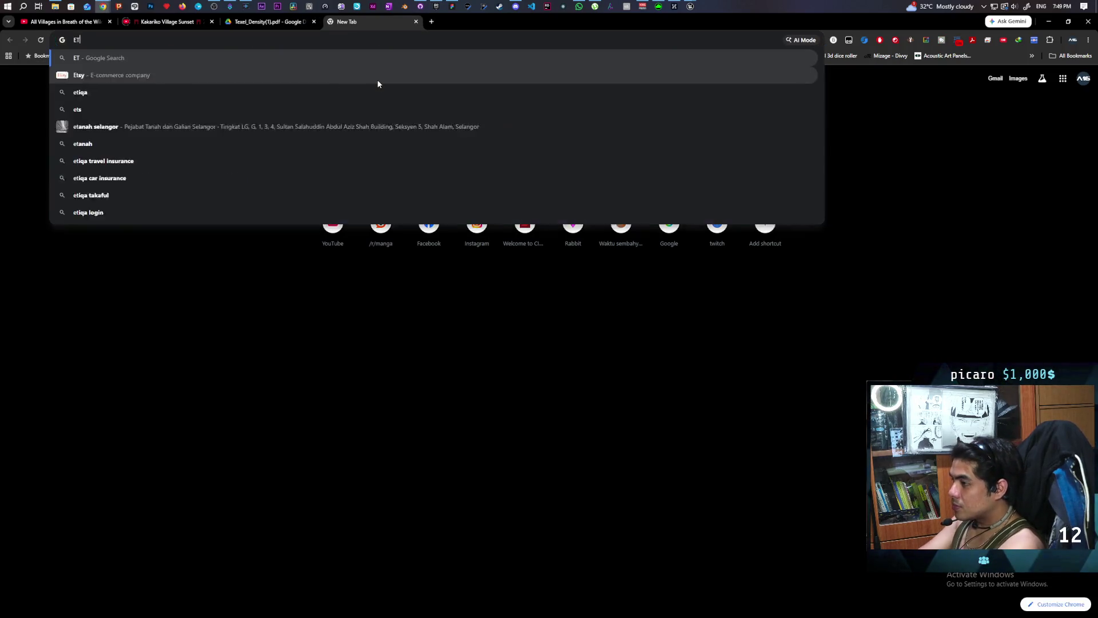
text( right now)
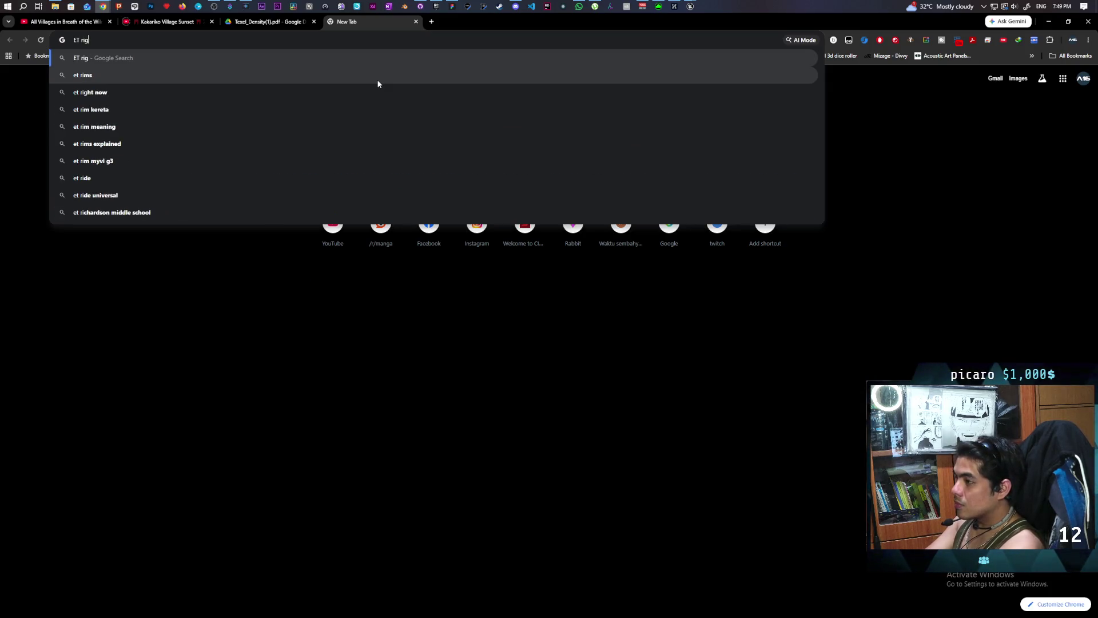
key(Return)
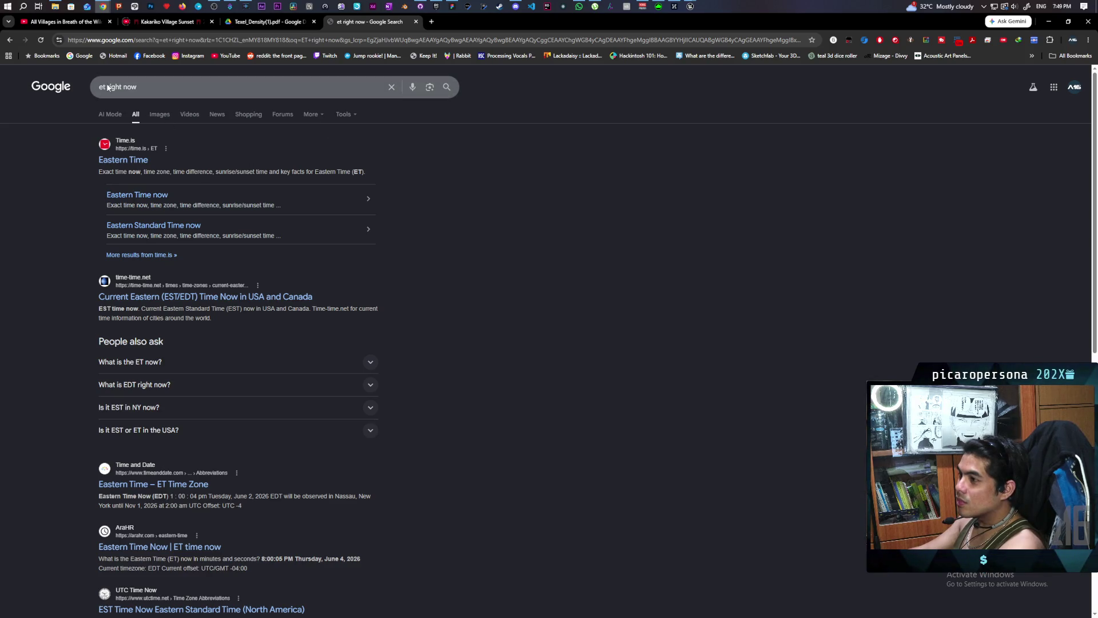
click(120, 162)
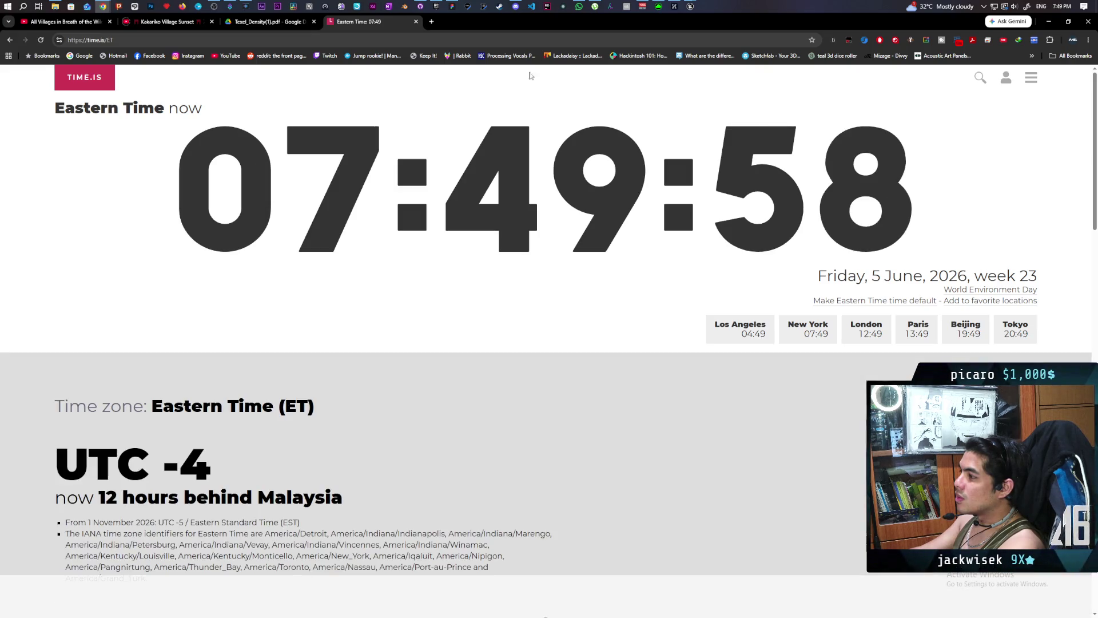
mouse_move(439, 6)
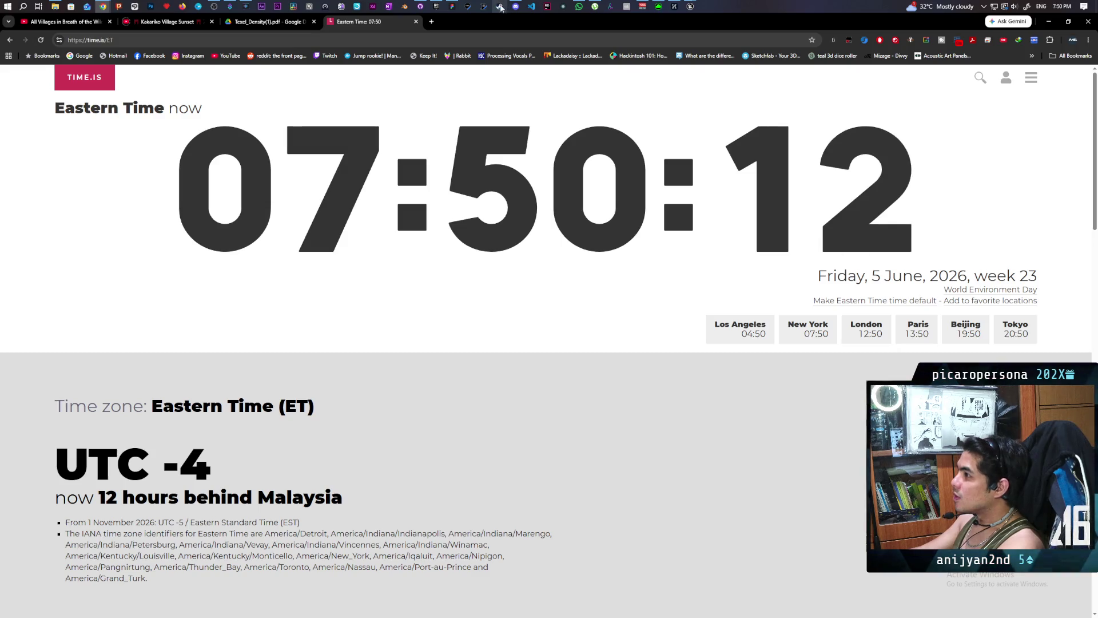
mouse_move(390, 19)
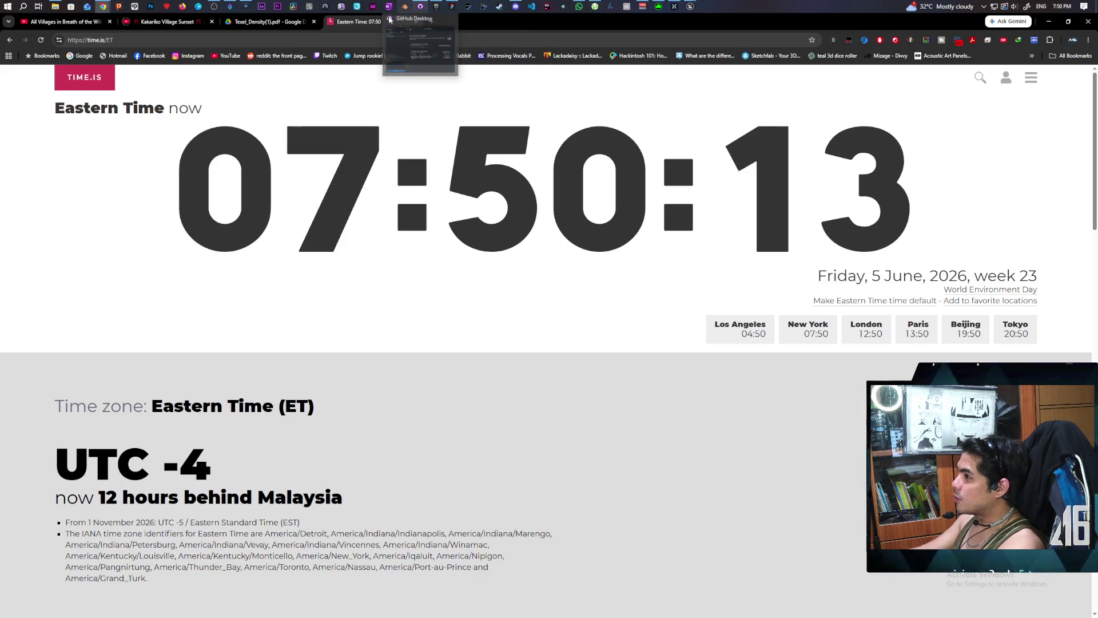
click(438, 20)
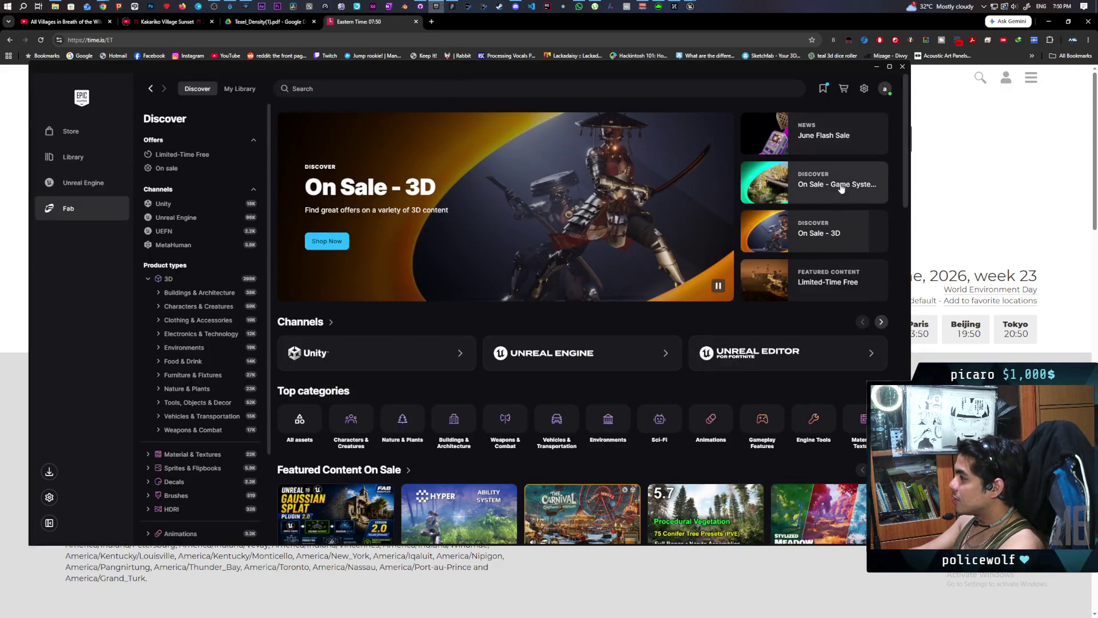
Step: Page through the Fab channel carousel, including MetaHuman, and open the wishlist
click(881, 322)
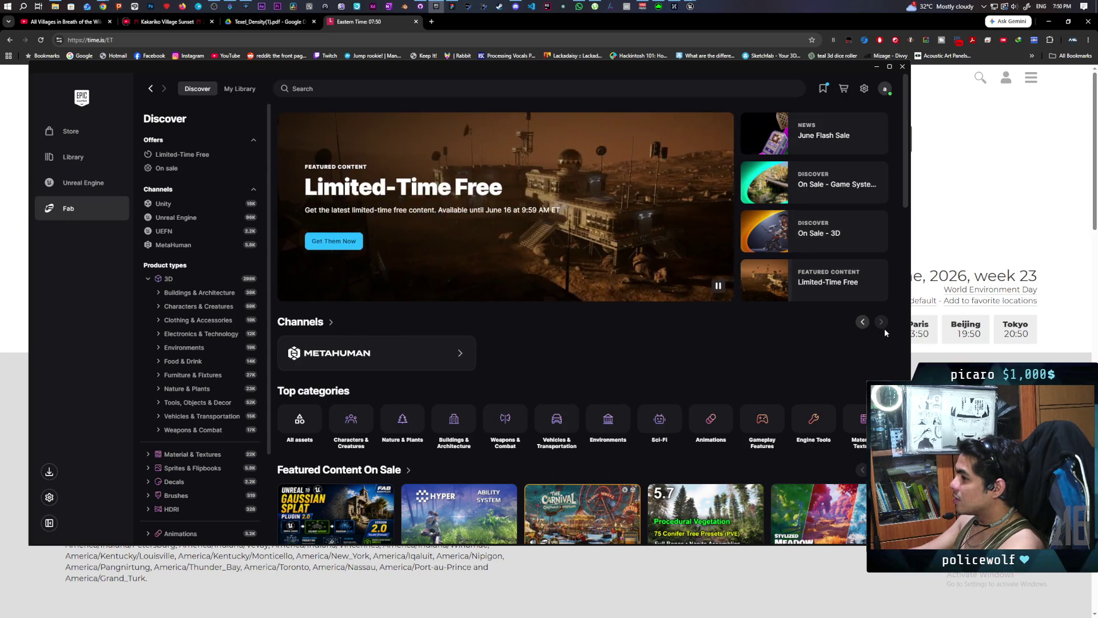
click(862, 322)
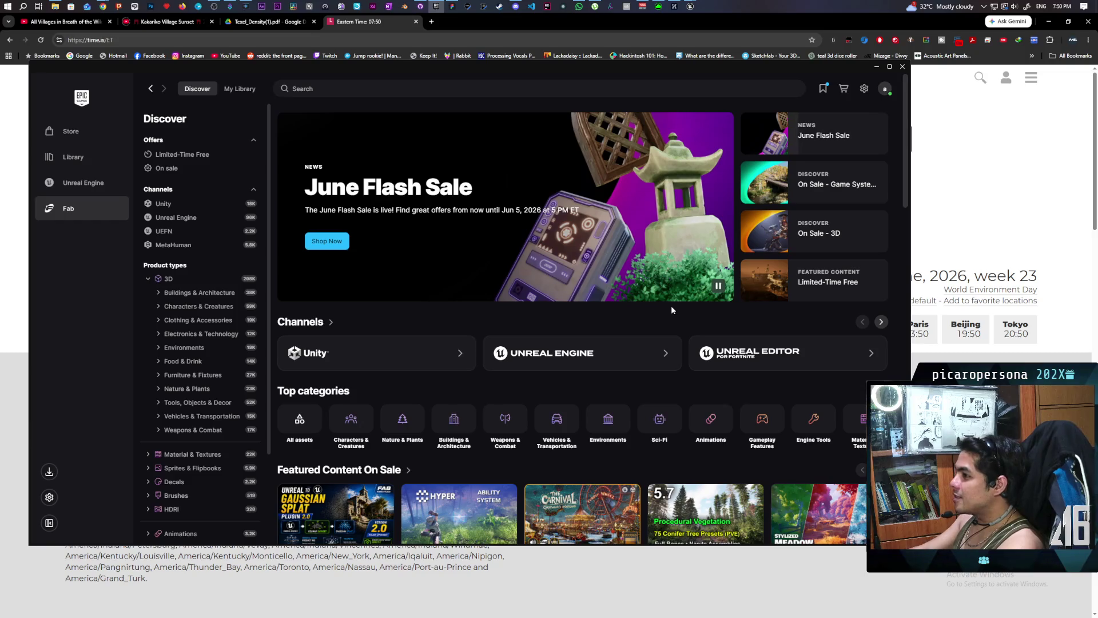
key(ctrl+shift+Tab)
click(822, 90)
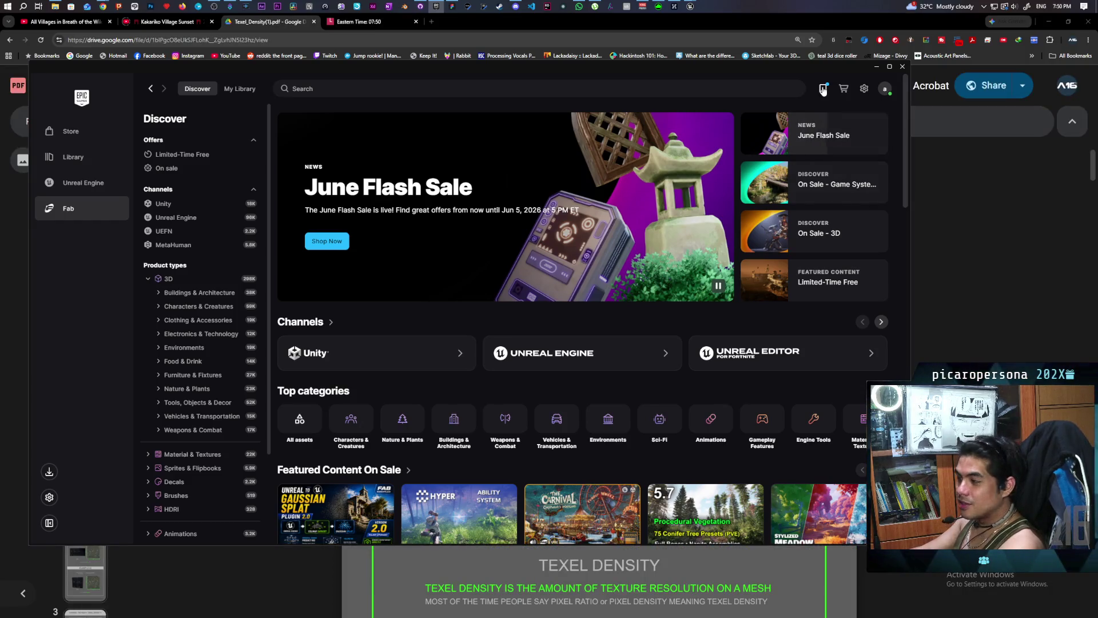
click(823, 90)
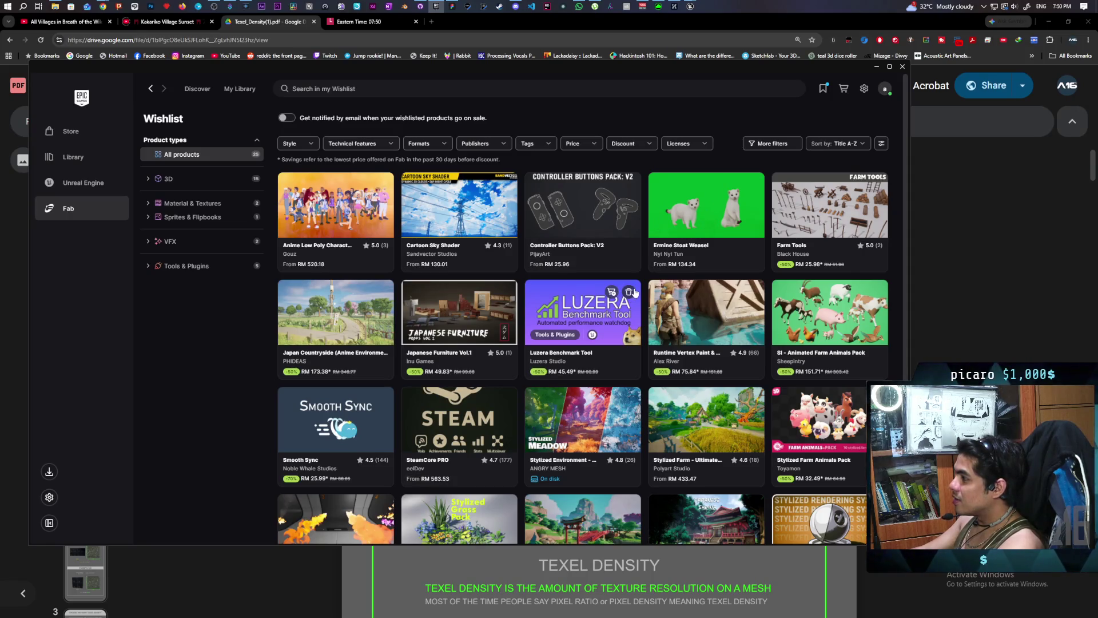
Step: Scroll through the saved wishlist packs like Farm Tools, then return to Discover
scroll(633, 293, down, 3)
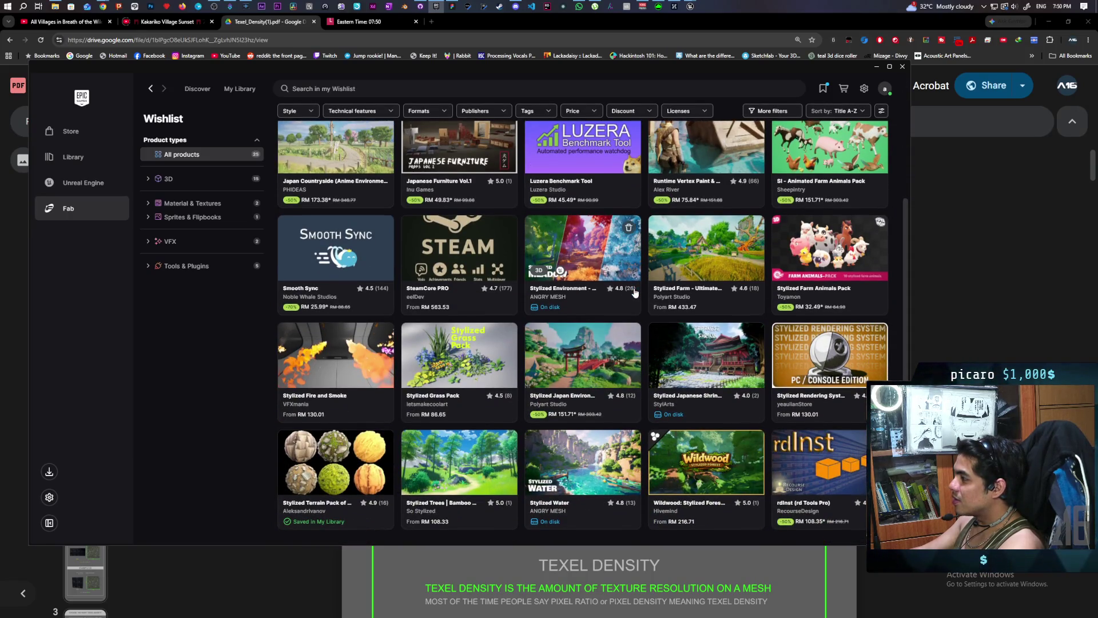
scroll(633, 297, down, 1)
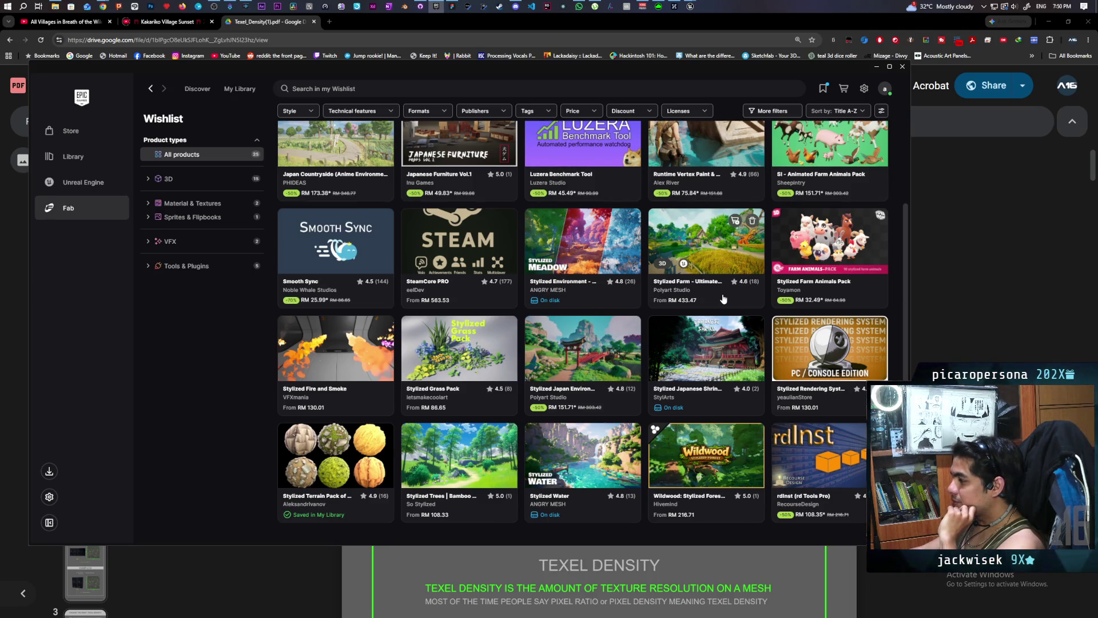
scroll(722, 307, up, 3)
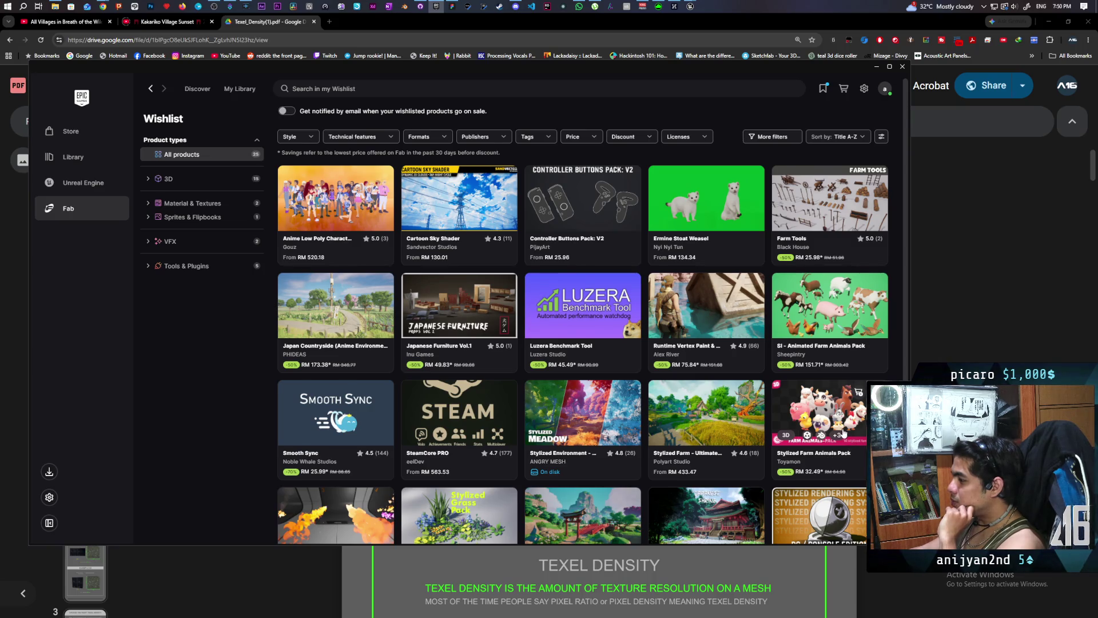
scroll(844, 433, down, 3)
scroll(779, 424, down, 1)
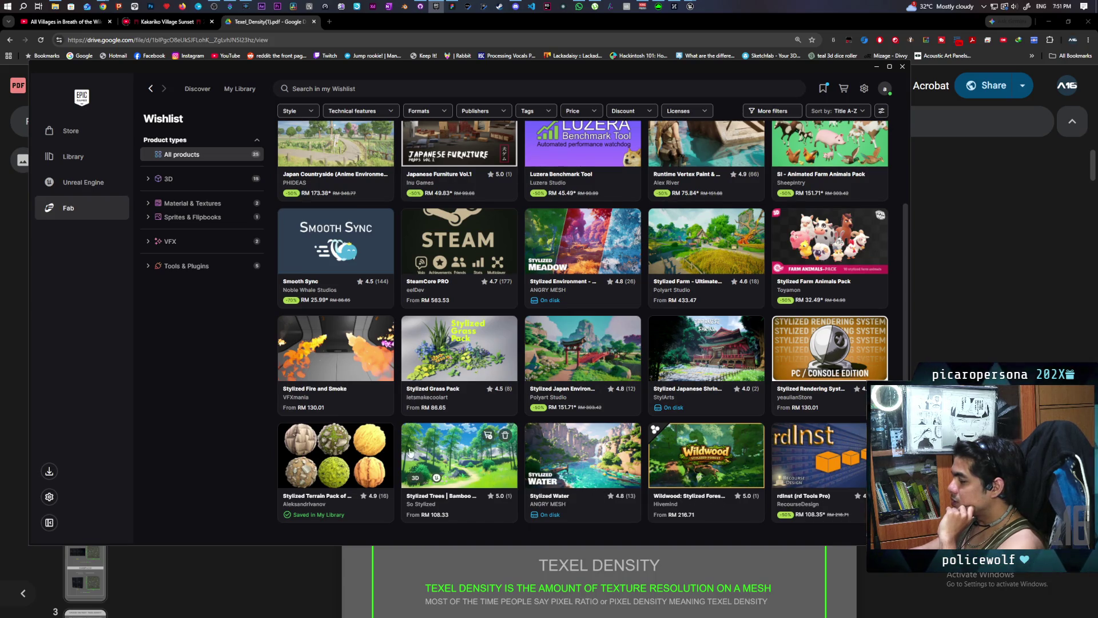
scroll(559, 403, up, 3)
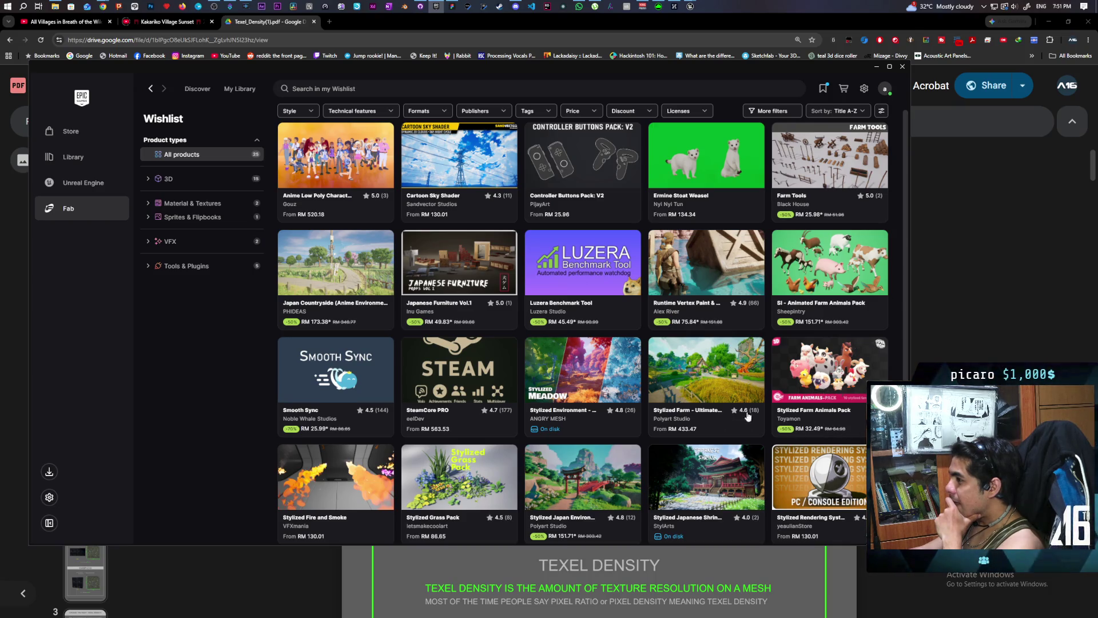
scroll(362, 323, up, 2)
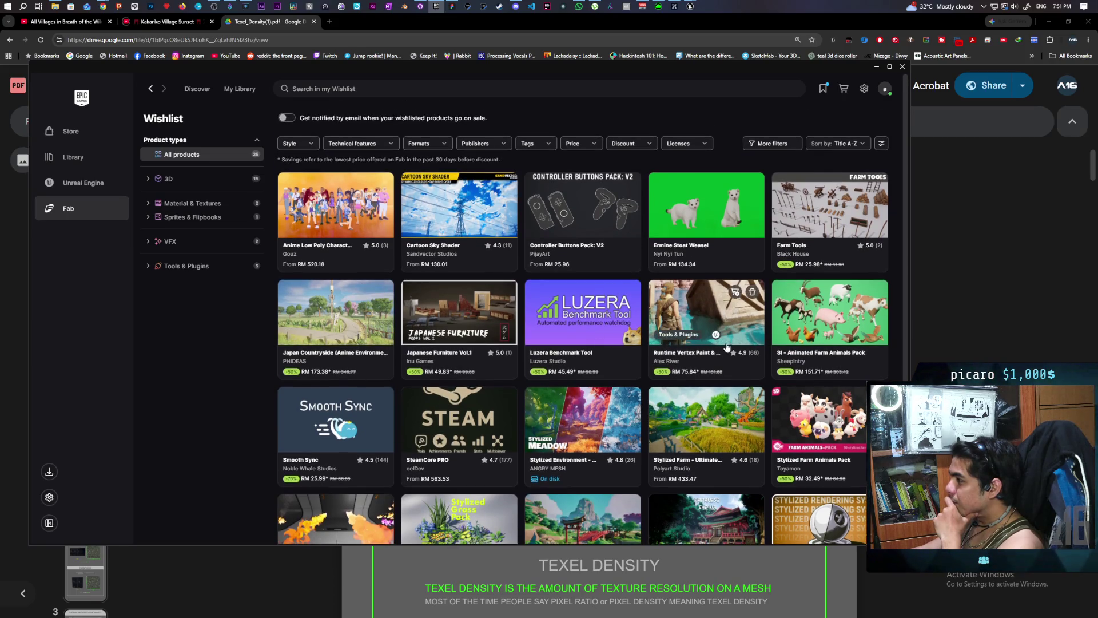
click(198, 89)
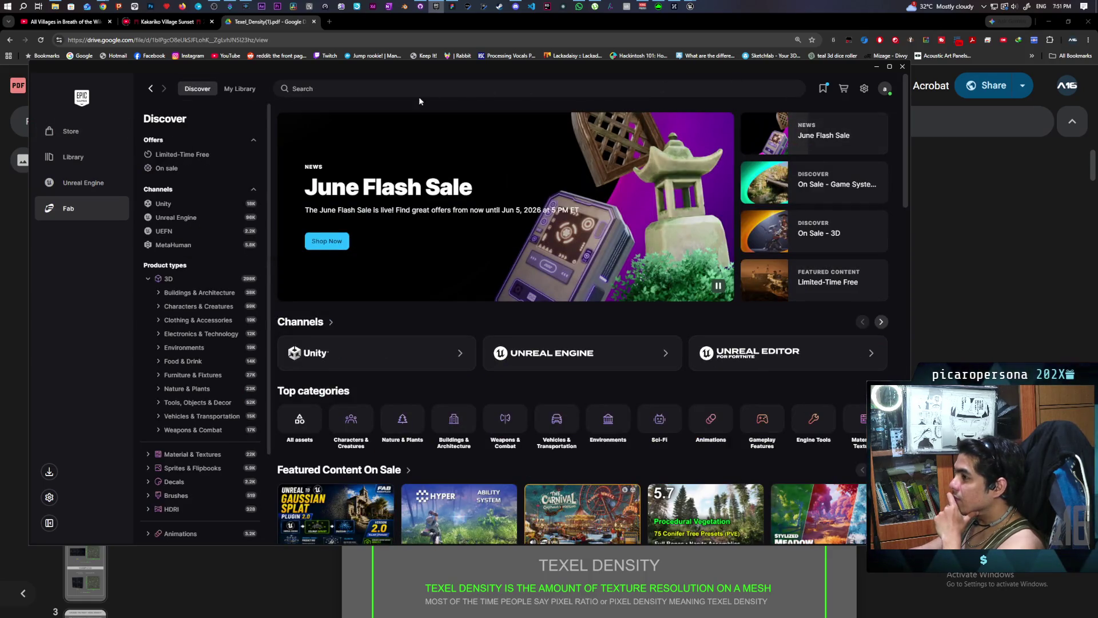
Step: Search Fab for 'japanese farm house' and scroll through the discounted results
click(419, 172)
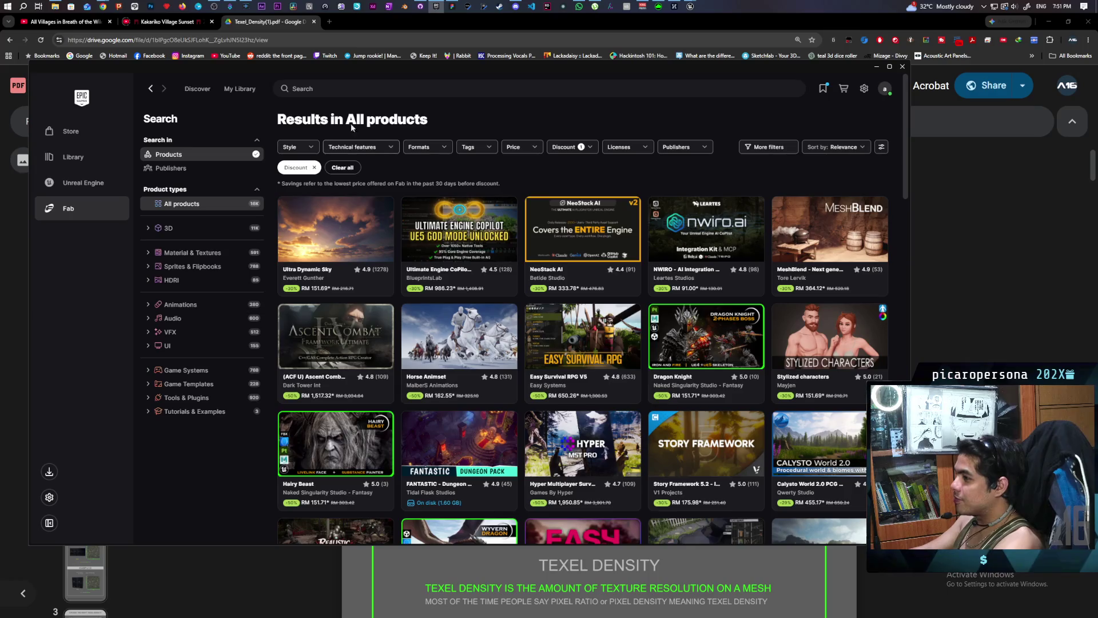
click(366, 89)
text(japane)
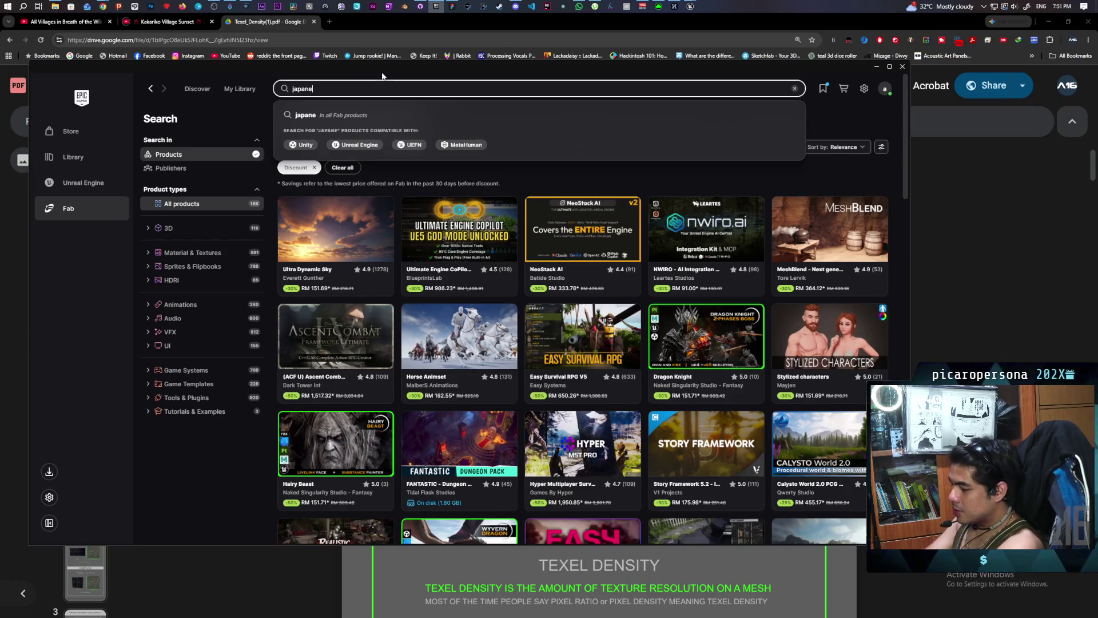
text(se farm house)
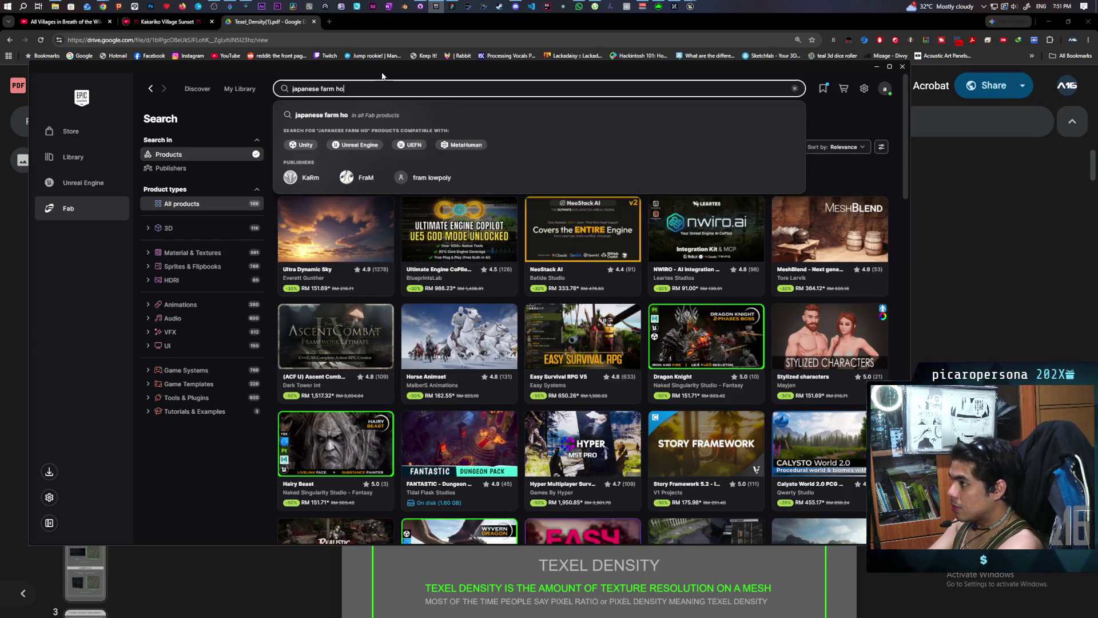
key(Return)
scroll(516, 257, down, 10)
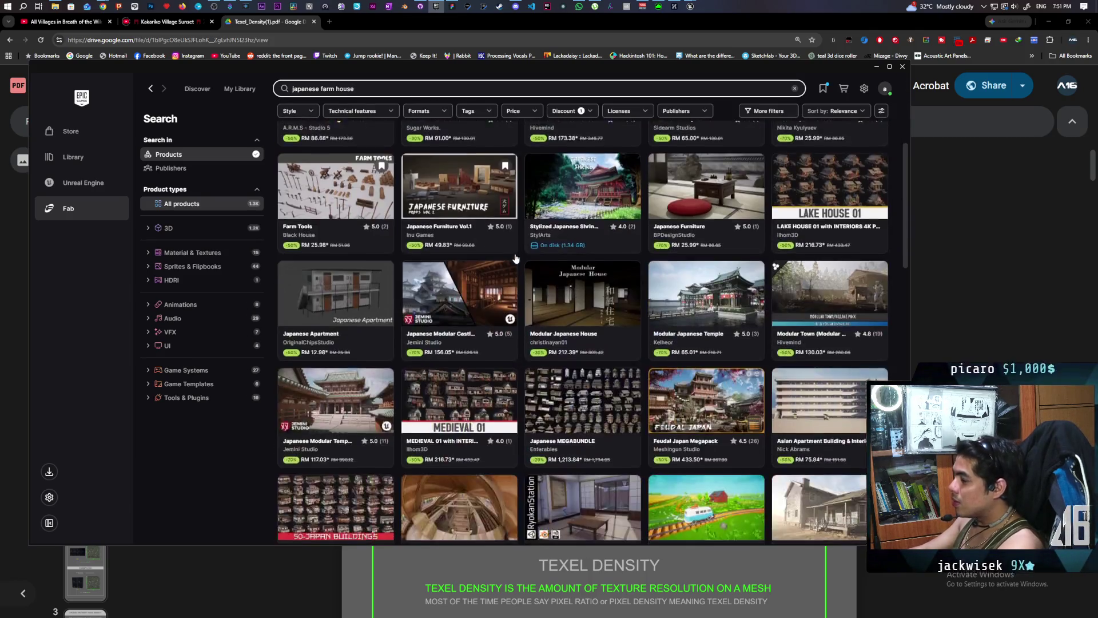
scroll(515, 258, down, 15)
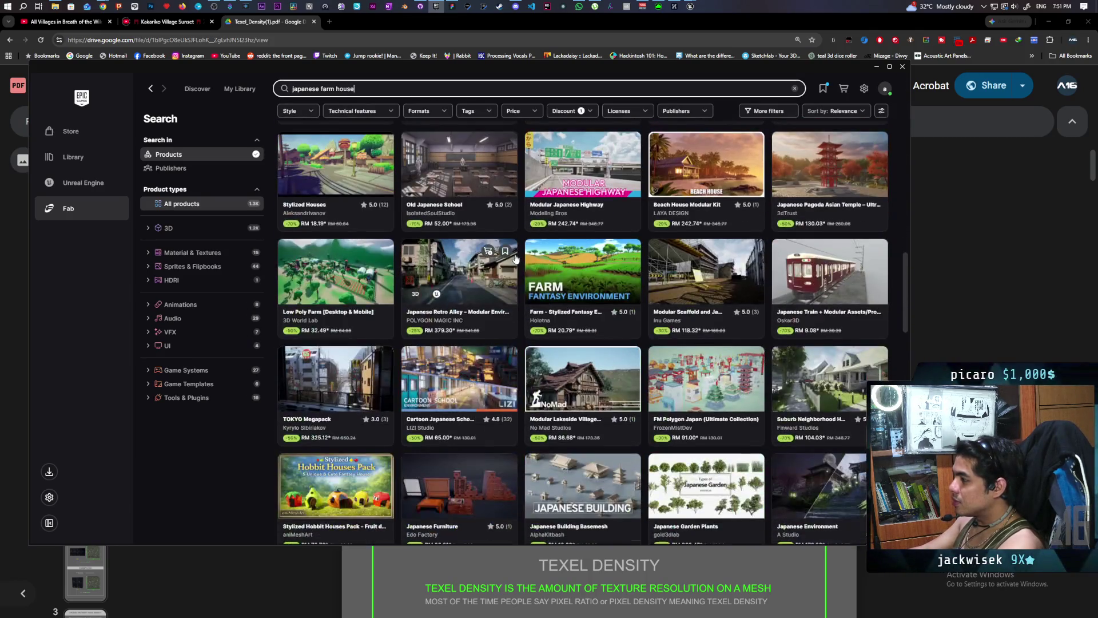
scroll(515, 259, up, 3)
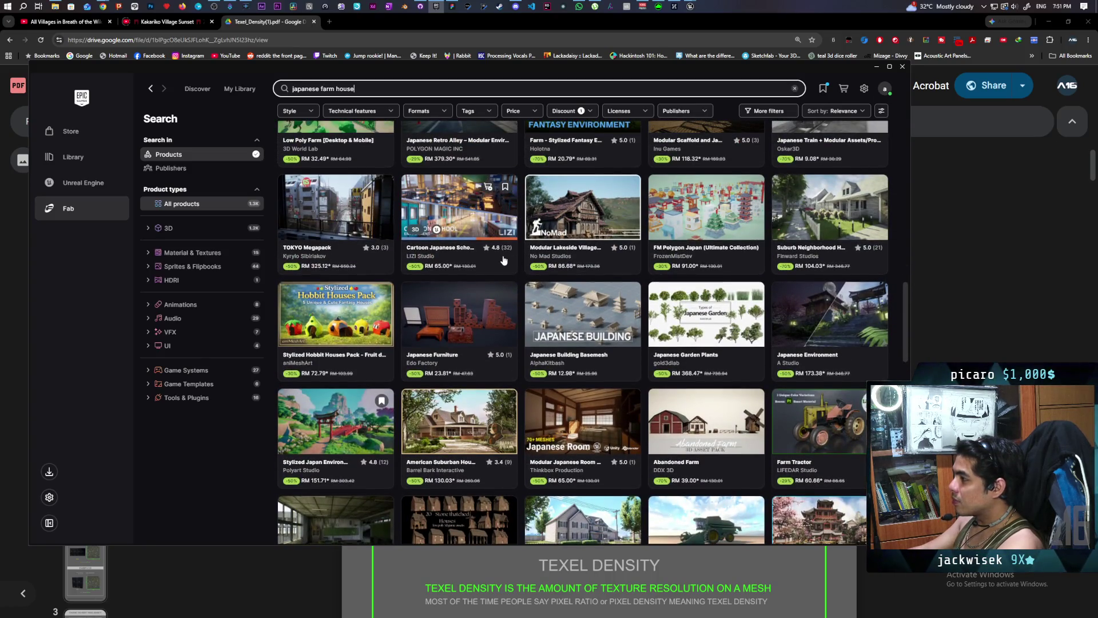
scroll(506, 260, up, 10)
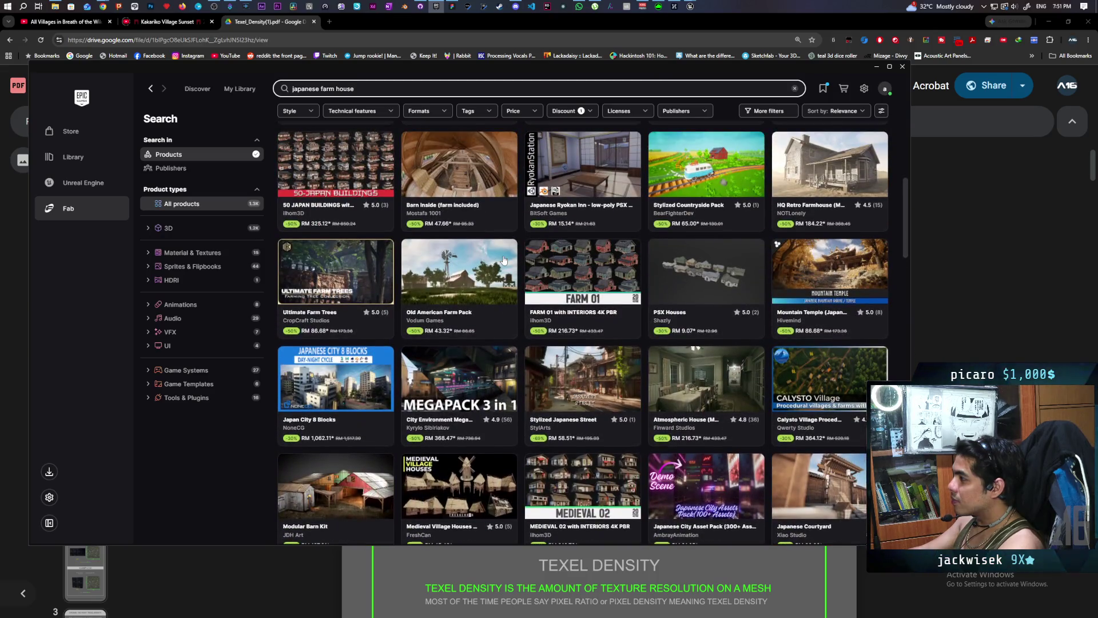
mouse_move(503, 260)
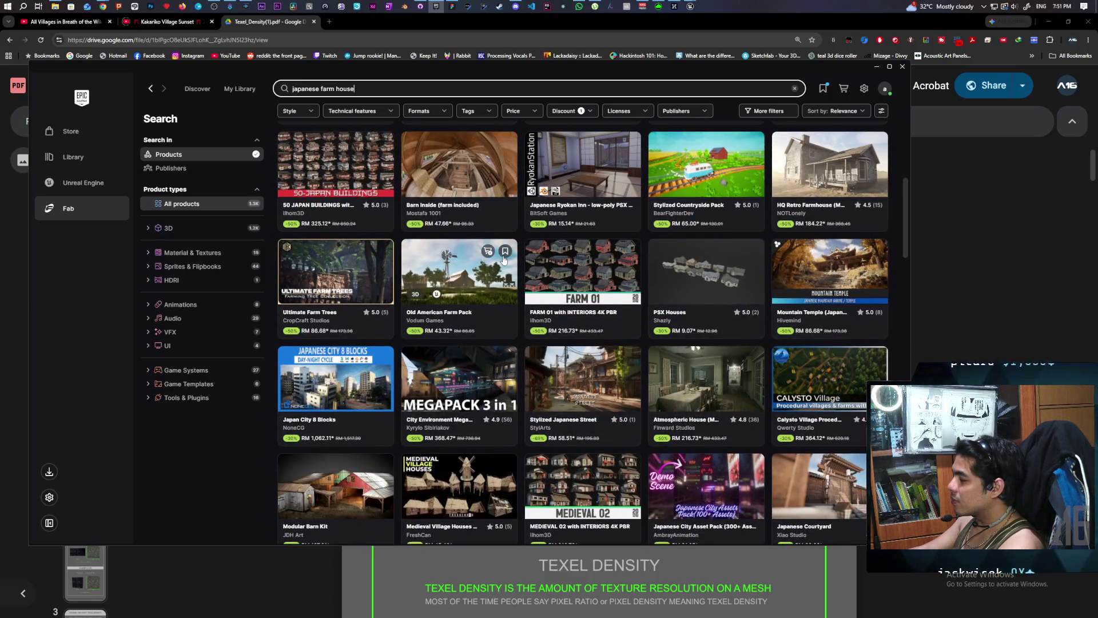
scroll(503, 260, up, 10)
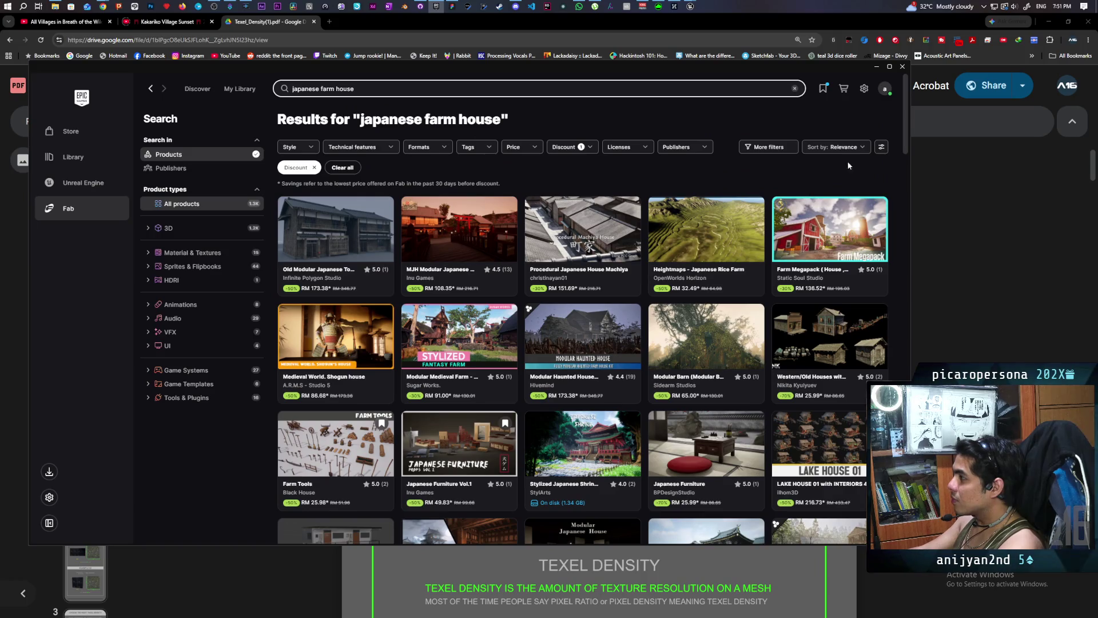
Step: Sort the japanese farm house results by lowest price first
click(836, 147)
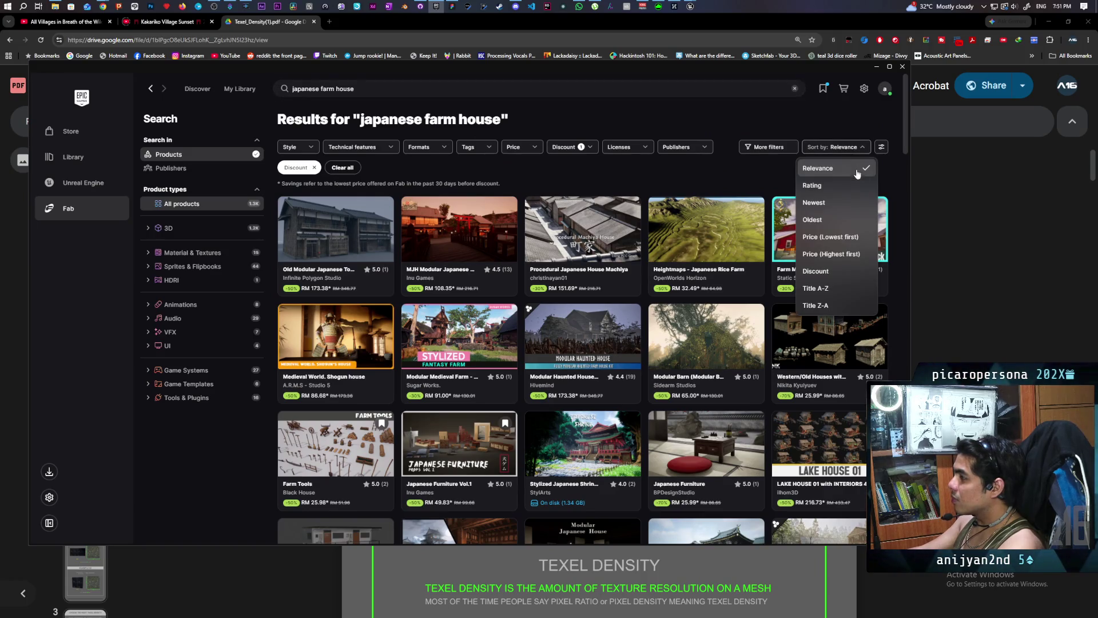
click(847, 237)
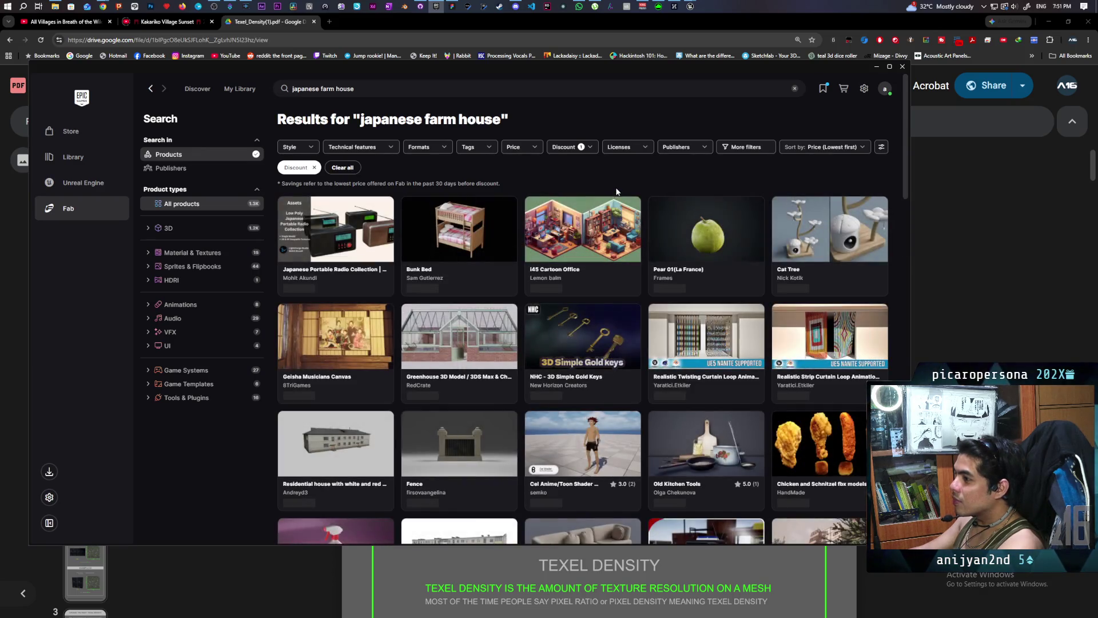
mouse_move(623, 237)
mouse_move(505, 318)
Step: Open and close the i45 Cartoon Office details, then scroll down to RM 6.48 items
click(583, 235)
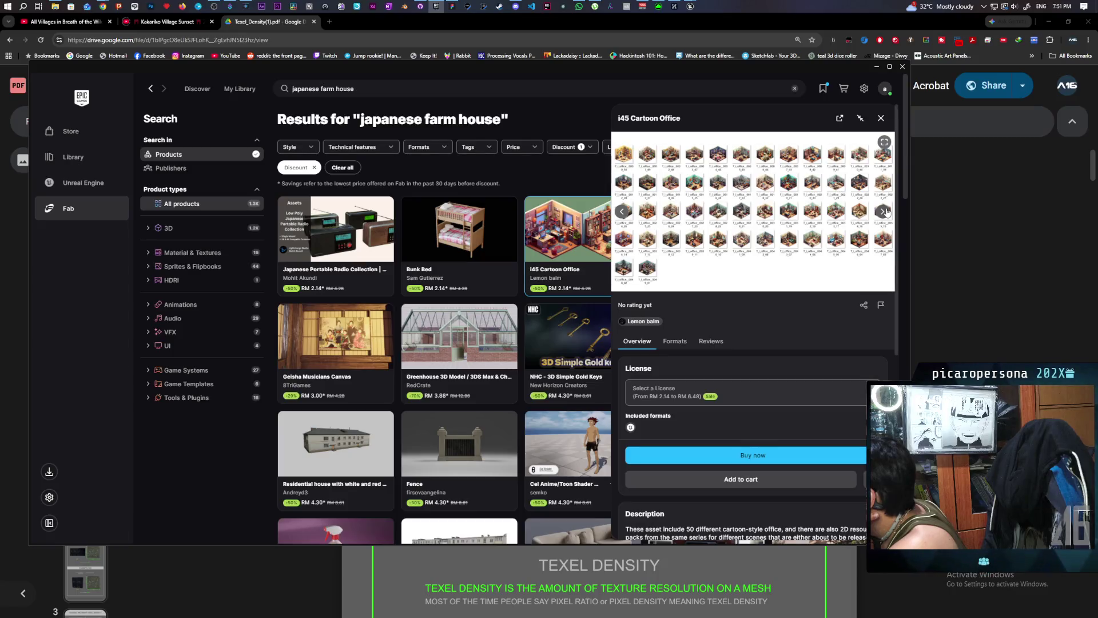
click(880, 119)
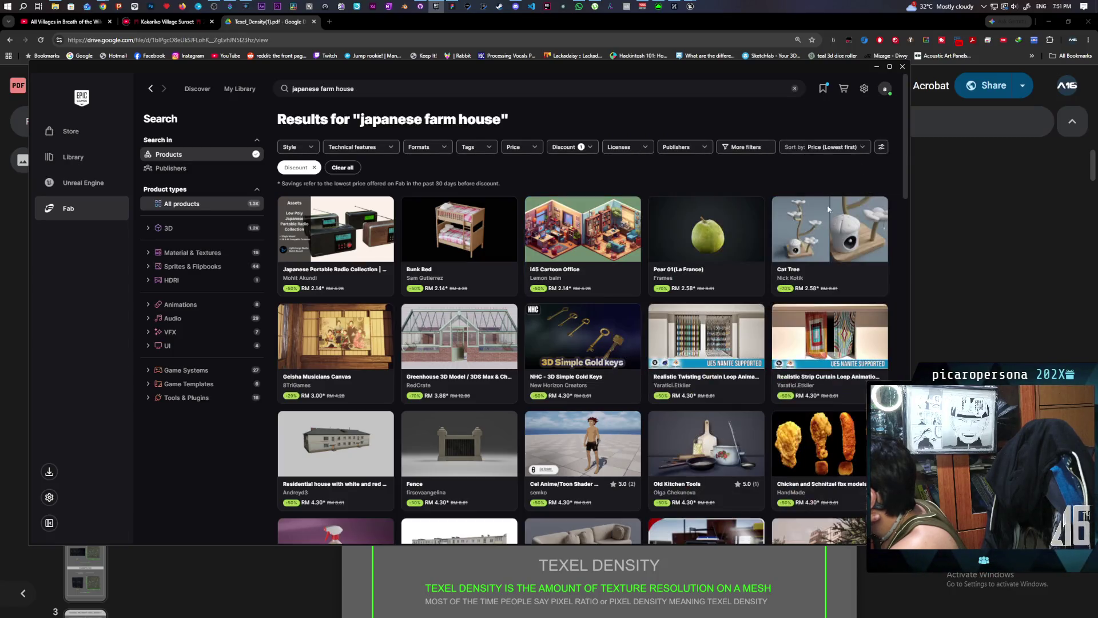
mouse_move(599, 295)
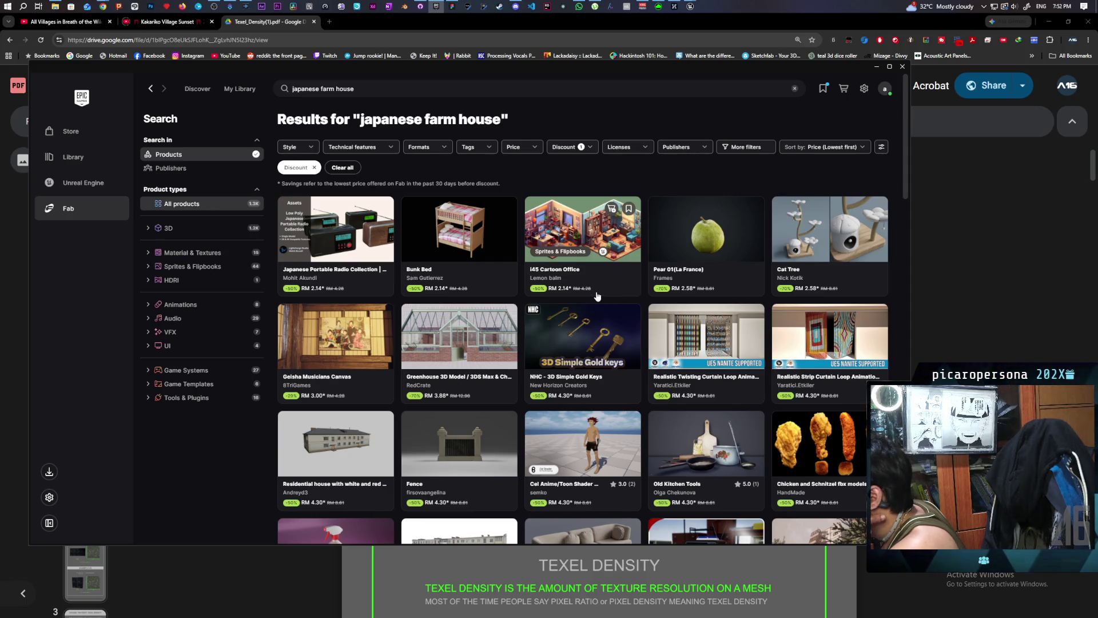
scroll(597, 296, down, 2)
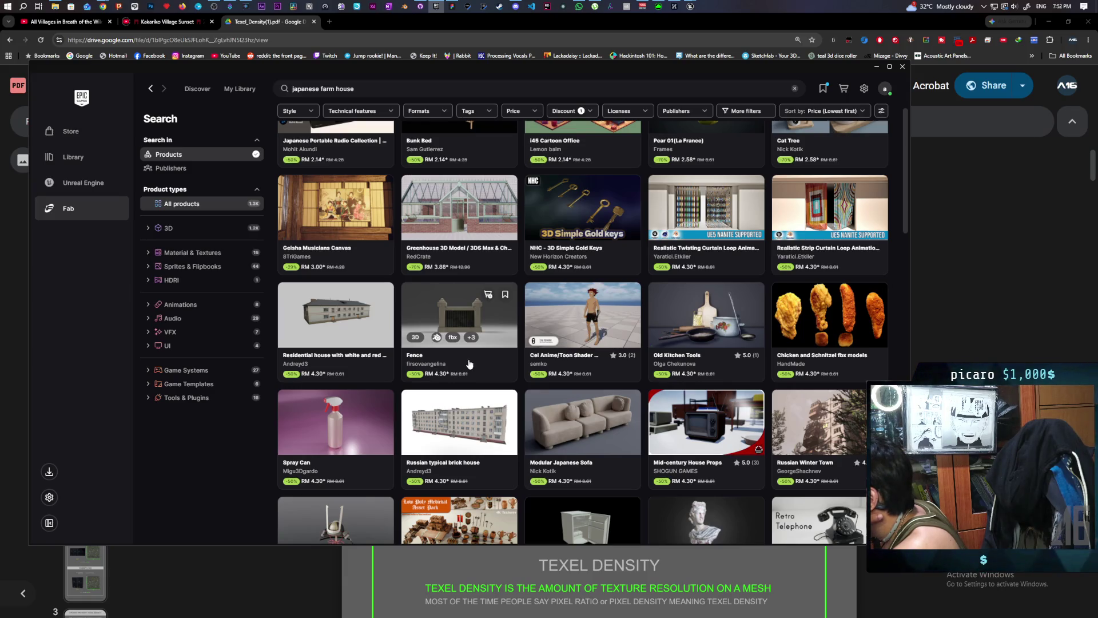
scroll(469, 363, down, 3)
scroll(469, 364, down, 2)
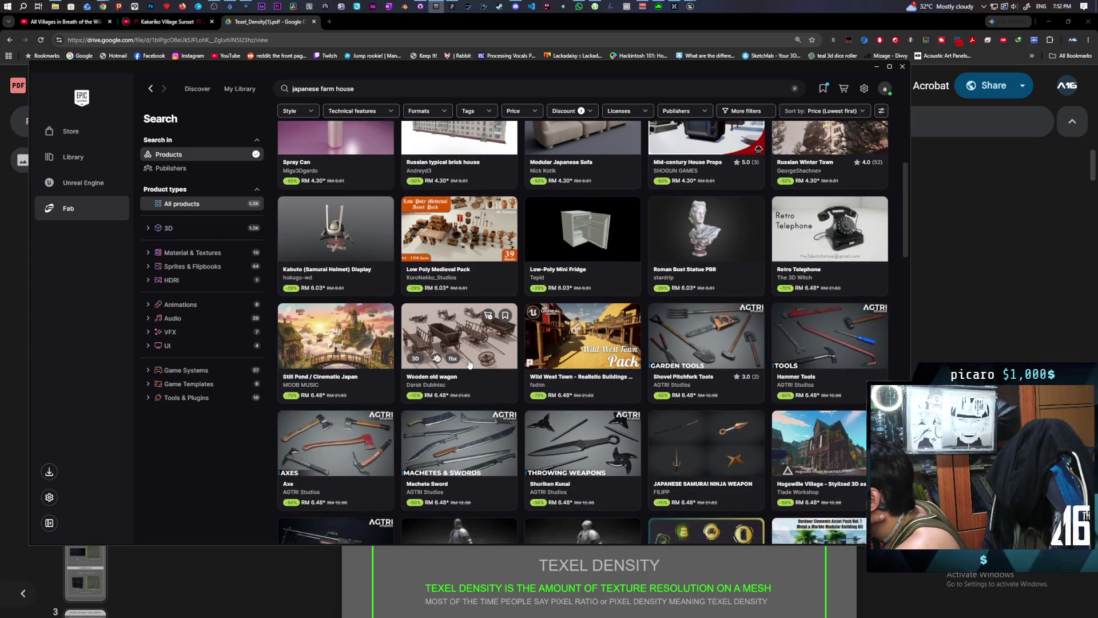
scroll(469, 364, down, 3)
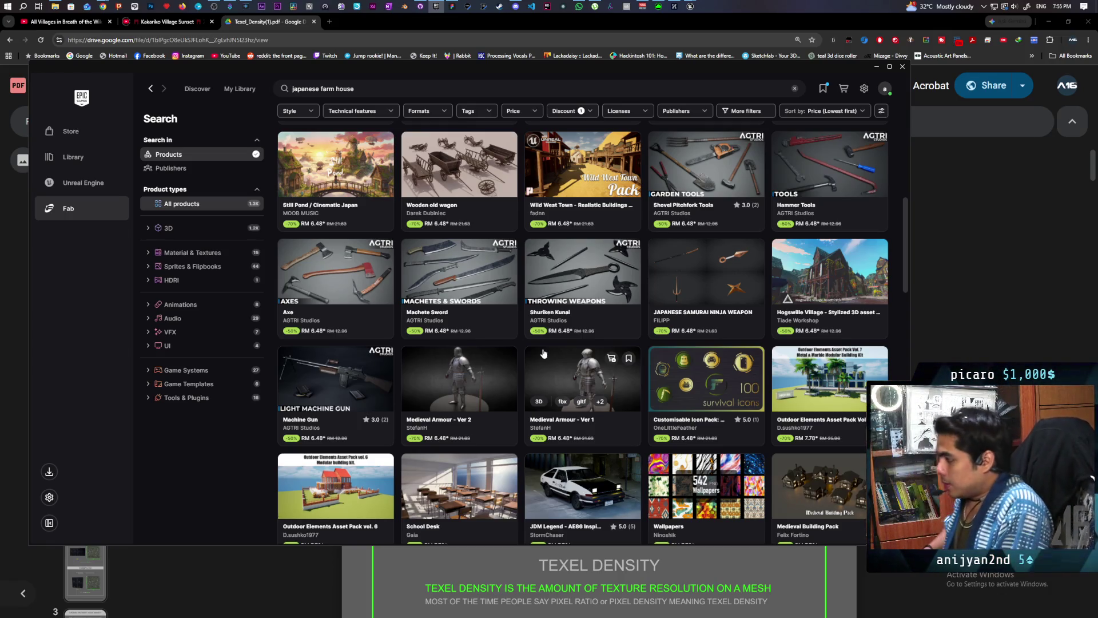
scroll(645, 444, down, 8)
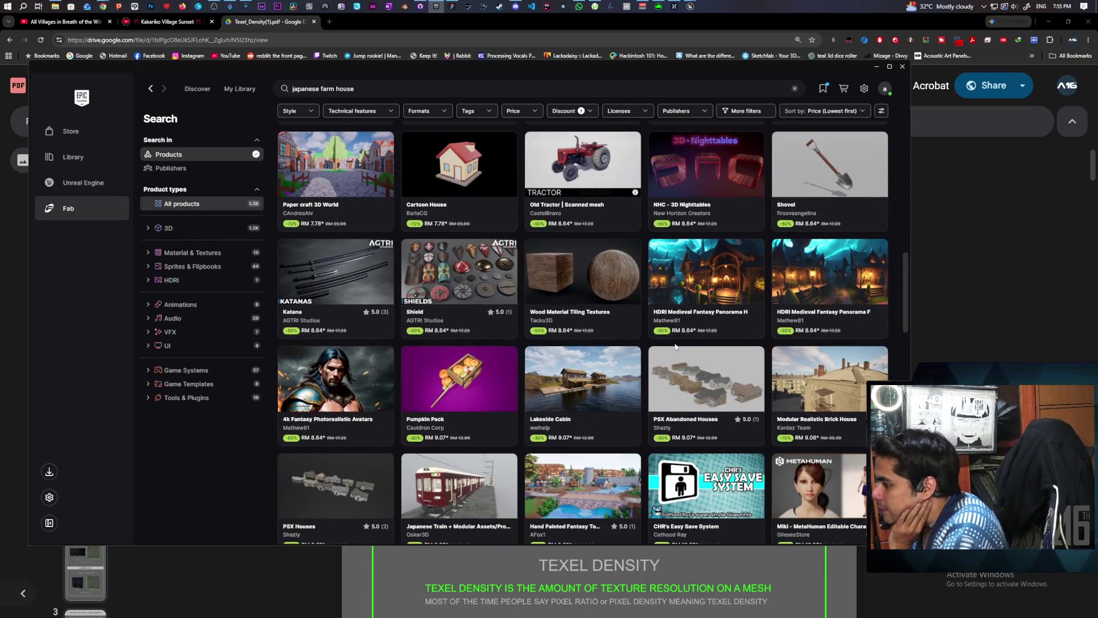
scroll(675, 346, down, 2)
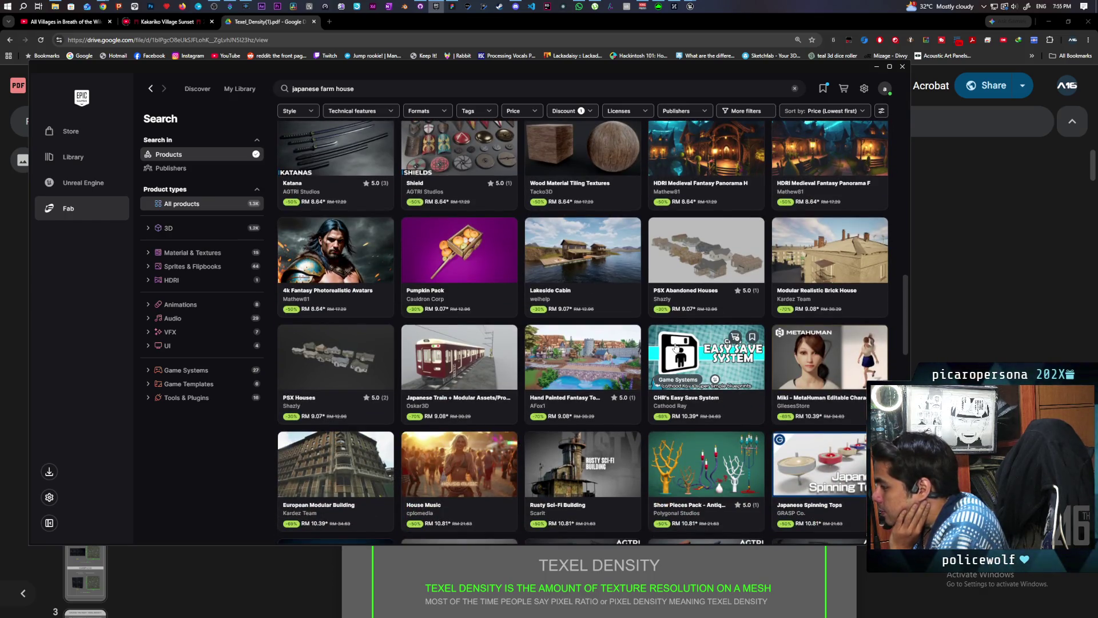
scroll(676, 346, down, 3)
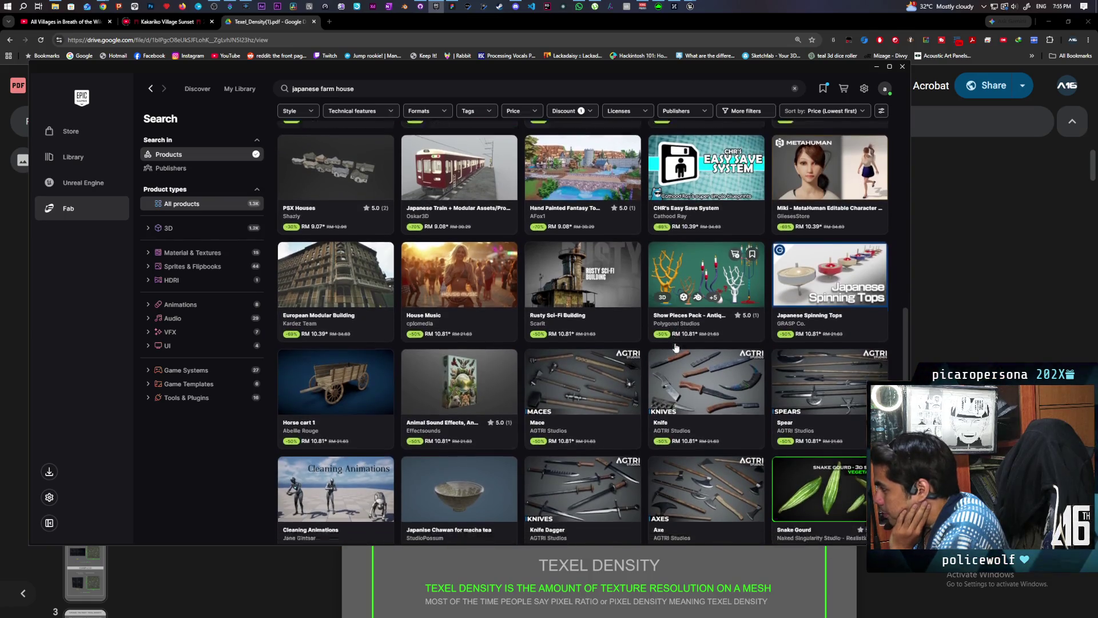
scroll(676, 346, down, 1)
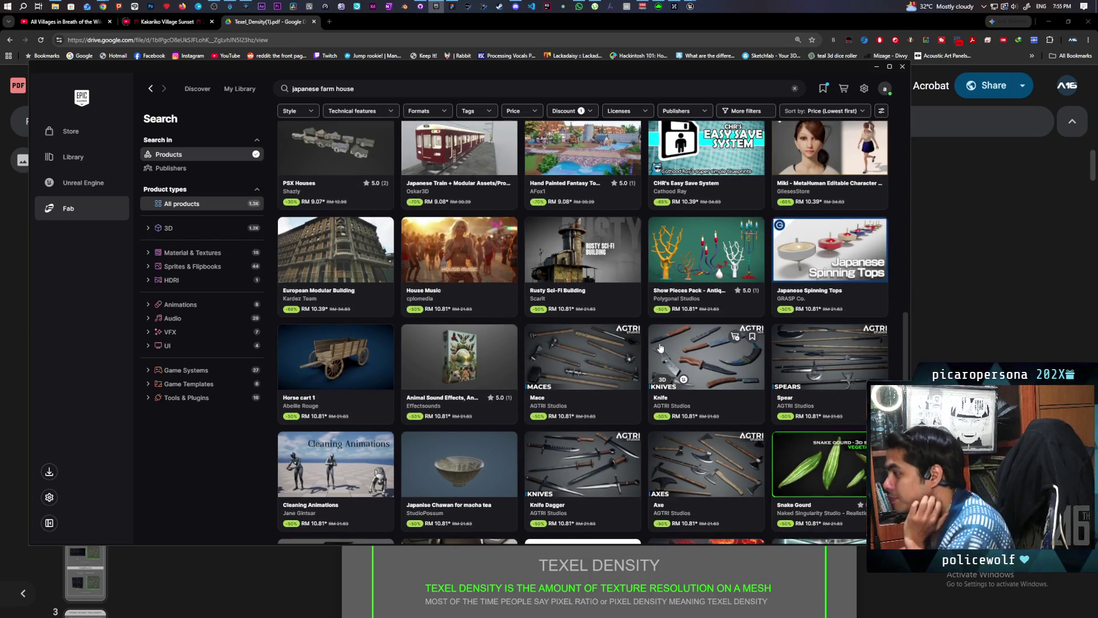
scroll(665, 346, down, 3)
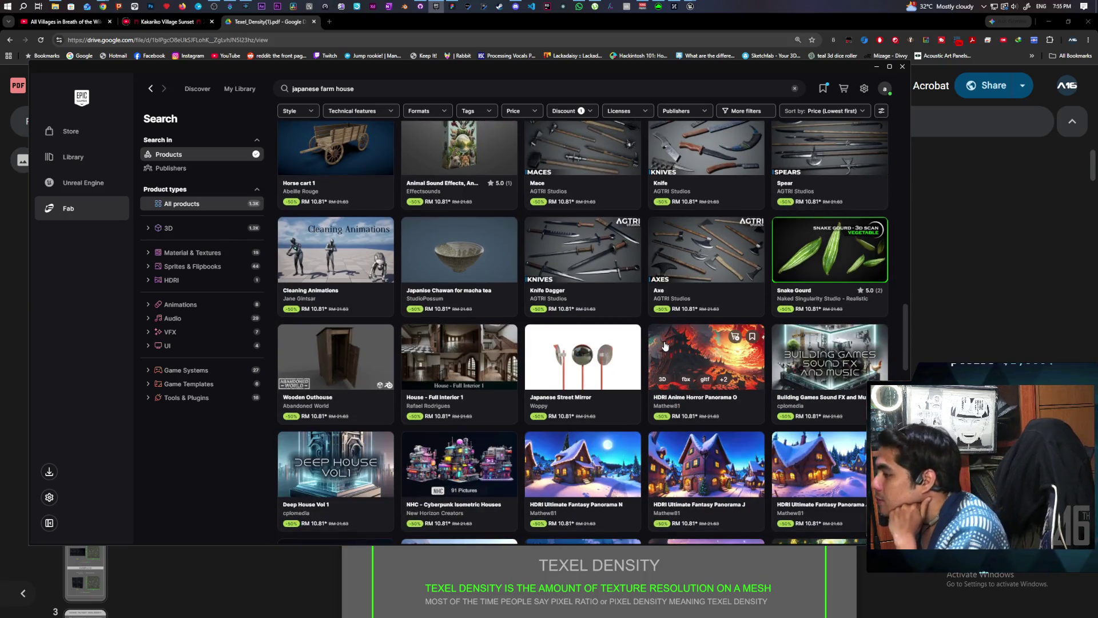
scroll(675, 342, down, 1)
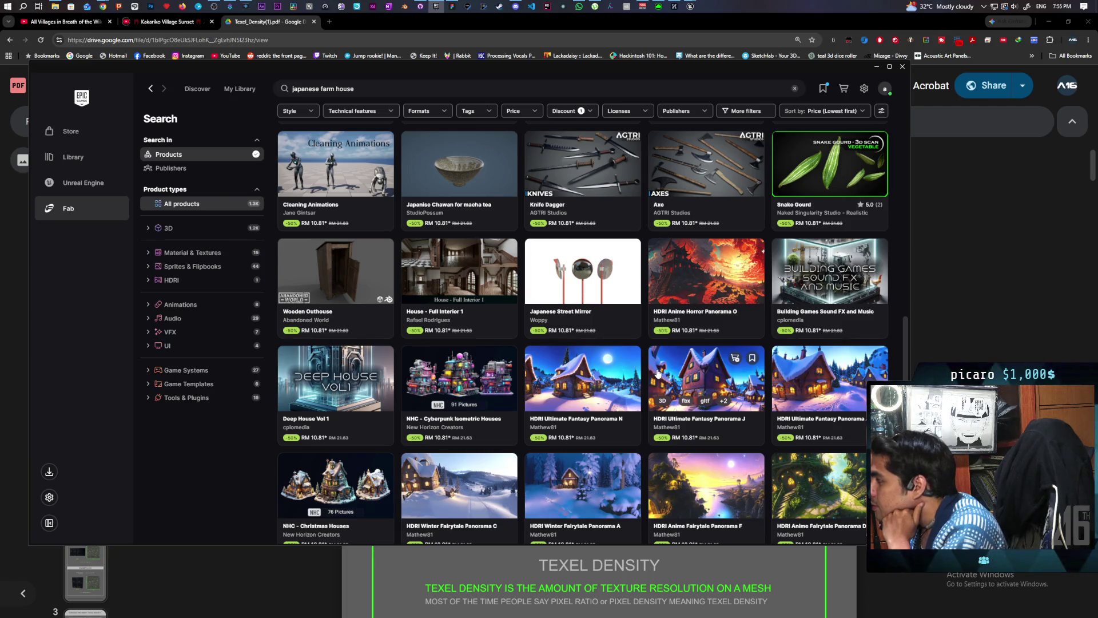
scroll(657, 373, down, 2)
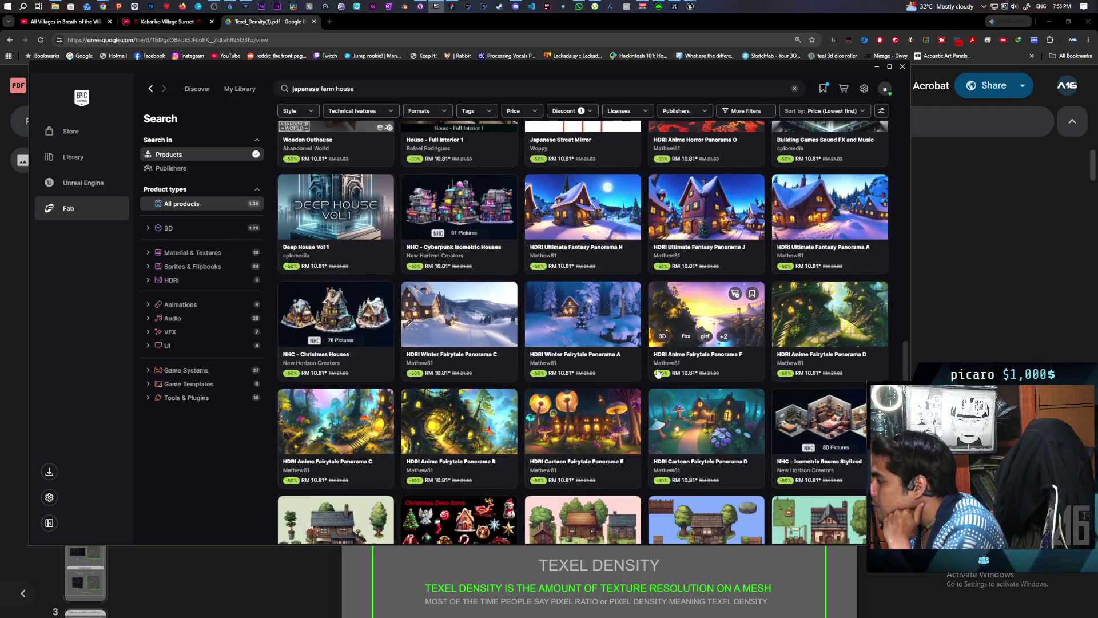
scroll(658, 372, down, 1)
scroll(658, 373, down, 2)
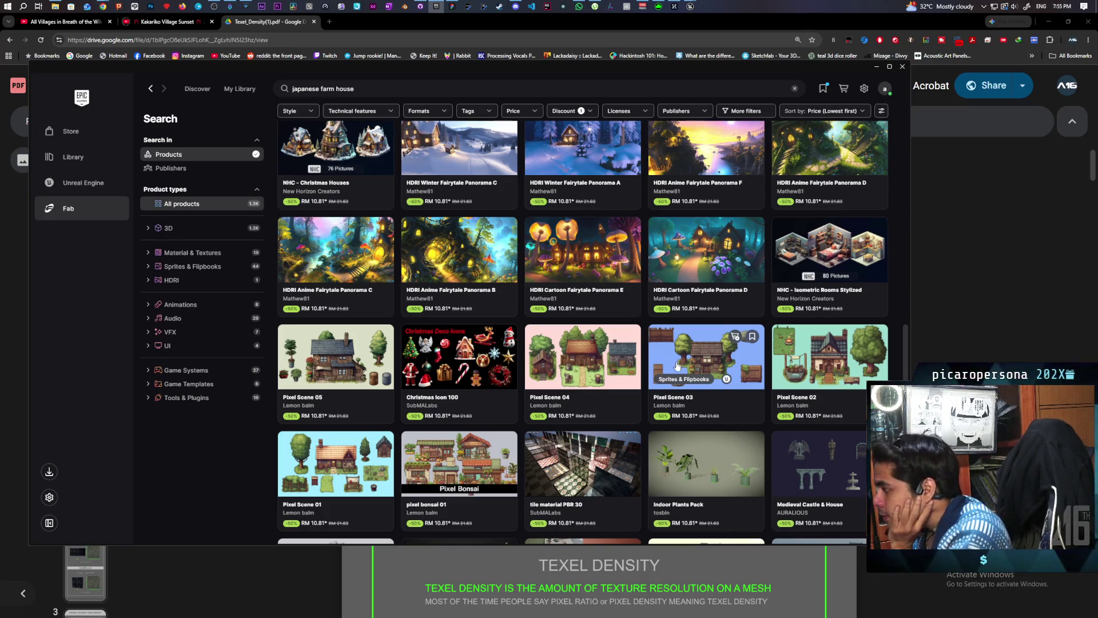
scroll(679, 363, down, 2)
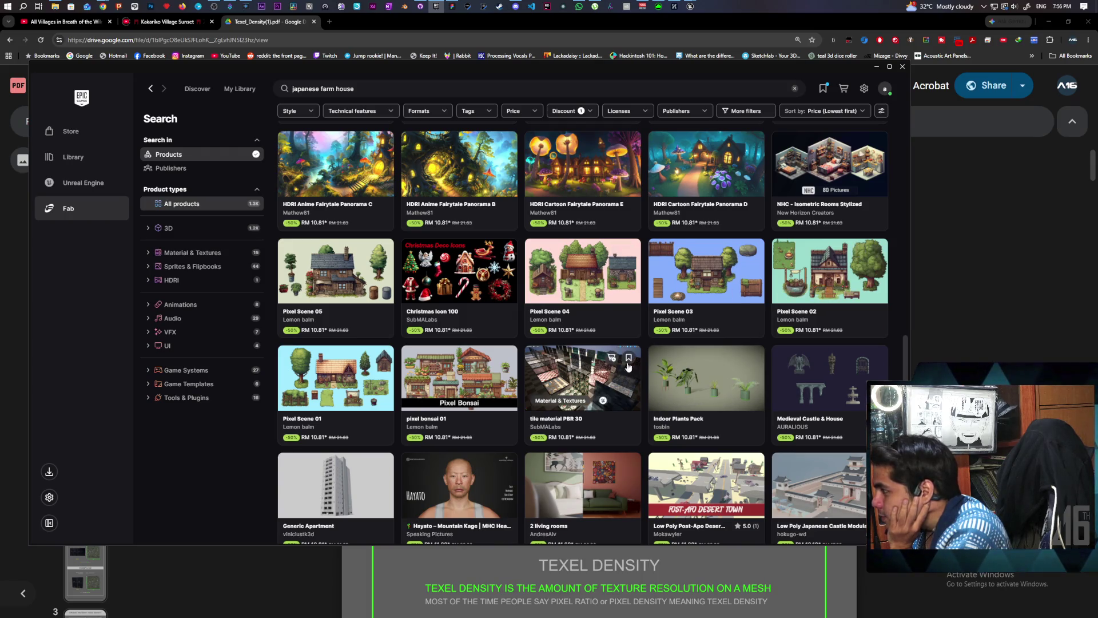
scroll(644, 359, down, 2)
mouse_move(661, 344)
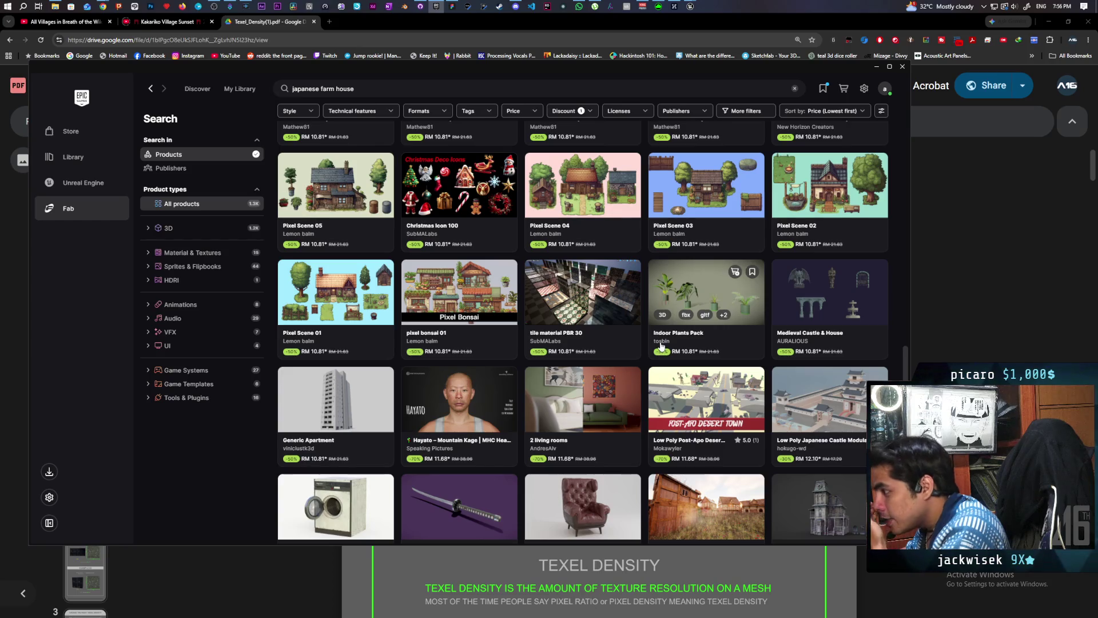
scroll(661, 345, down, 3)
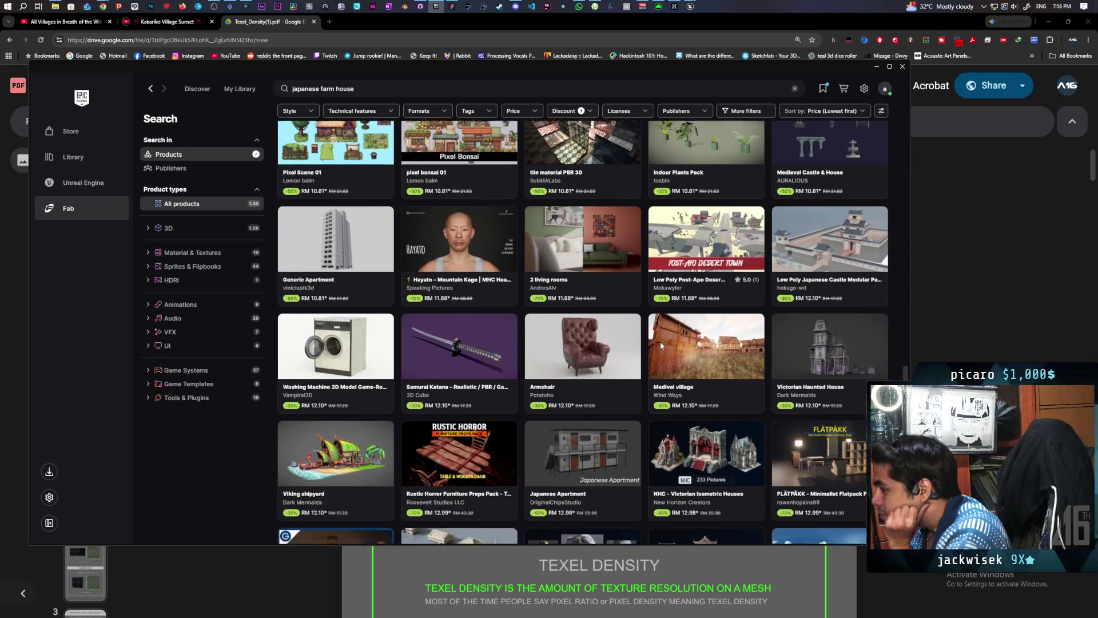
scroll(661, 344, down, 3)
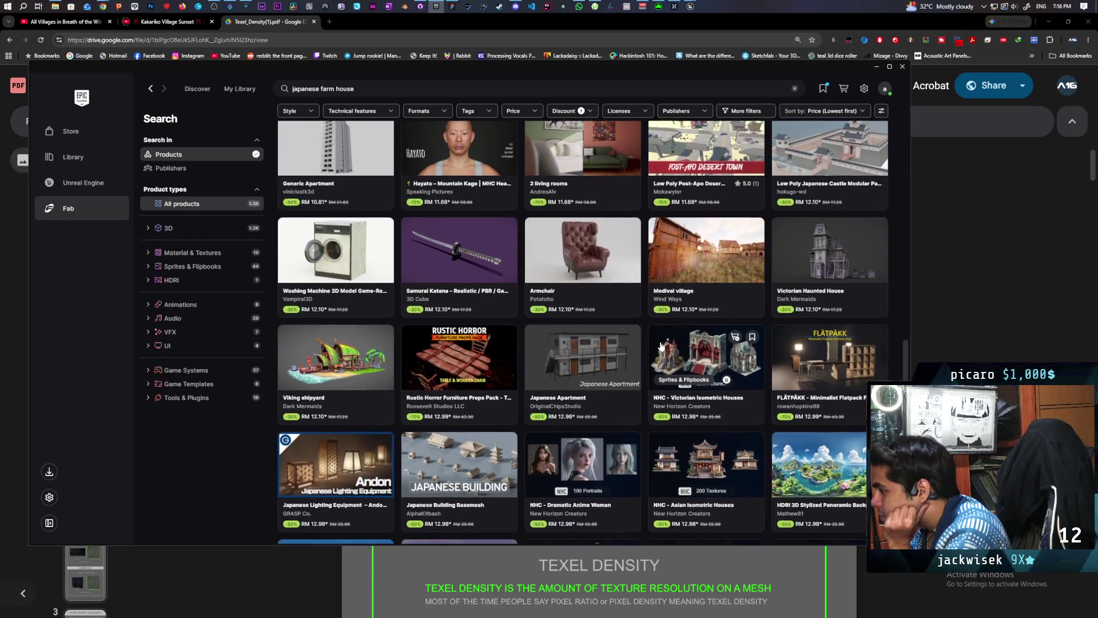
scroll(660, 345, down, 2)
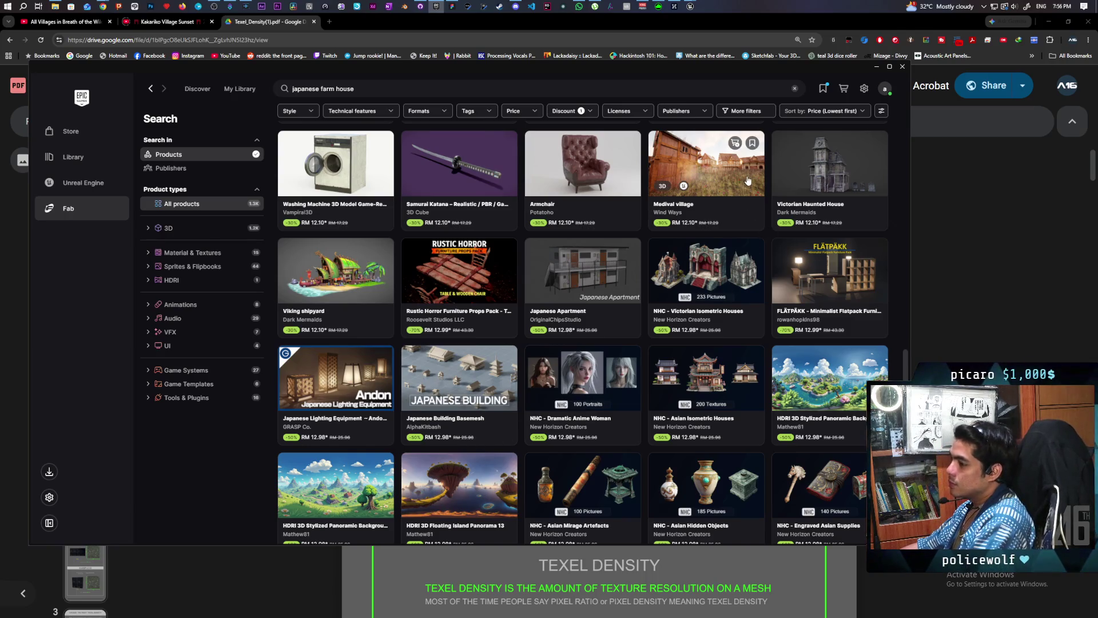
Step: Re-sort the japanese farm house results by Relevance and scroll down past PSX Japanese Zen Garden
click(856, 111)
click(858, 132)
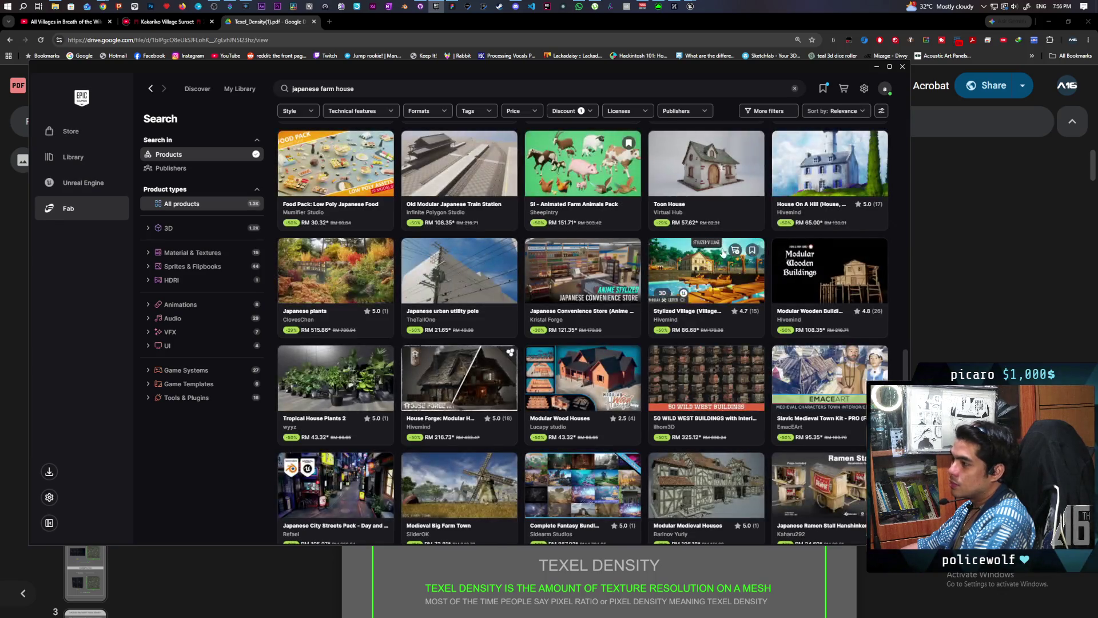
scroll(722, 259, up, 3)
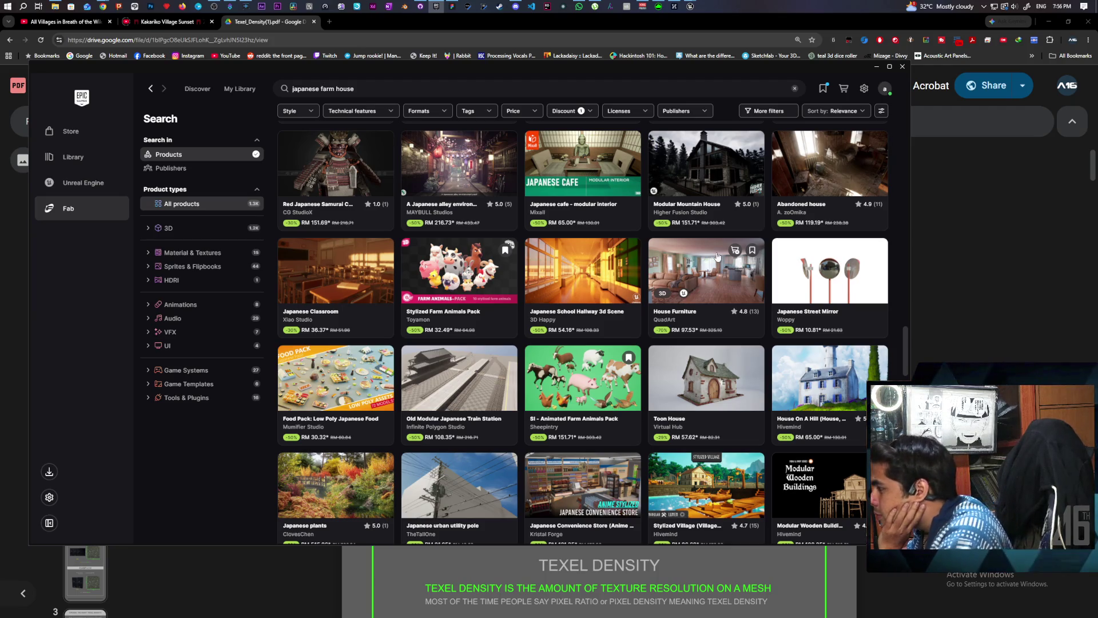
scroll(522, 296, down, 1)
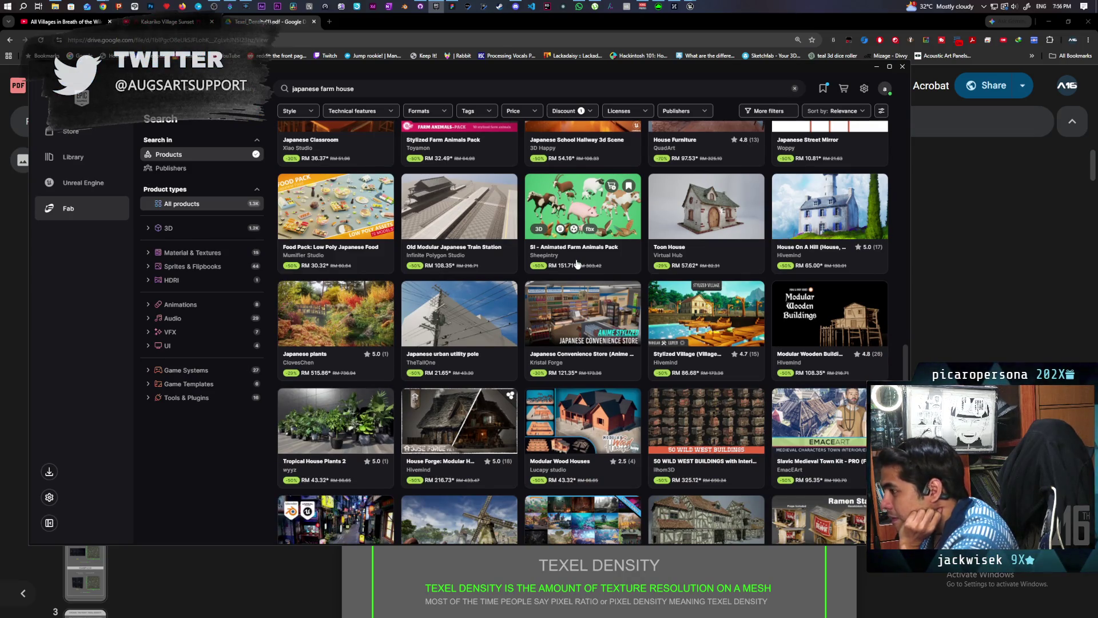
scroll(578, 264, down, 1)
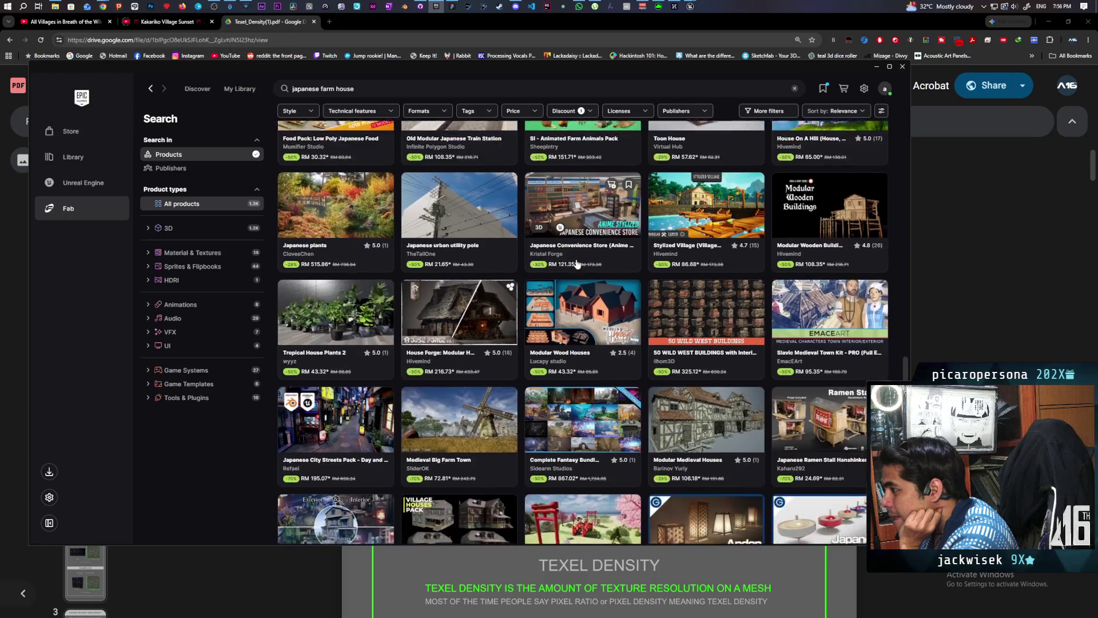
scroll(577, 264, down, 2)
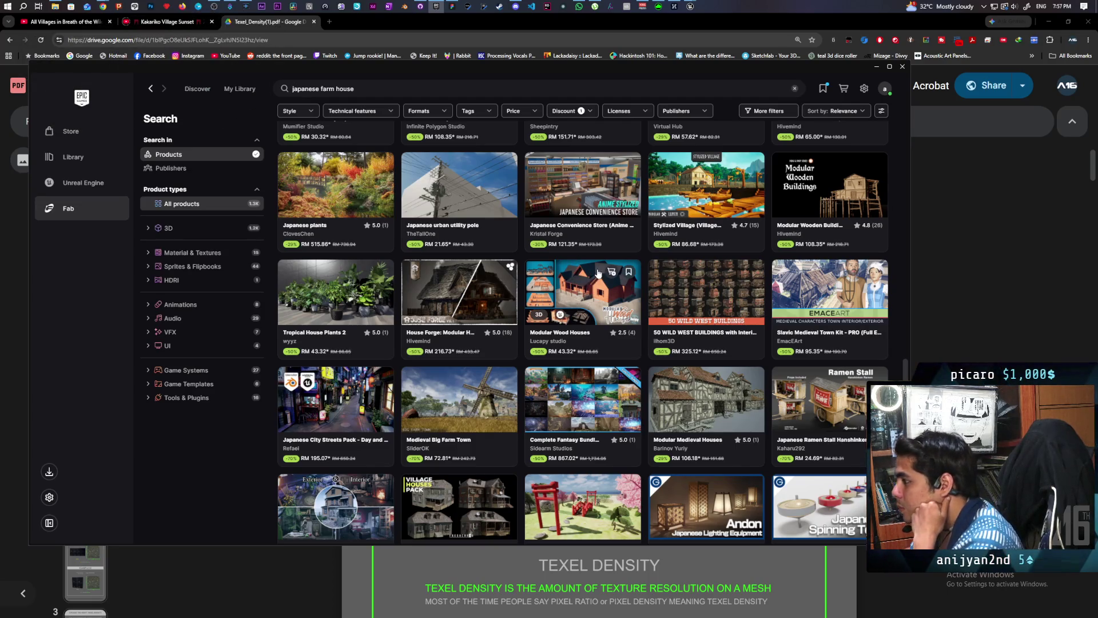
scroll(597, 273, down, 1)
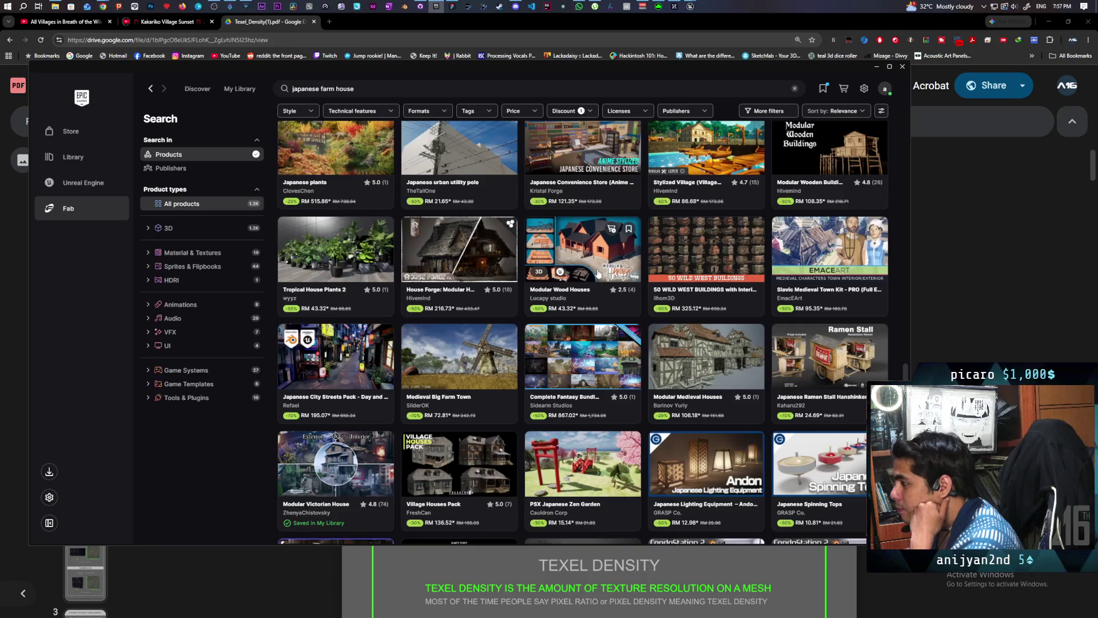
scroll(598, 273, down, 3)
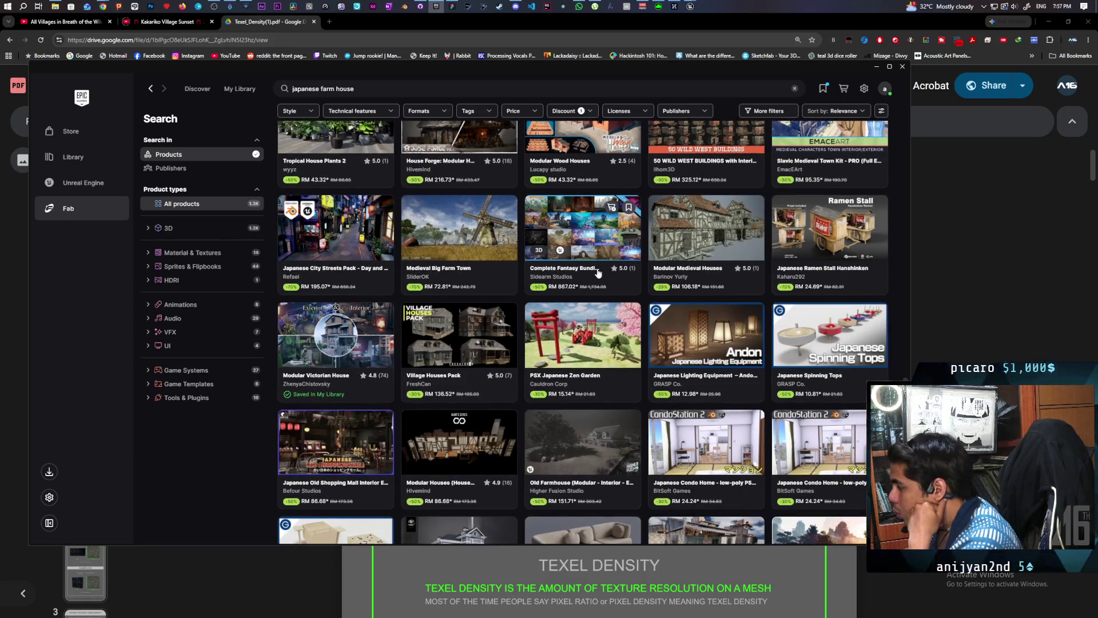
scroll(597, 273, down, 1)
scroll(597, 273, down, 1)
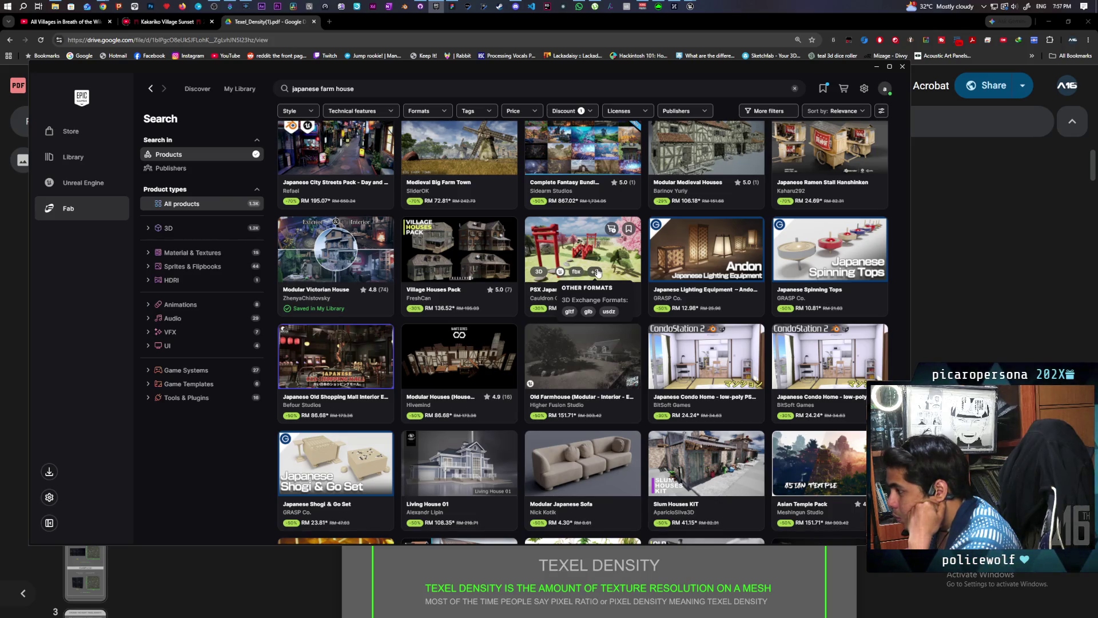
scroll(597, 274, down, 1)
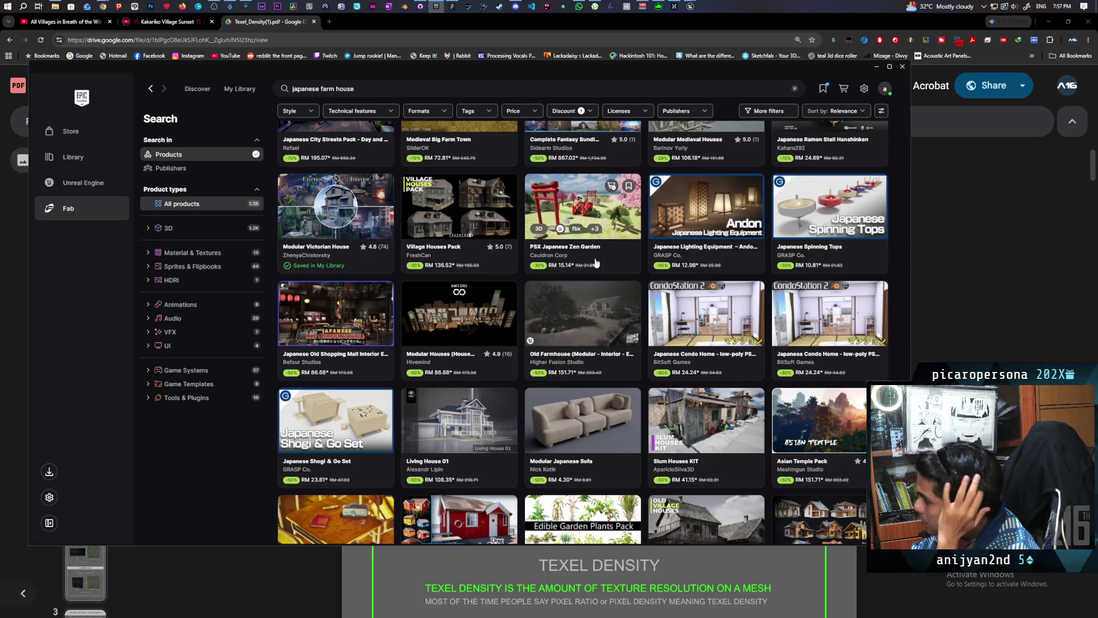
Step: Scroll the results and open the SI - Animated Farm Animals Pack details (RM 151.71–227.57)
scroll(595, 262, down, 3)
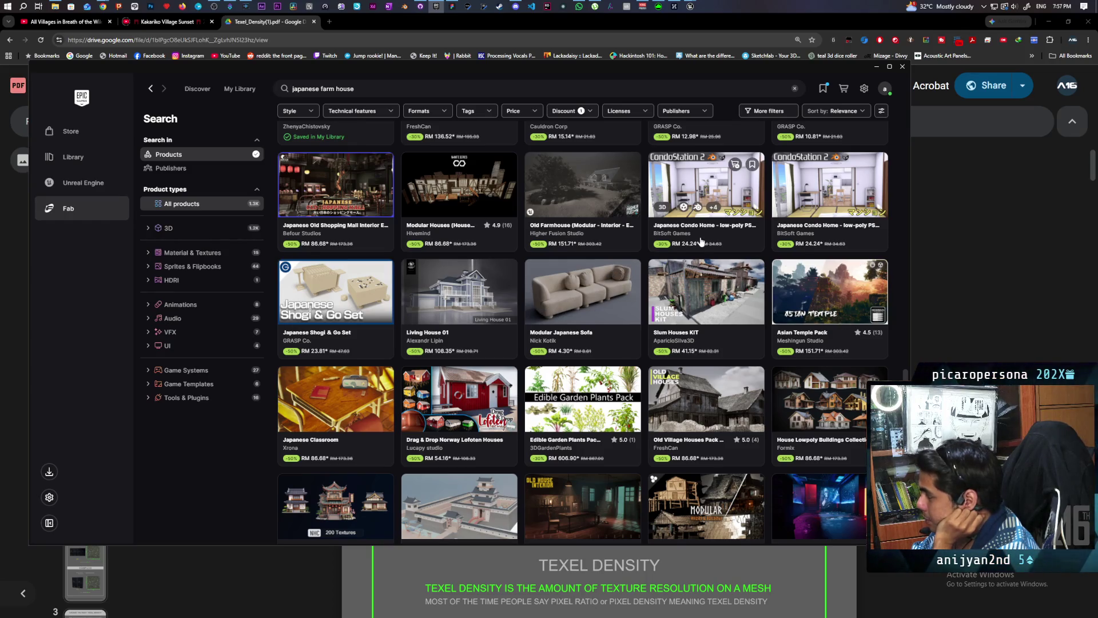
scroll(701, 241, down, 3)
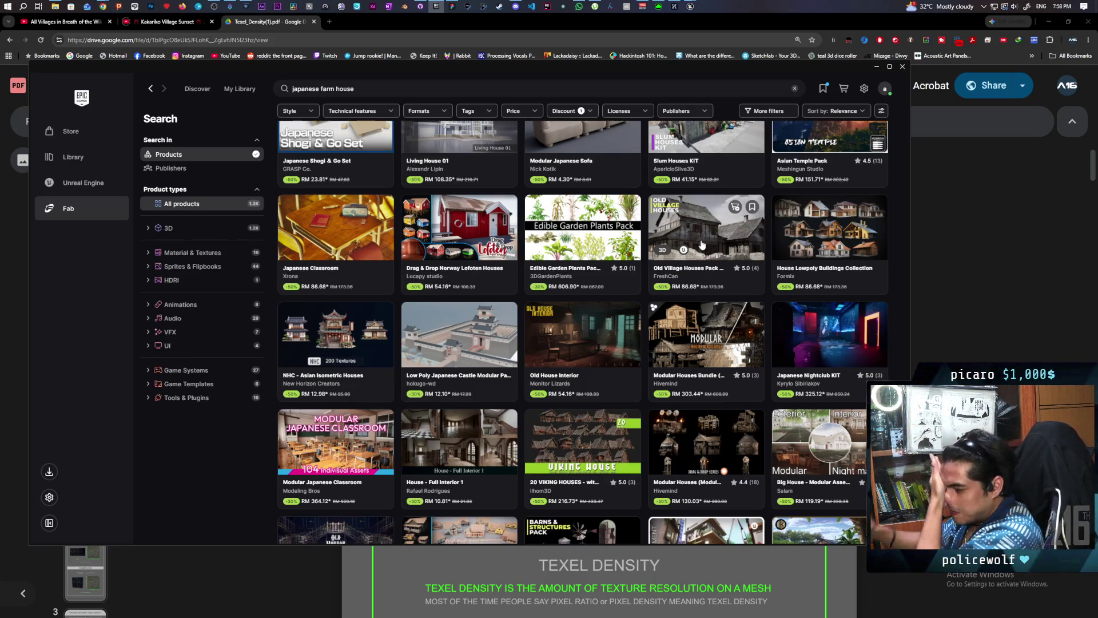
scroll(595, 295, down, 3)
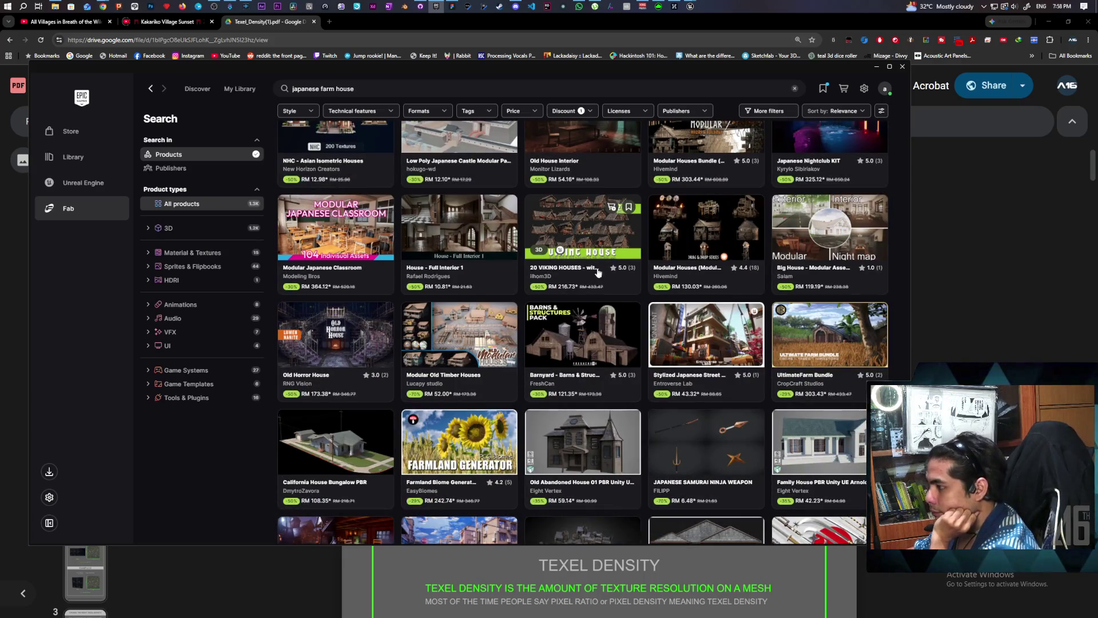
scroll(599, 240, down, 1)
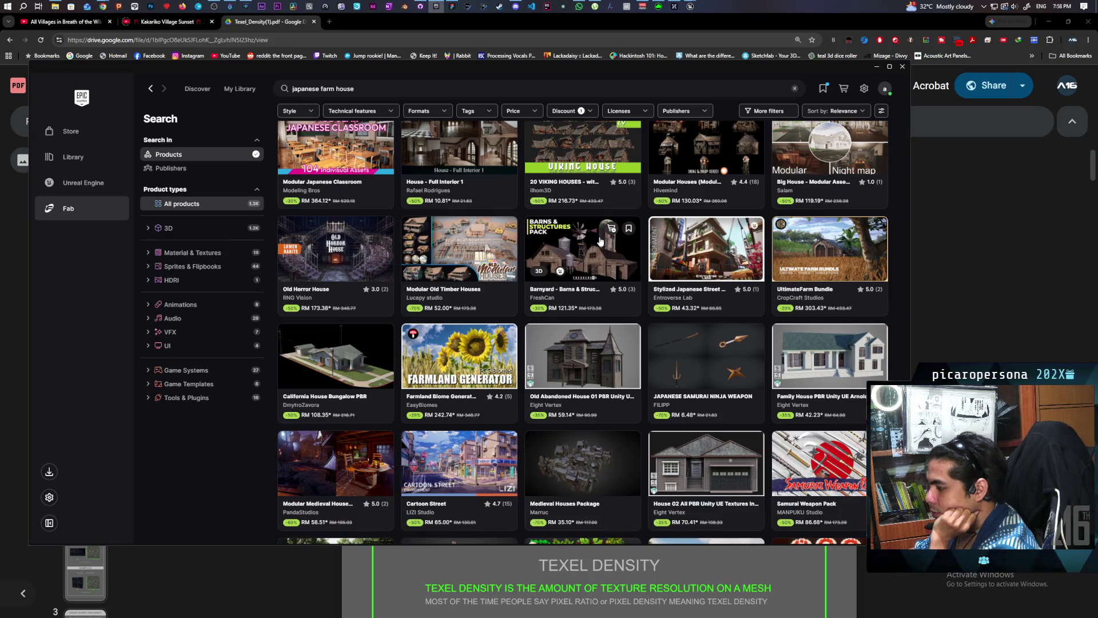
scroll(600, 241, down, 15)
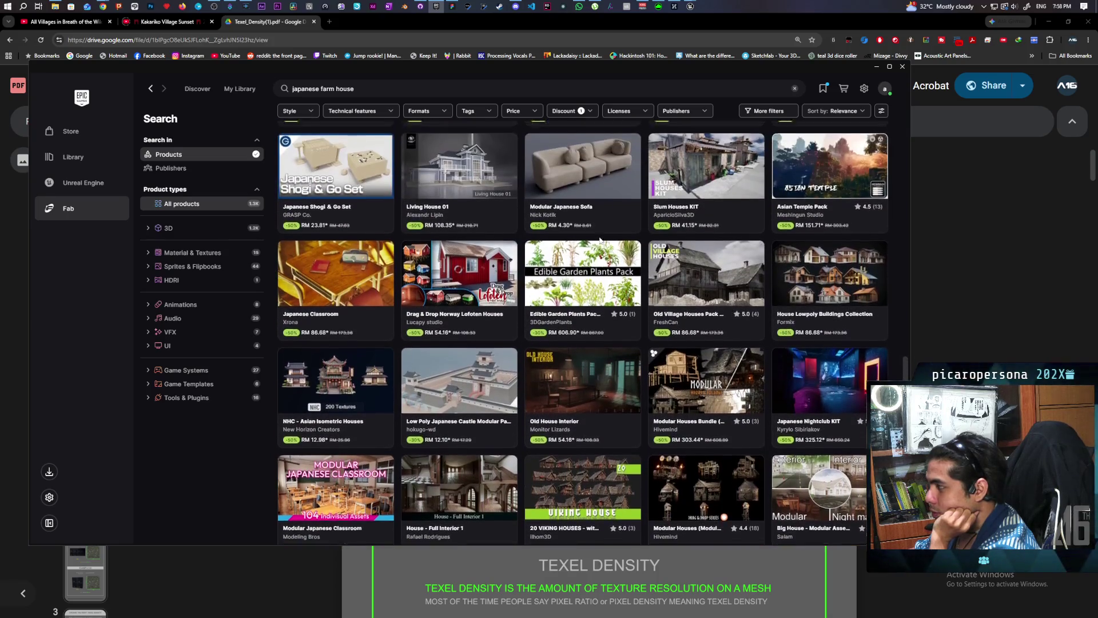
scroll(598, 240, up, 10)
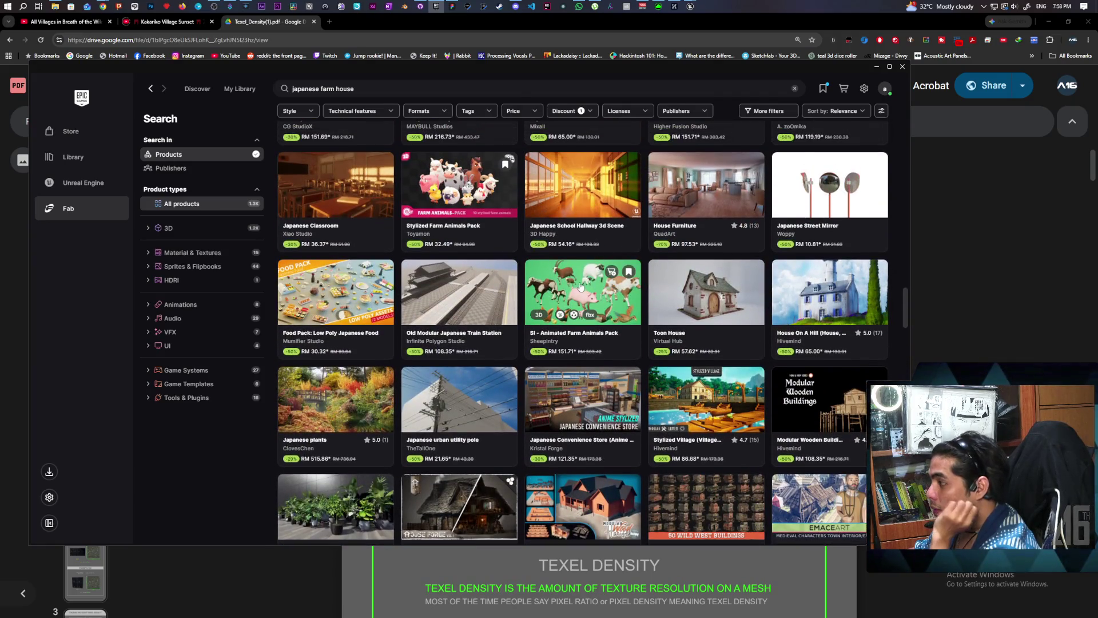
click(569, 286)
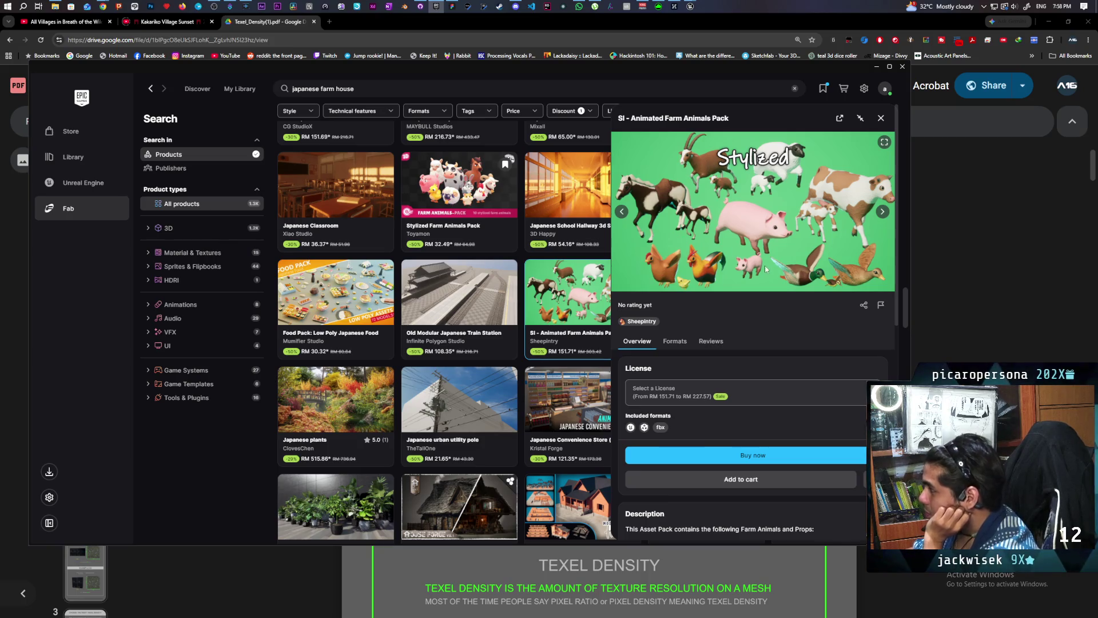
Step: Browse SI - Animated Farm Animals images (props, sheep, goats, horses, ducks), then open Stylized Farm Animals Pack
click(622, 213)
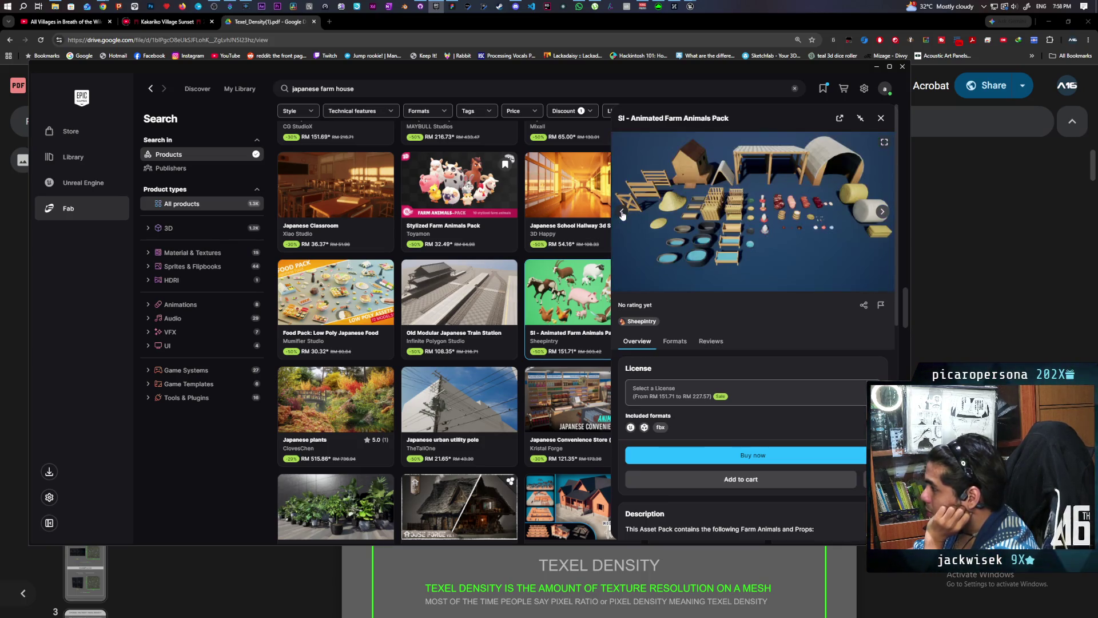
click(881, 117)
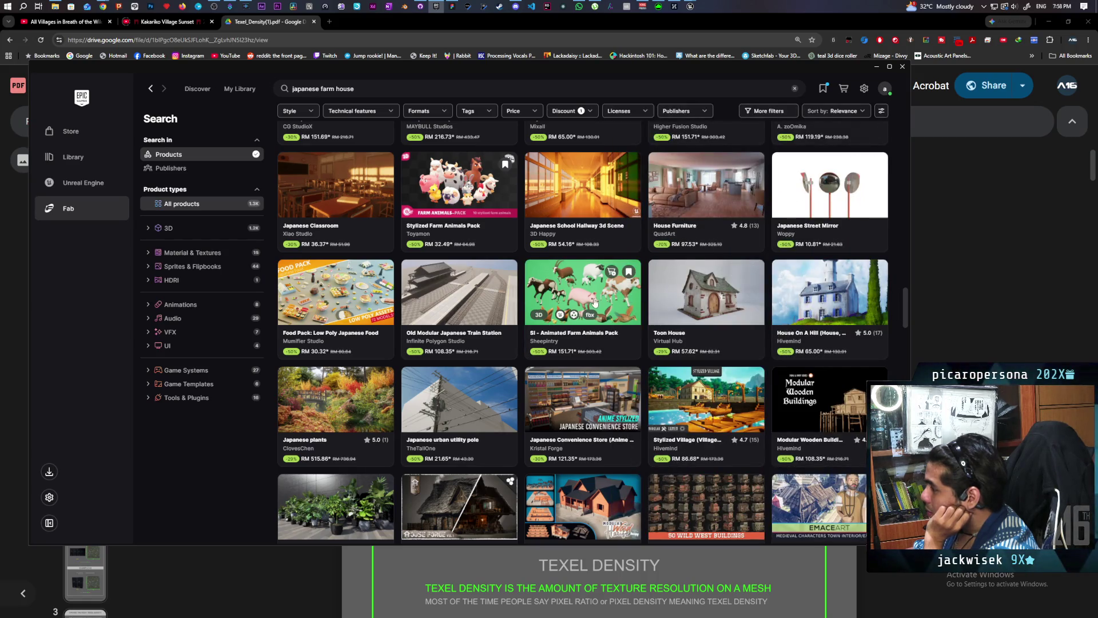
click(604, 300)
click(623, 212)
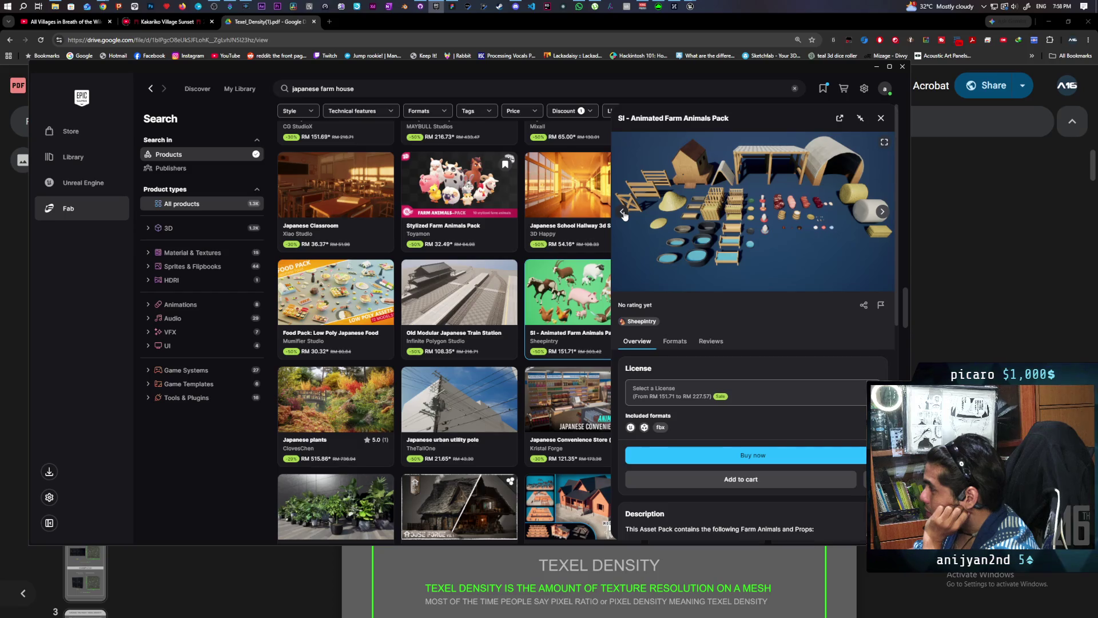
click(623, 212)
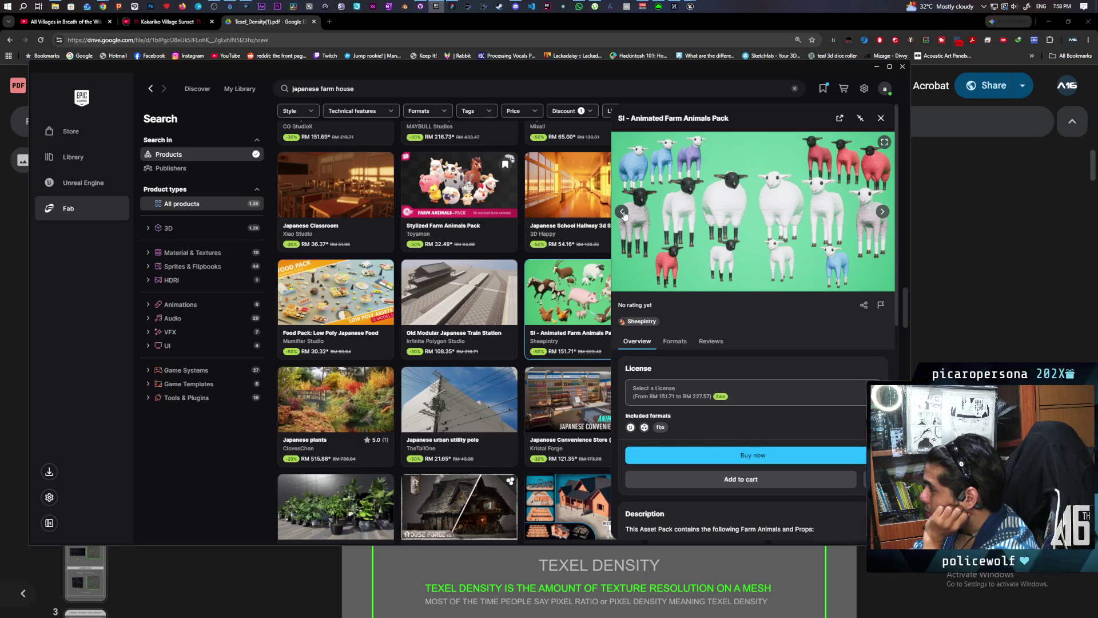
click(623, 213)
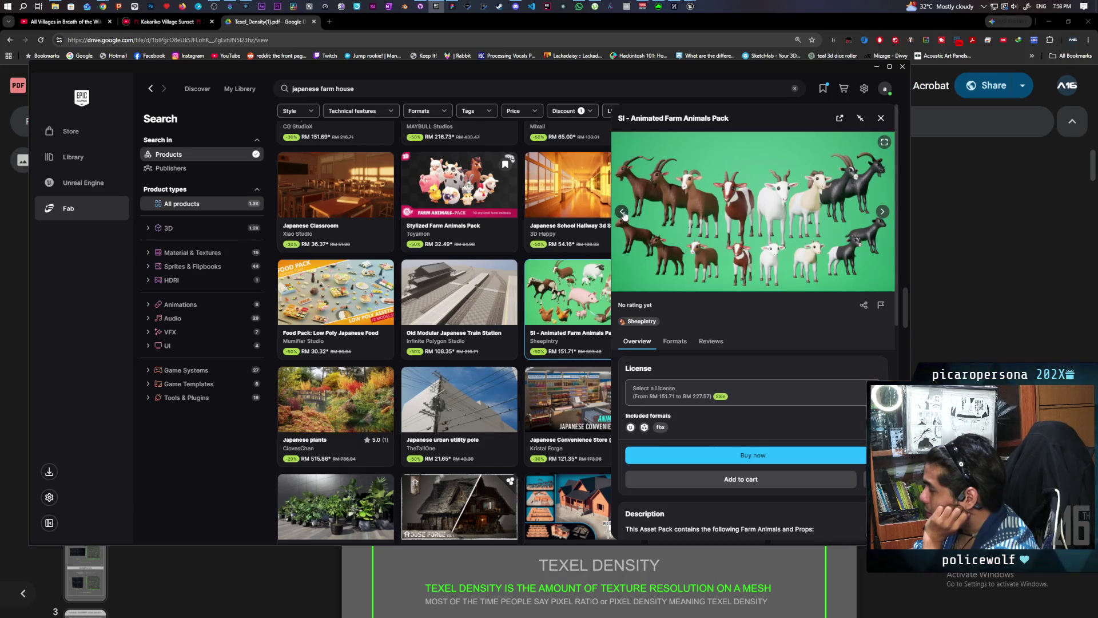
click(622, 212)
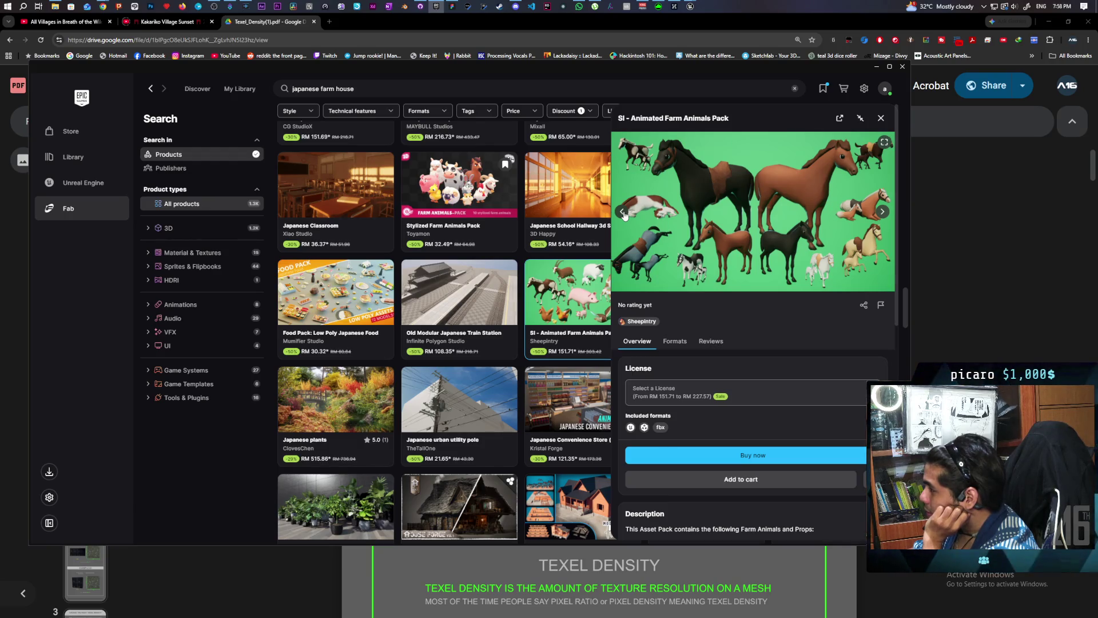
click(622, 212)
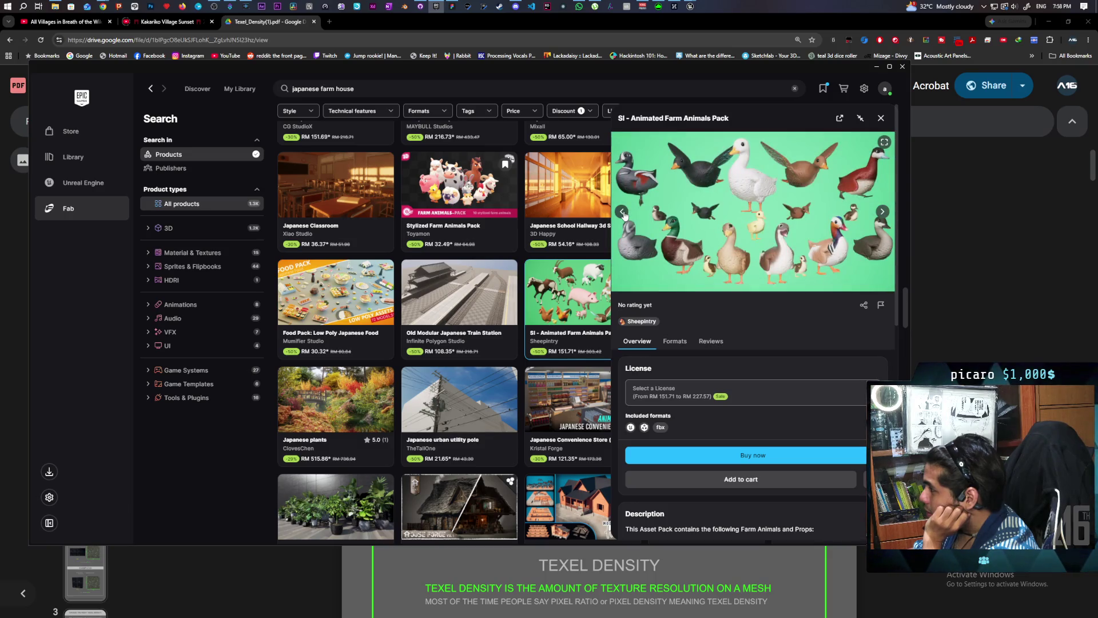
click(489, 187)
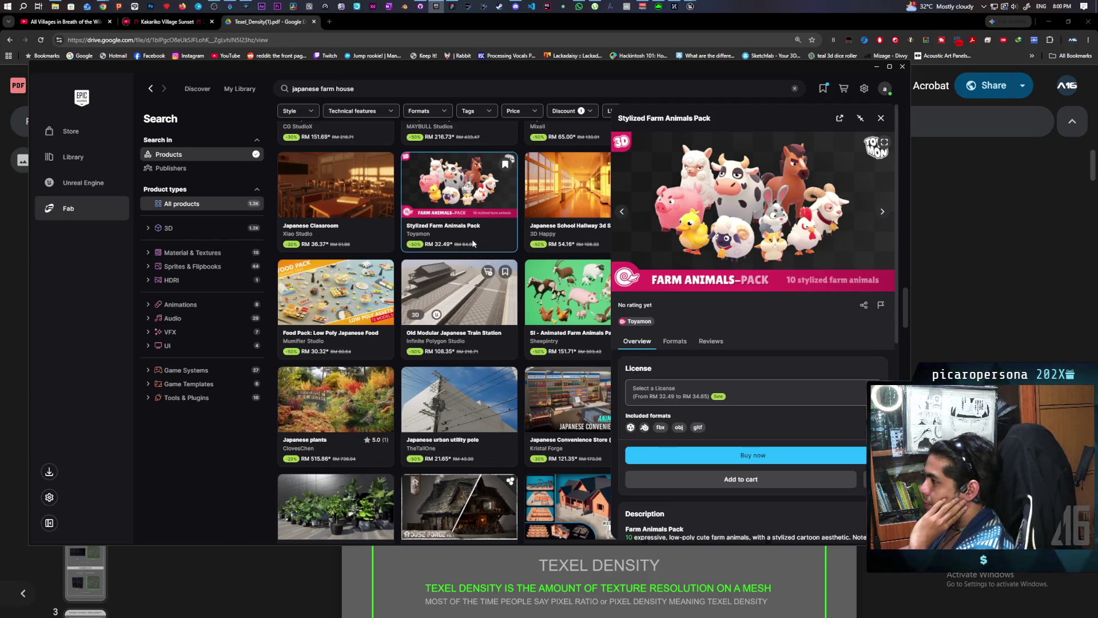
Step: Add the Stylized Farm Animals Pack to the cart with a Personal license (RM 32.49), then close its details
click(487, 165)
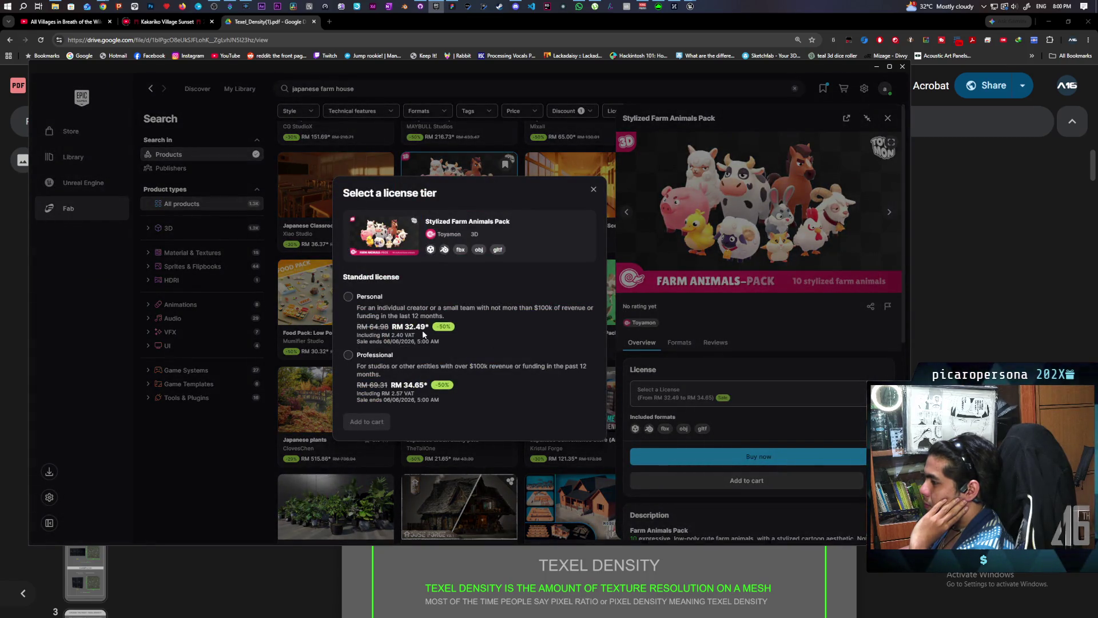
click(348, 297)
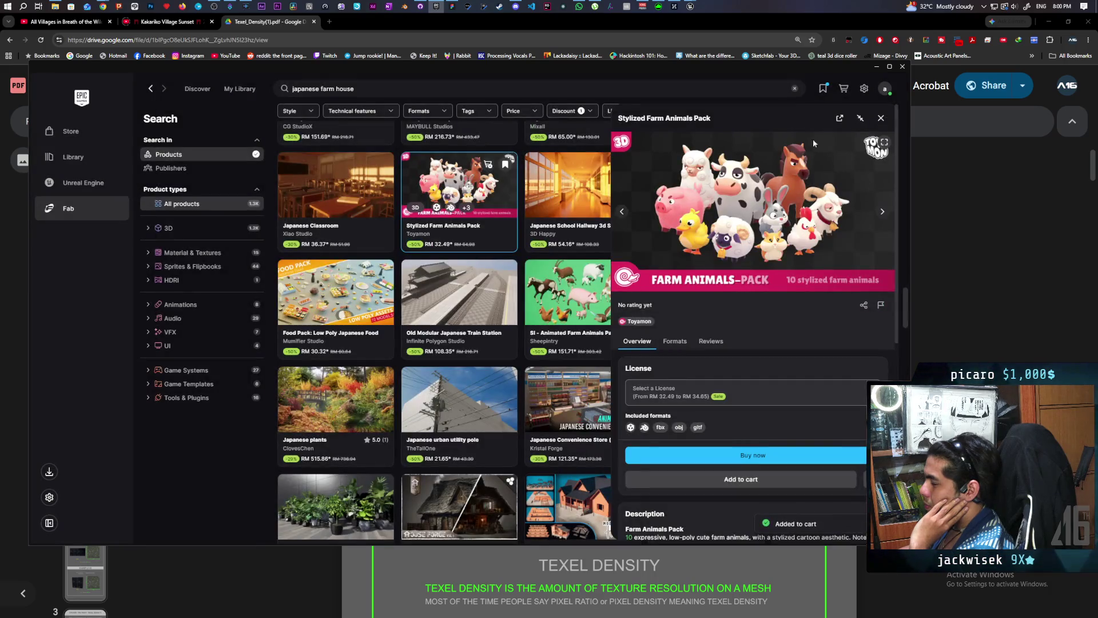
click(881, 118)
scroll(750, 304, down, 10)
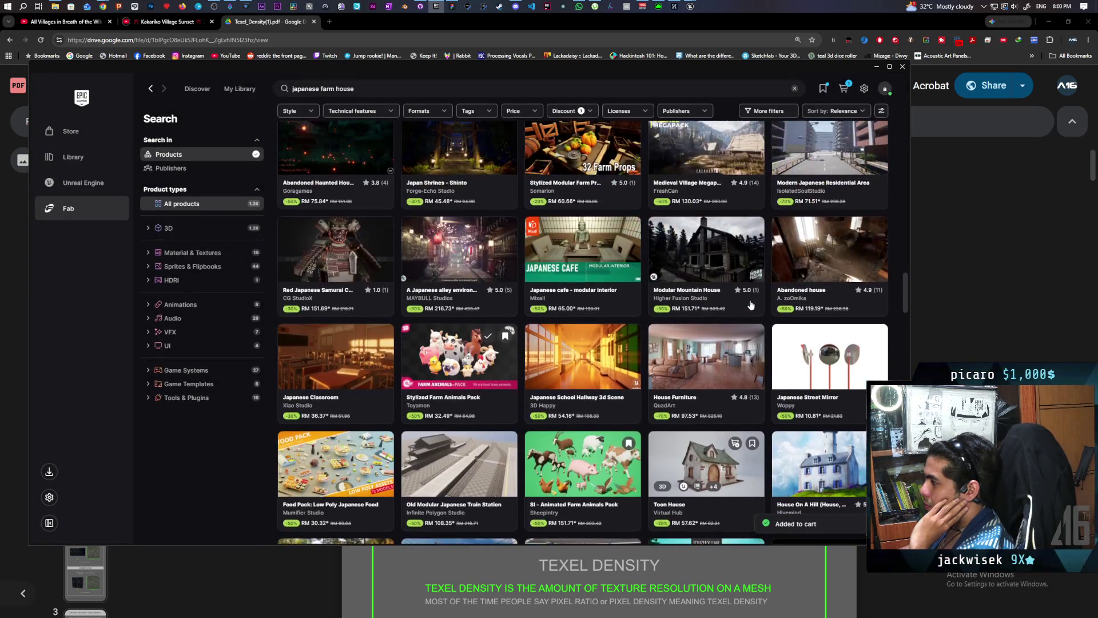
Step: Scroll the results to the Japanese Furniture row and open the Japanese Furniture pack details
scroll(750, 304, up, 10)
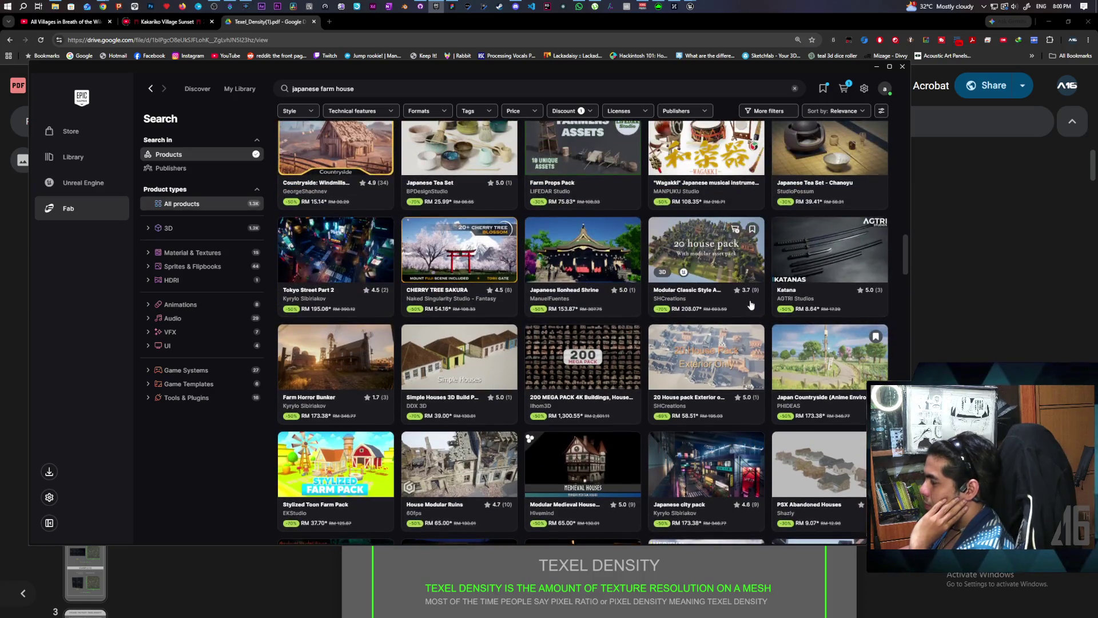
scroll(750, 305, up, 6)
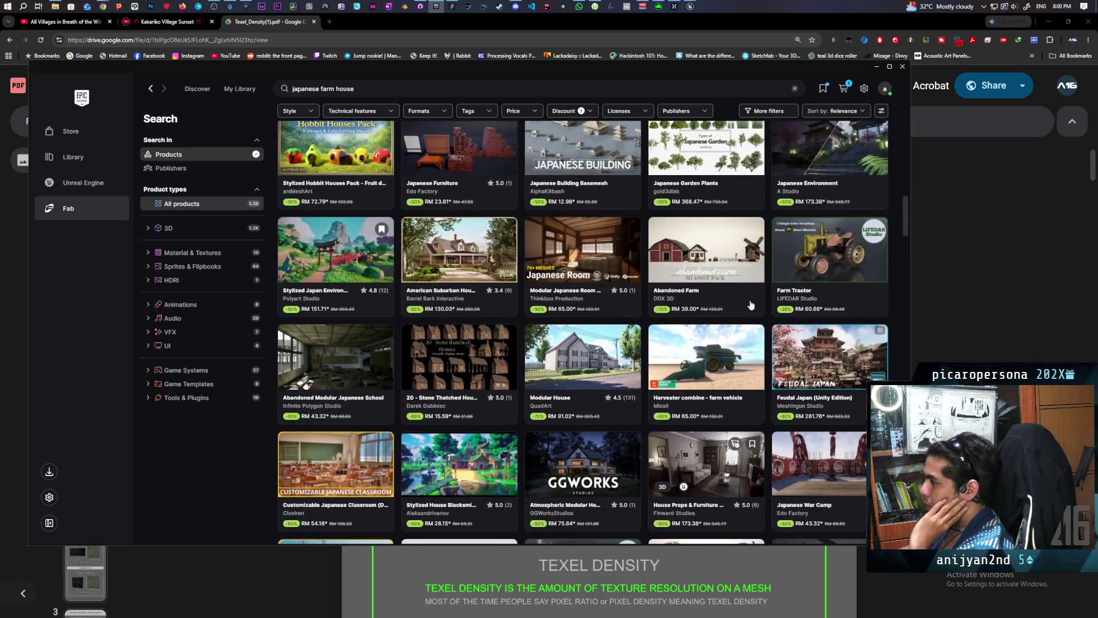
scroll(751, 304, up, 2)
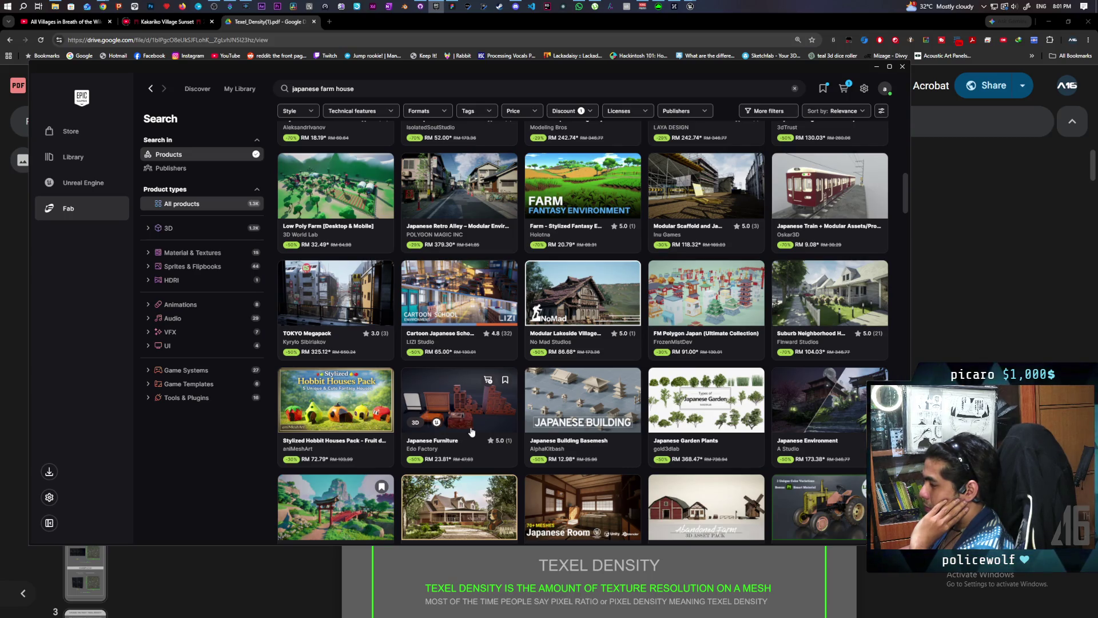
scroll(471, 432, up, 2)
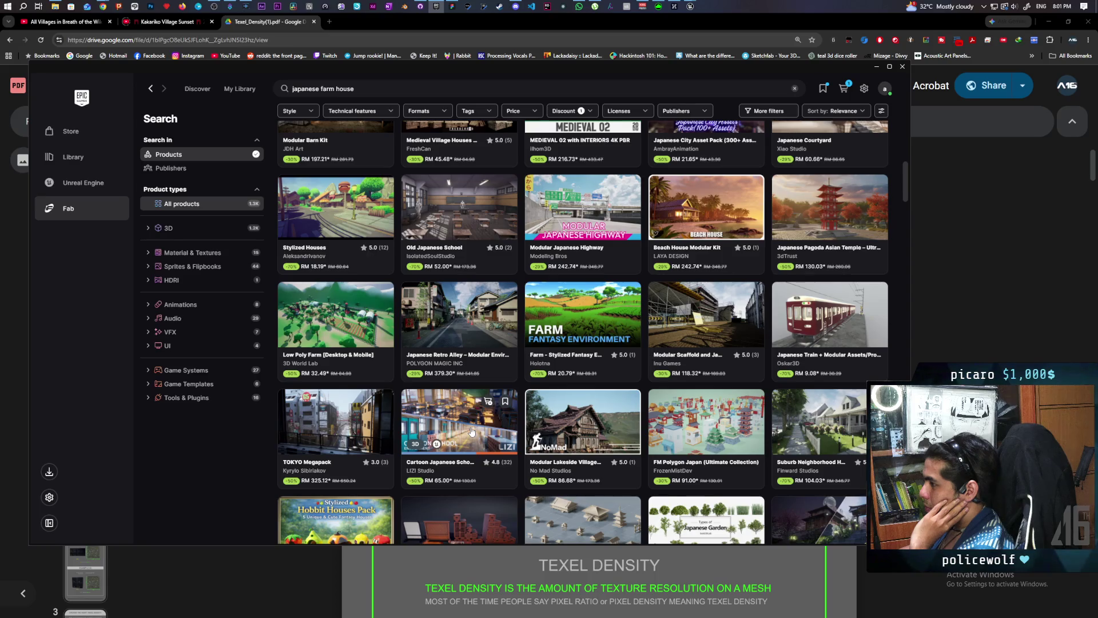
scroll(472, 432, up, 1)
scroll(471, 430, up, 2)
scroll(471, 430, down, 4)
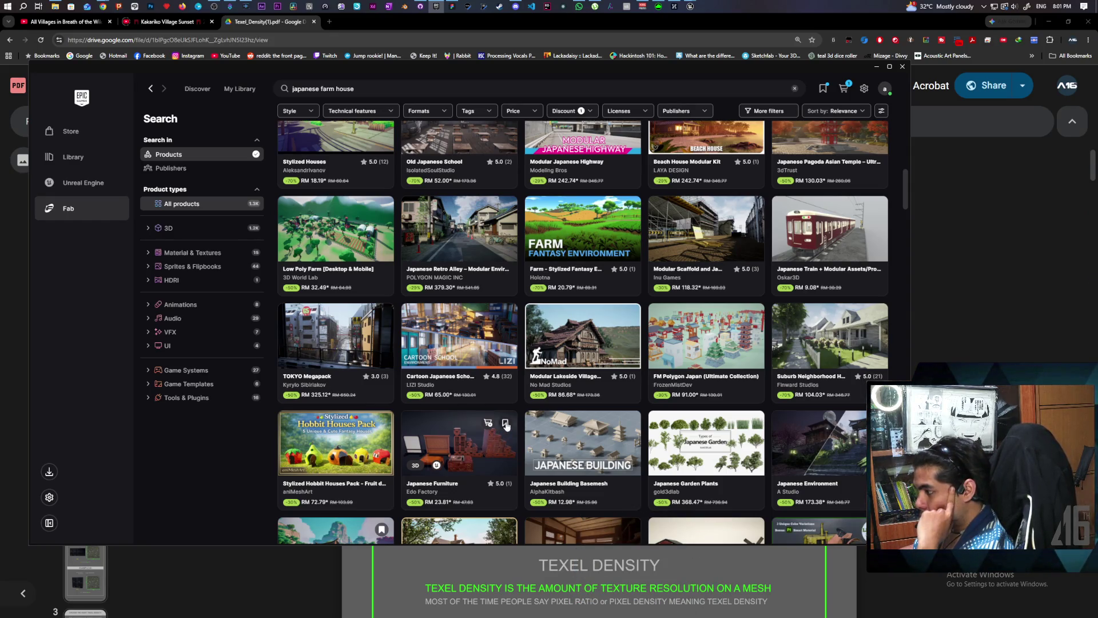
click(497, 438)
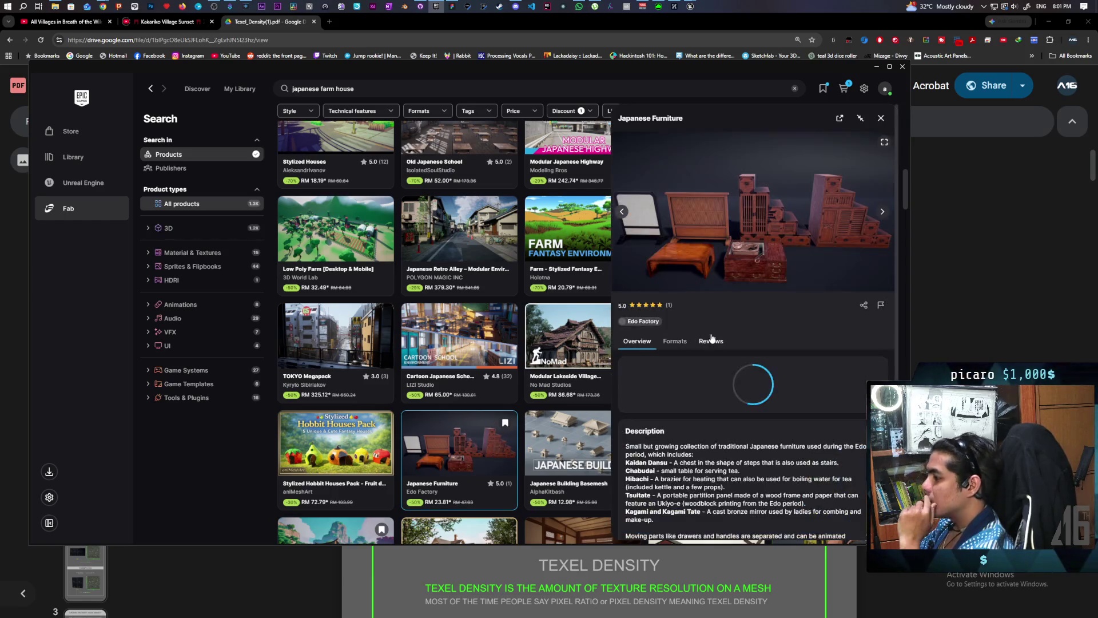
Step: View two more Japanese Furniture preview images, then close its details
click(882, 212)
click(882, 213)
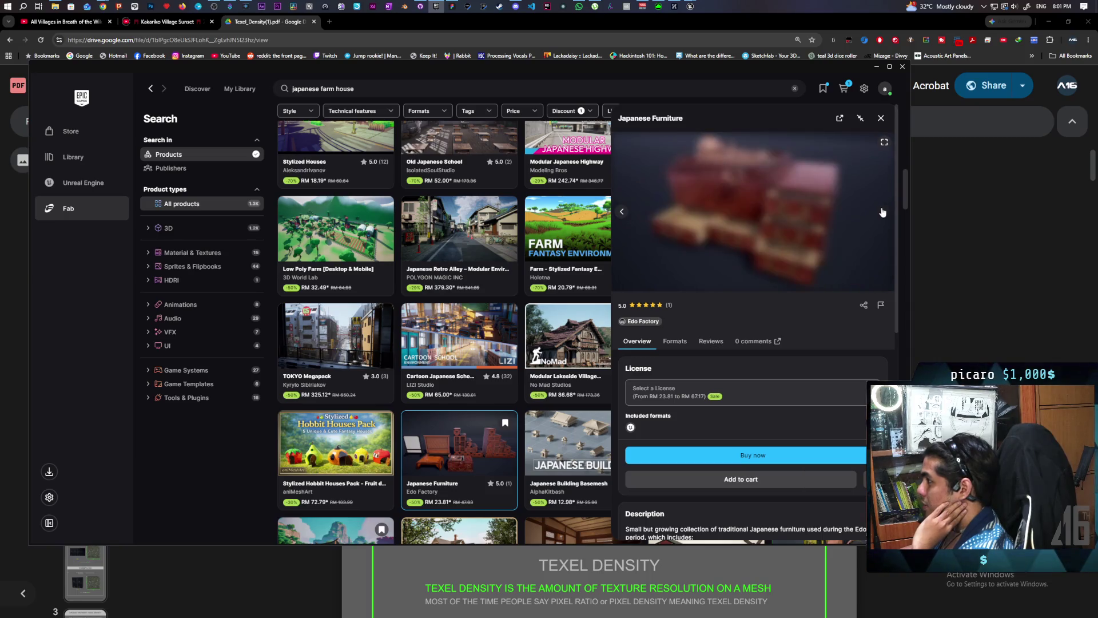
click(881, 118)
Step: Scroll up to Japanese Furniture Vol.1, view its next preview image, then close it
scroll(532, 378, up, 3)
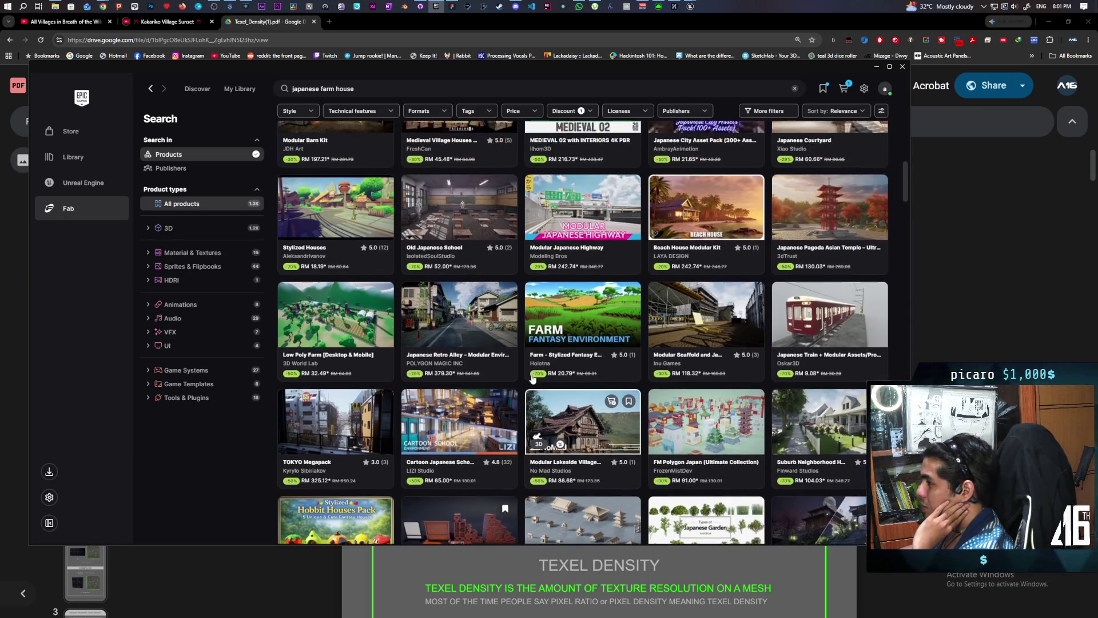
scroll(532, 378, up, 2)
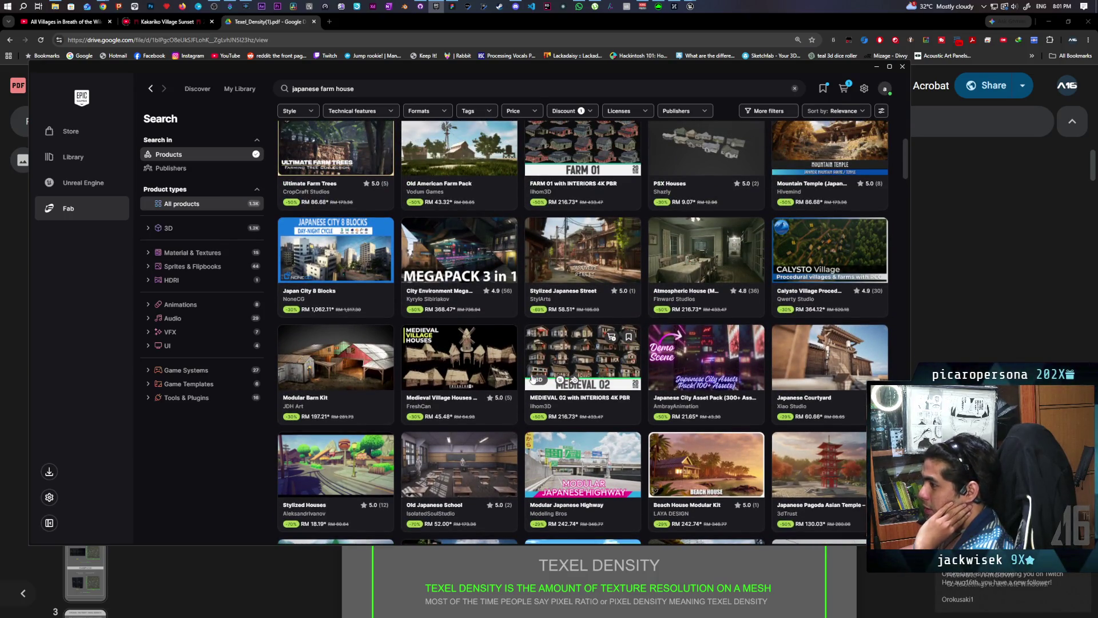
scroll(532, 372, up, 2)
scroll(532, 377, up, 6)
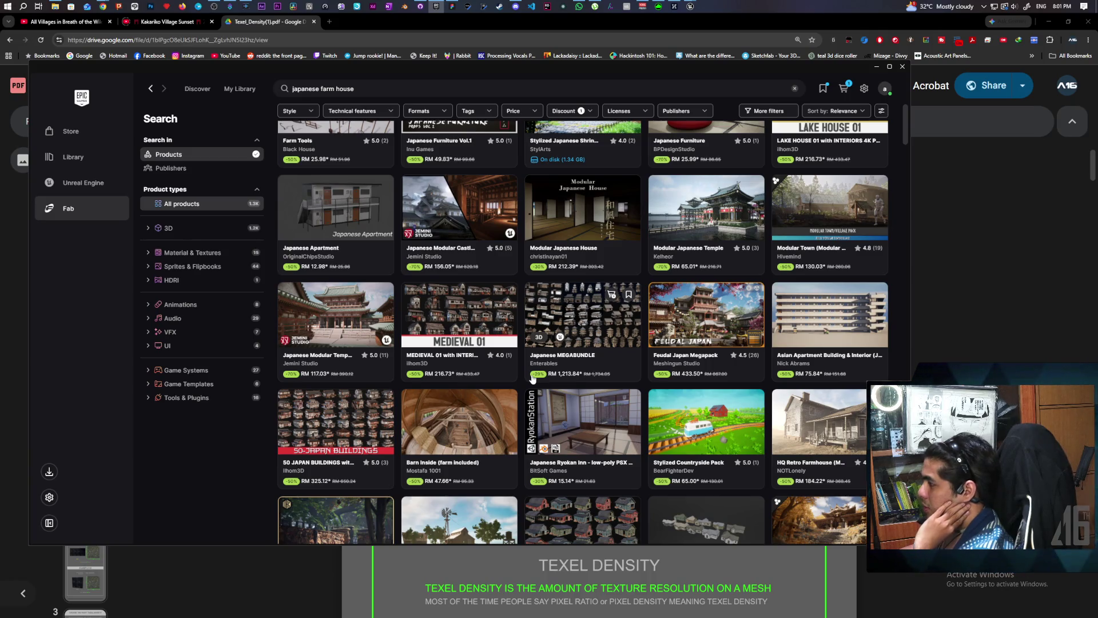
scroll(532, 377, up, 2)
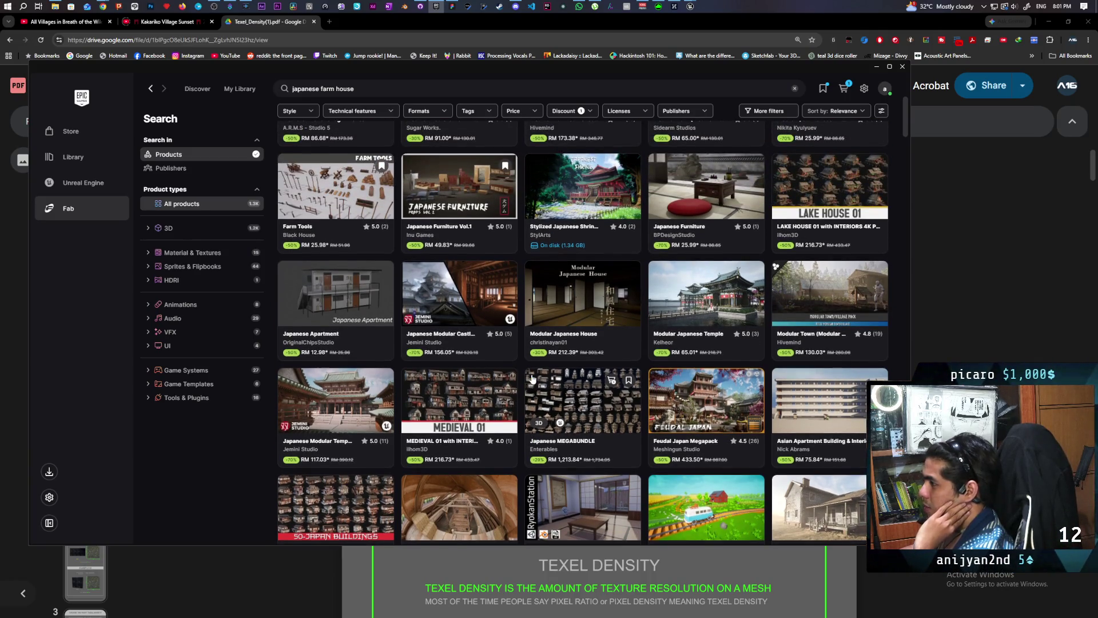
scroll(507, 315, up, 3)
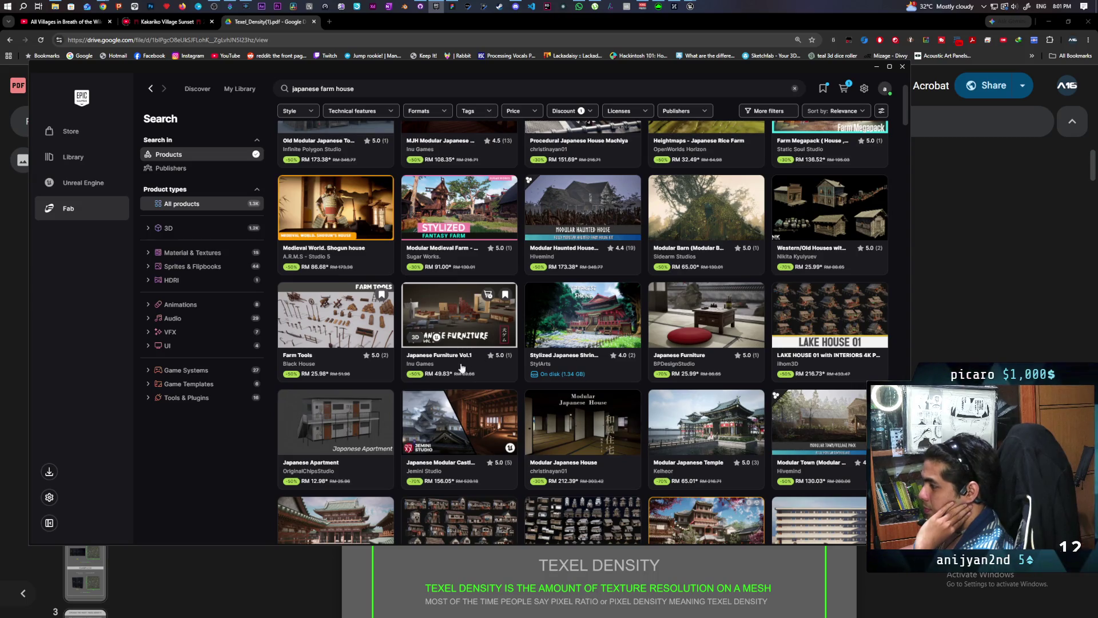
click(468, 321)
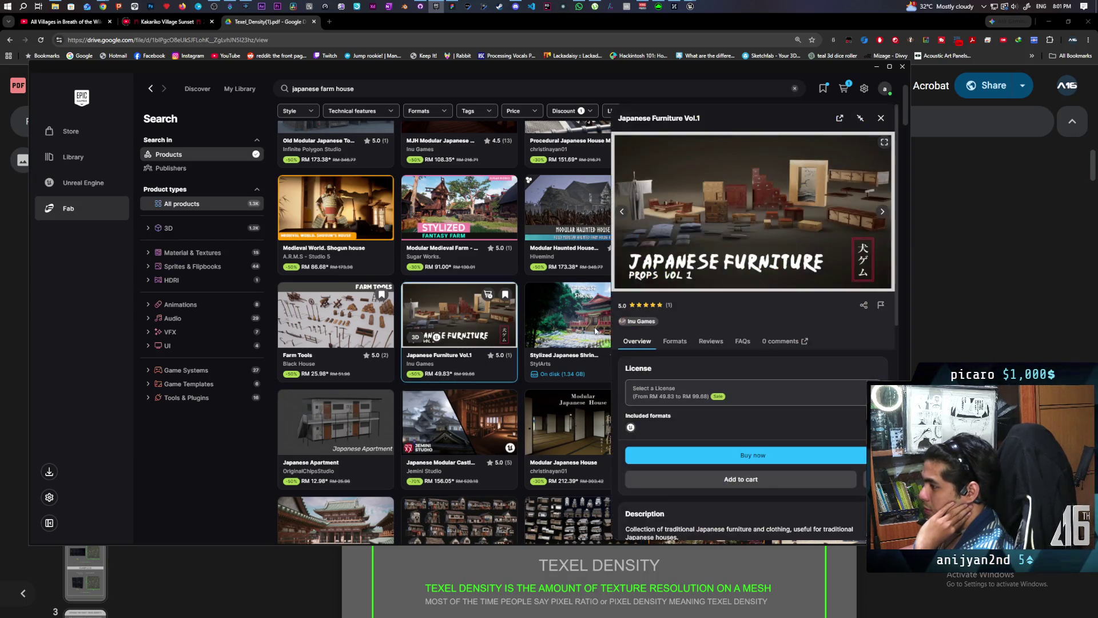
click(880, 213)
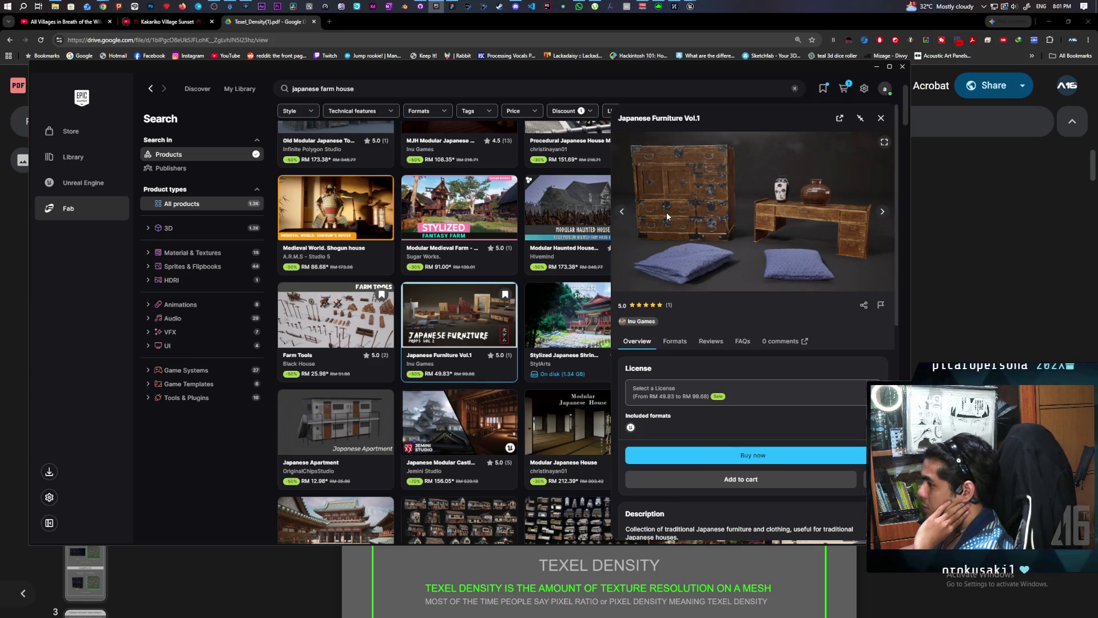
click(881, 118)
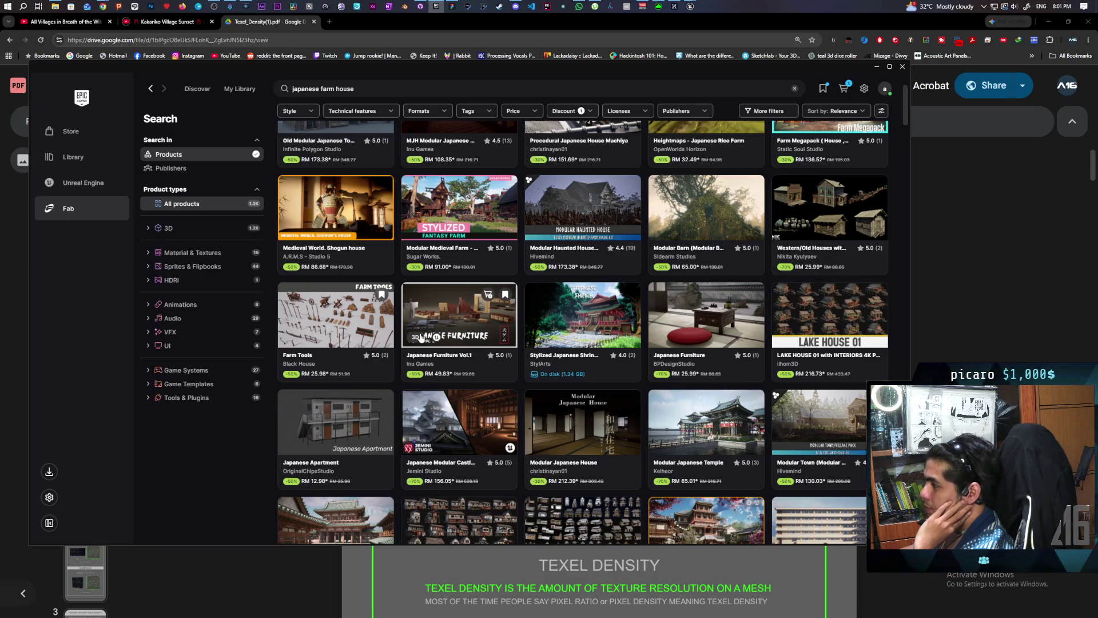
Step: Add the Farm Tools pack to the cart with a Personal license at RM 25.98
click(365, 296)
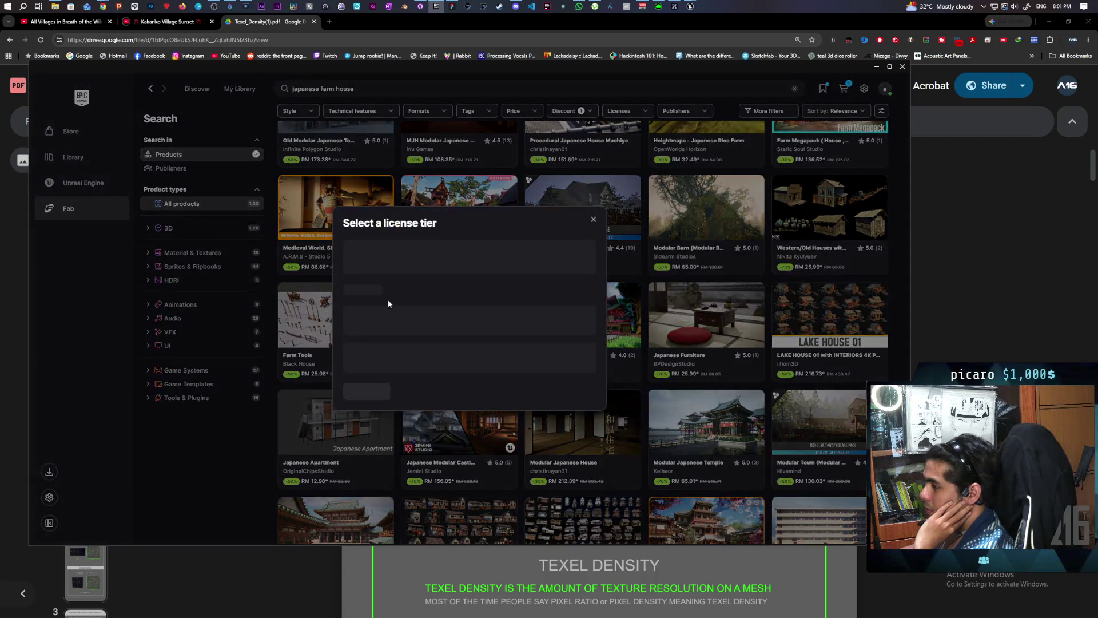
click(358, 304)
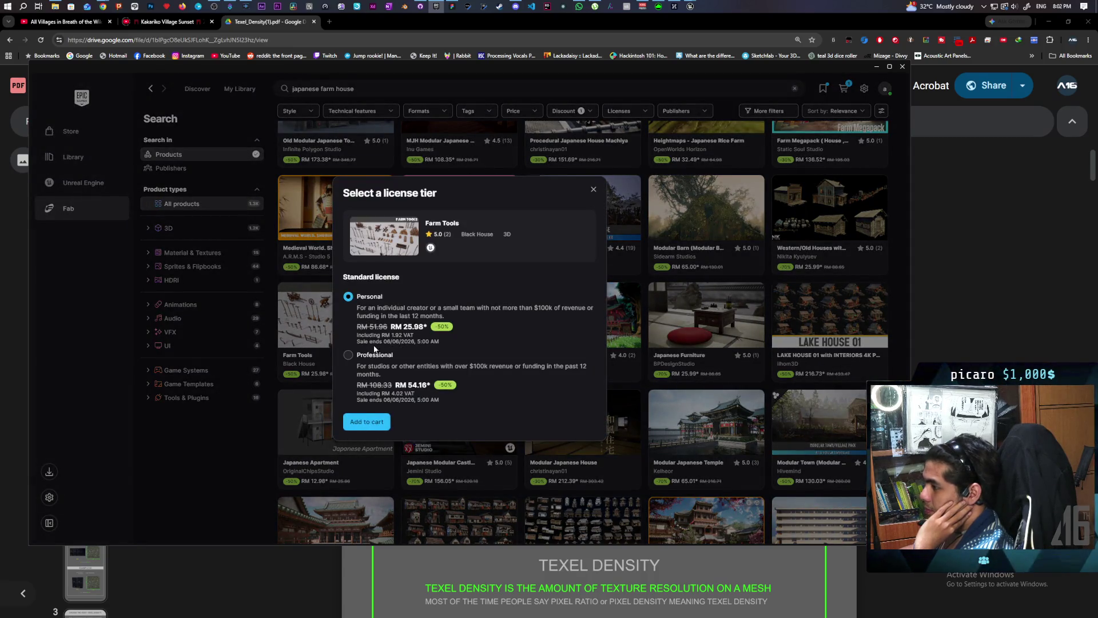
click(367, 421)
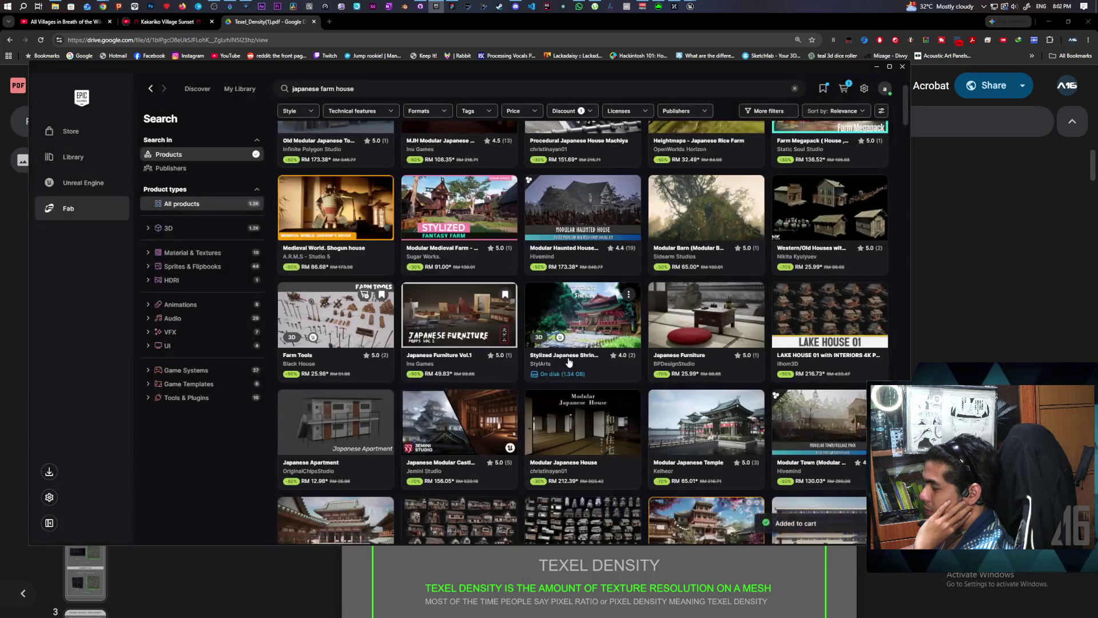
scroll(365, 345, up, 1)
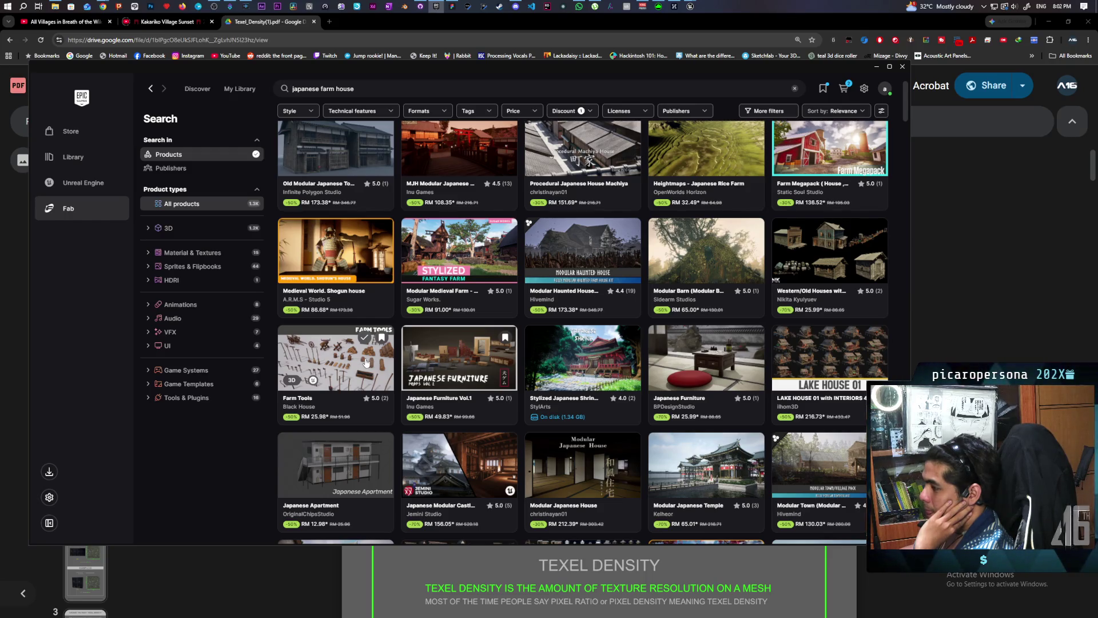
scroll(365, 362, up, 1)
scroll(365, 362, up, 2)
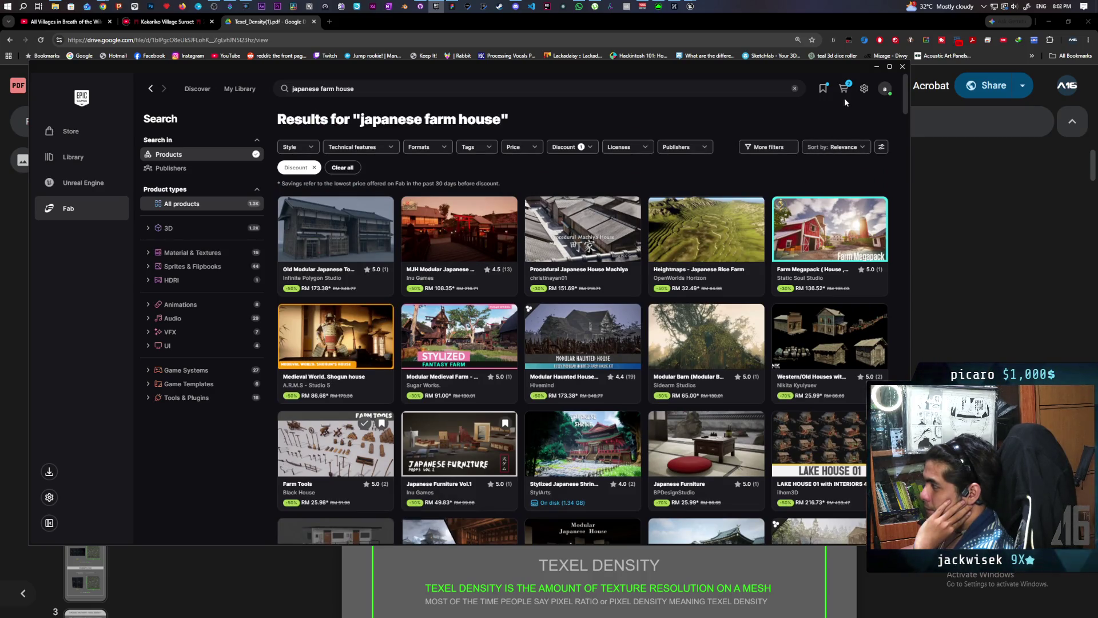
mouse_move(849, 87)
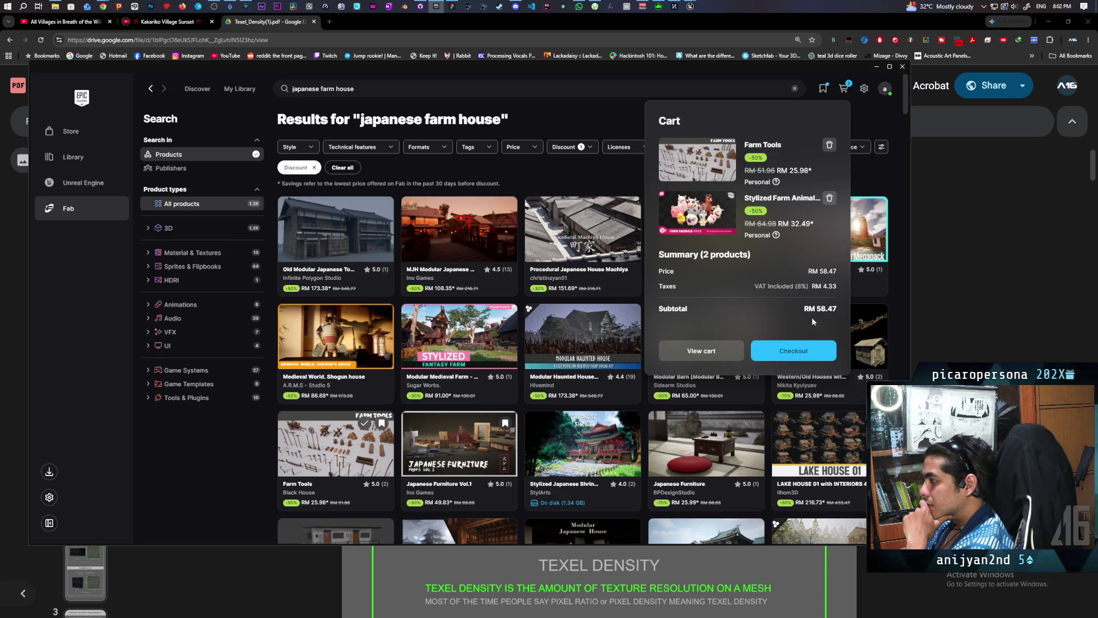
click(795, 350)
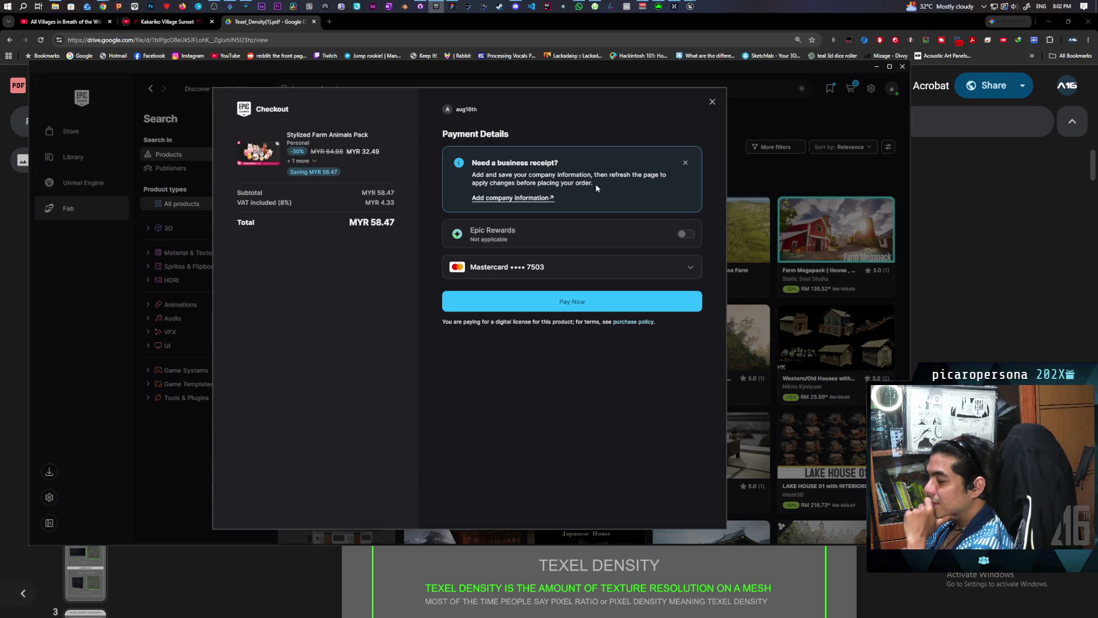
click(712, 102)
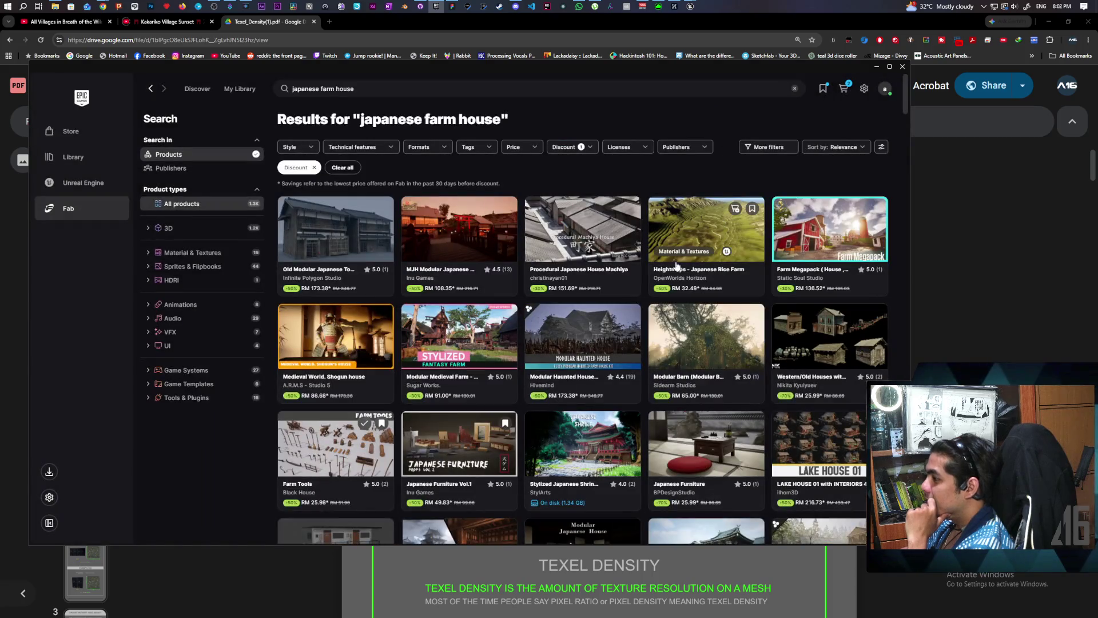
scroll(672, 267, down, 15)
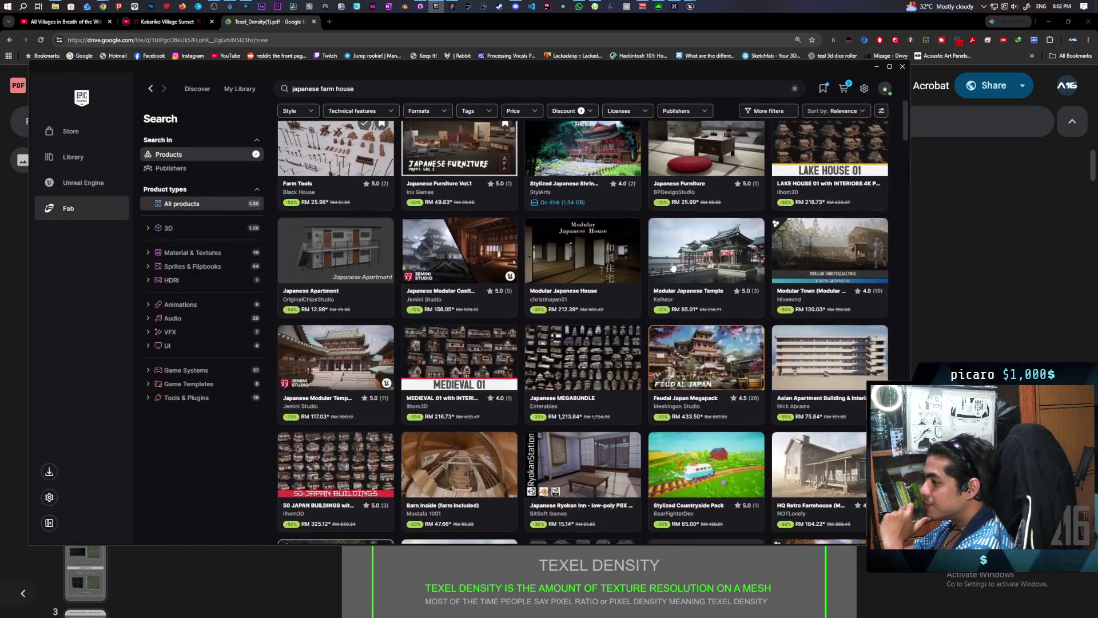
scroll(672, 266, down, 10)
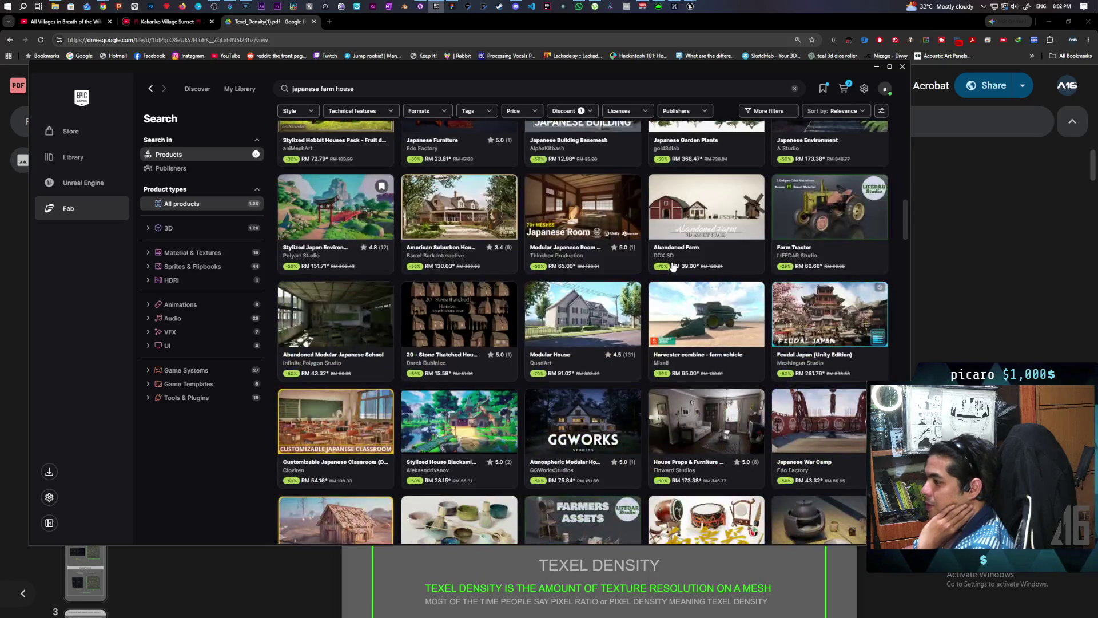
scroll(672, 266, down, 10)
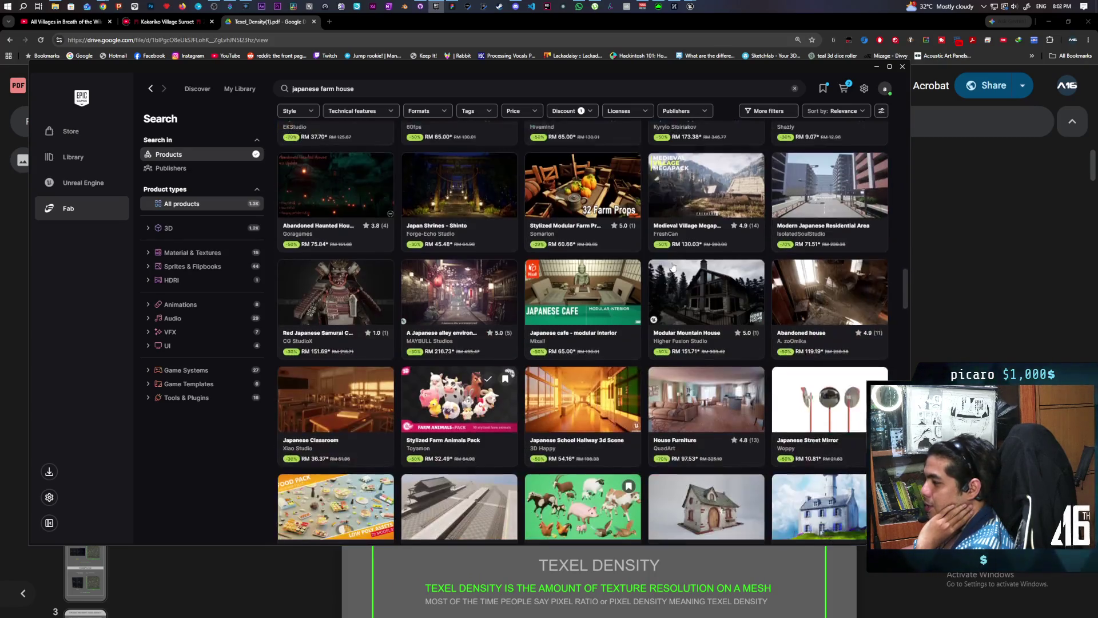
click(562, 319)
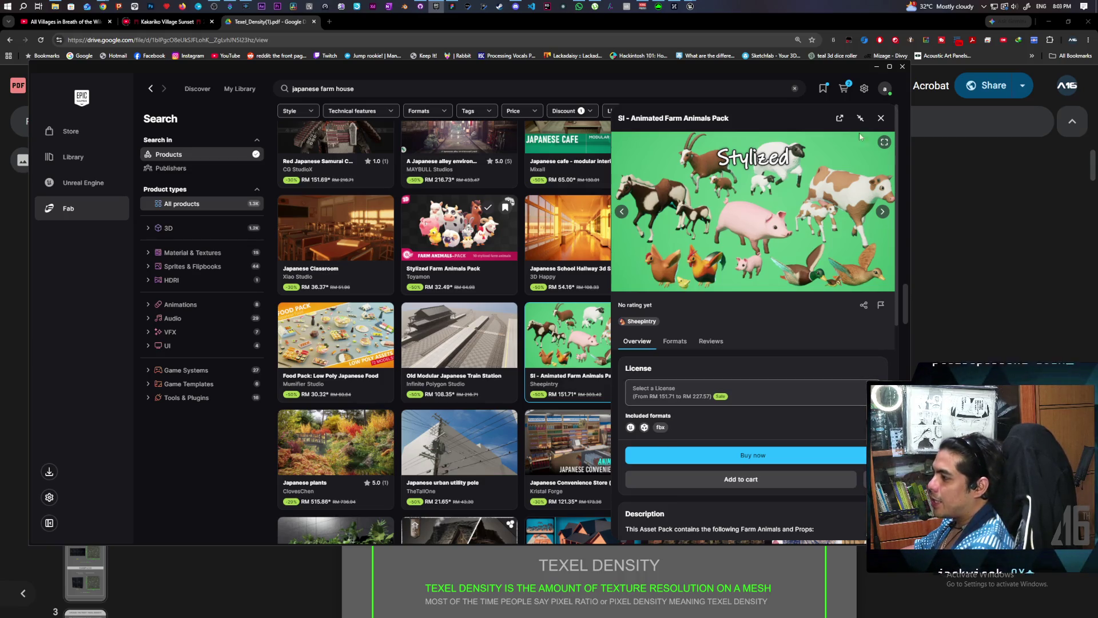
click(881, 117)
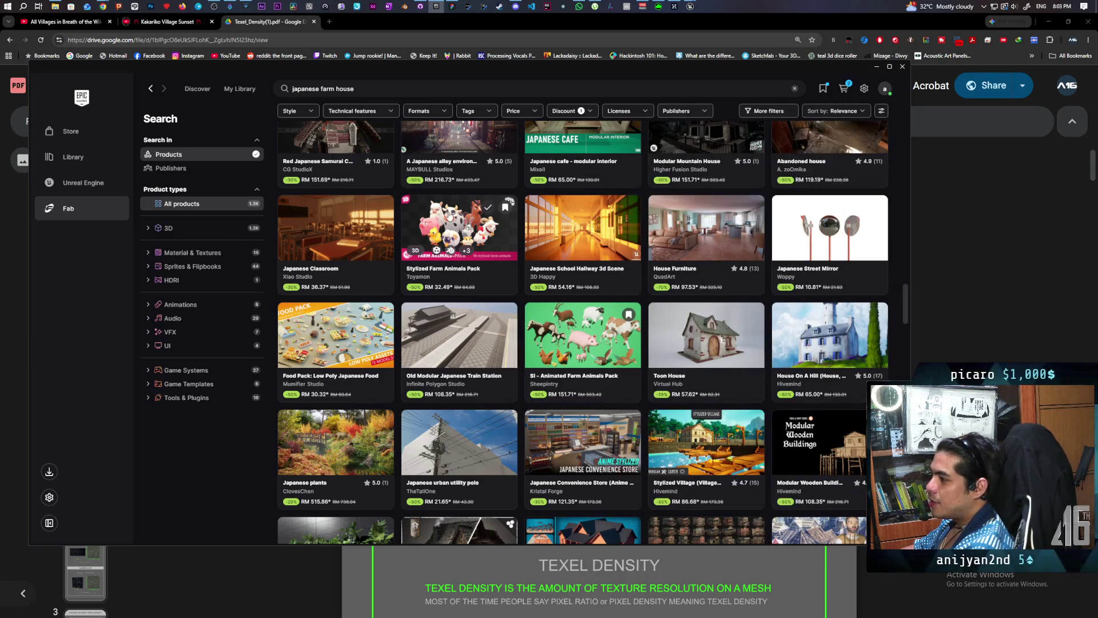
click(459, 247)
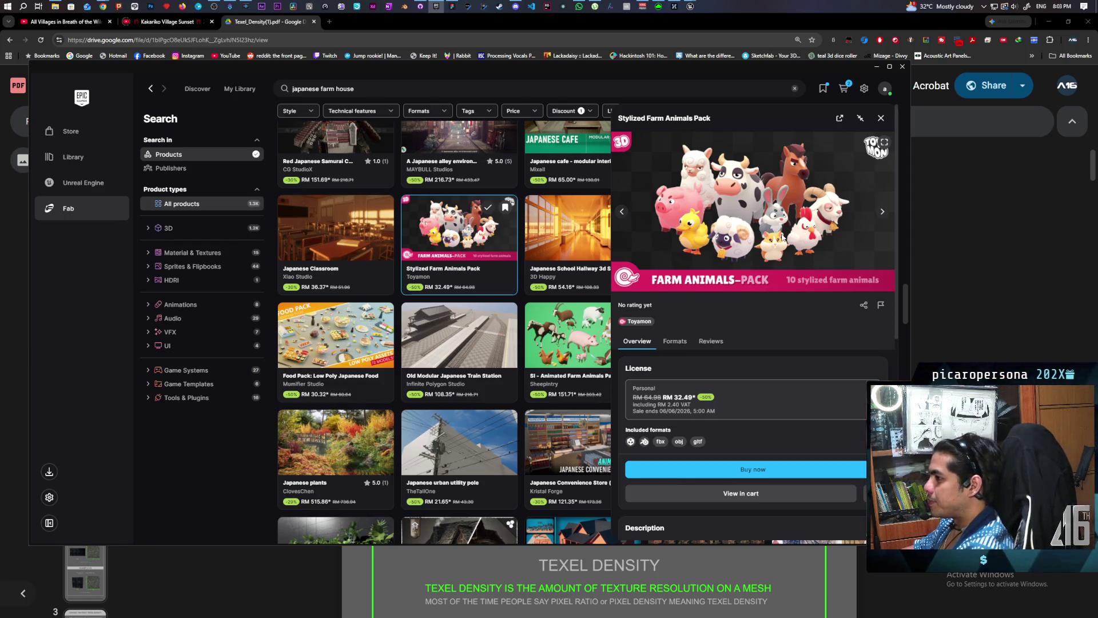
click(881, 118)
scroll(590, 368, up, 1)
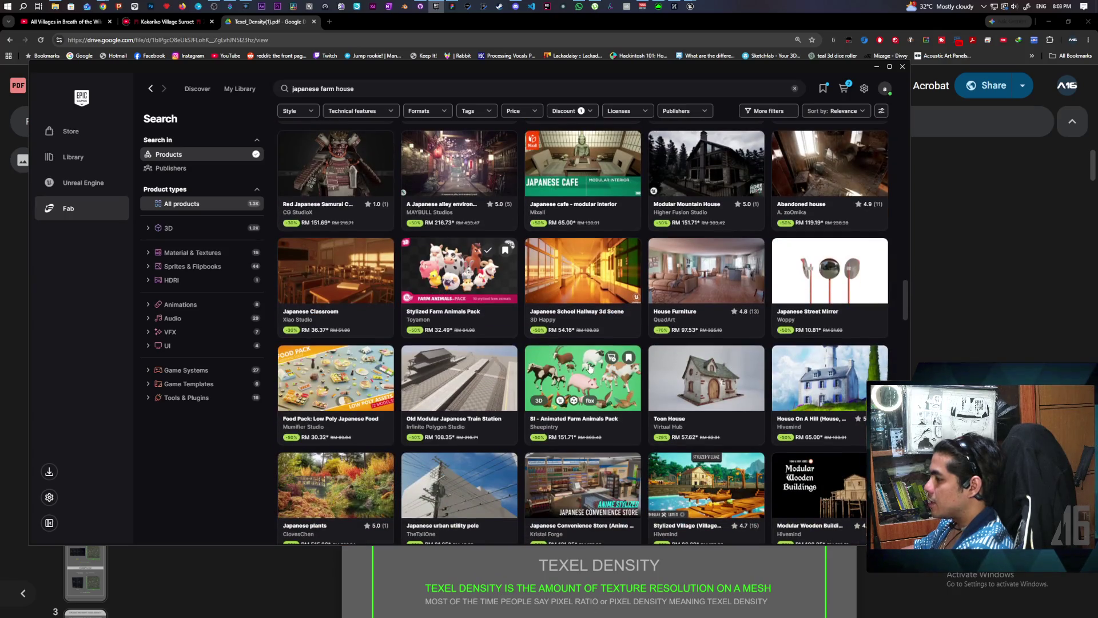
click(570, 367)
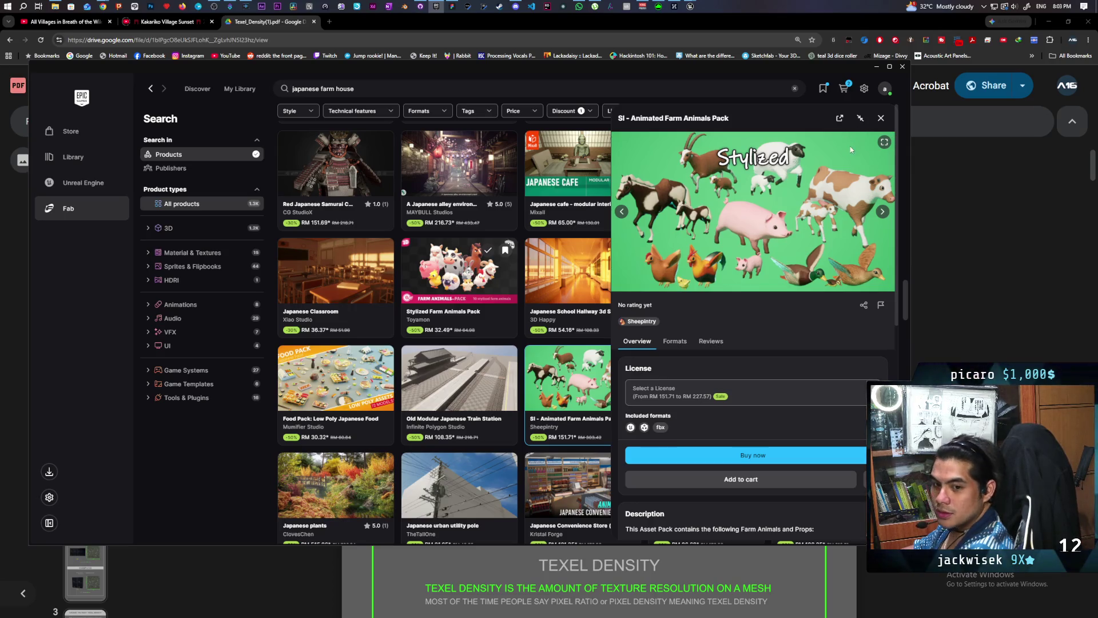
click(877, 121)
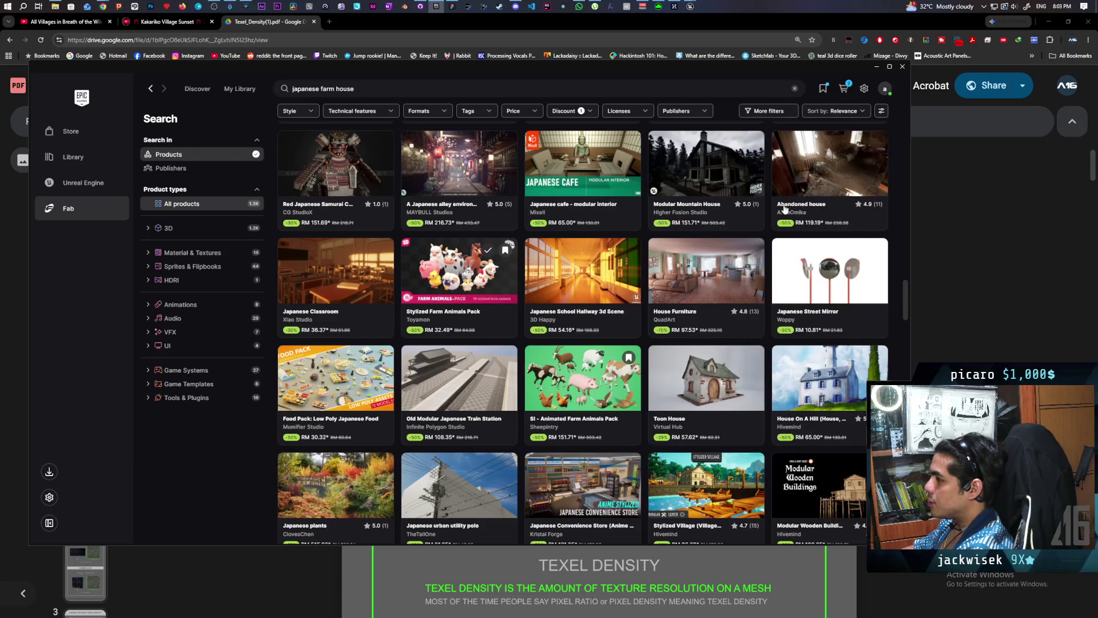
click(457, 269)
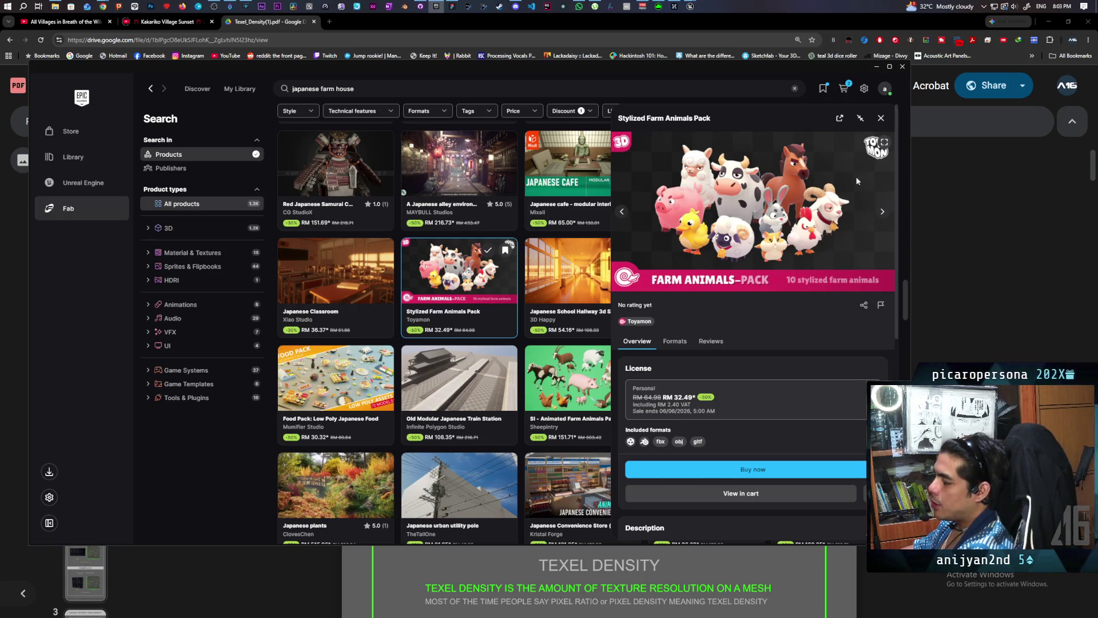
click(887, 118)
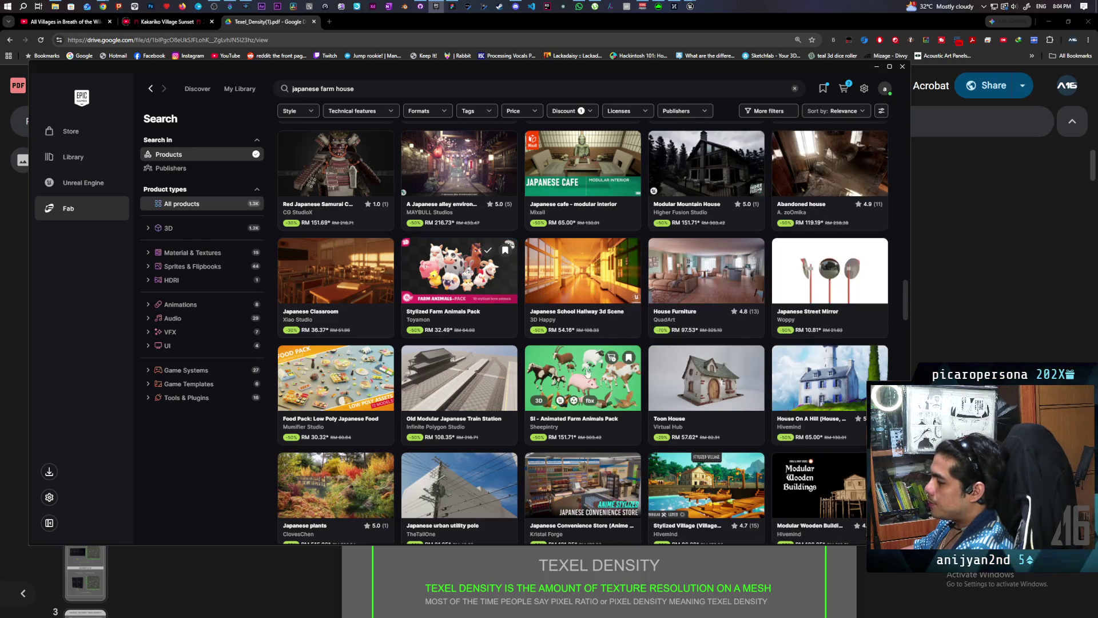
click(550, 372)
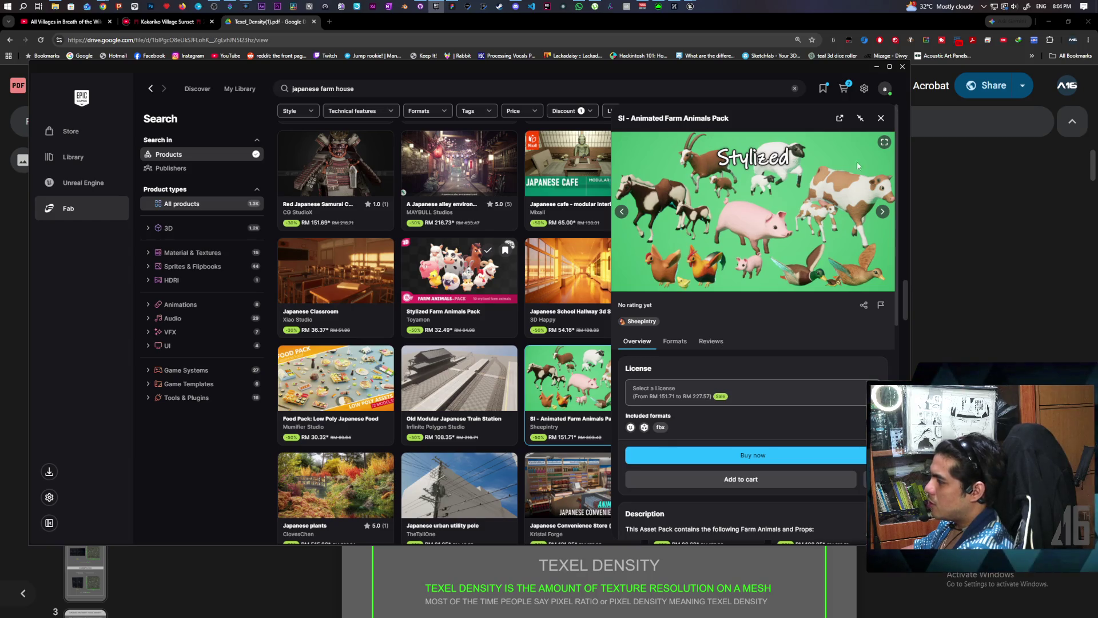
click(880, 119)
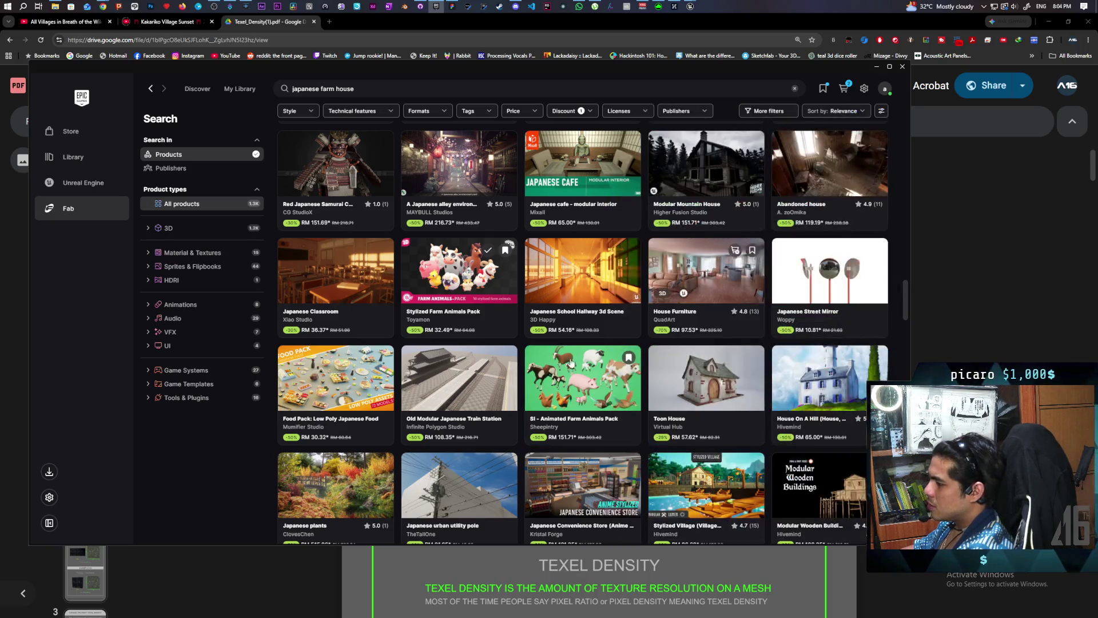
click(596, 401)
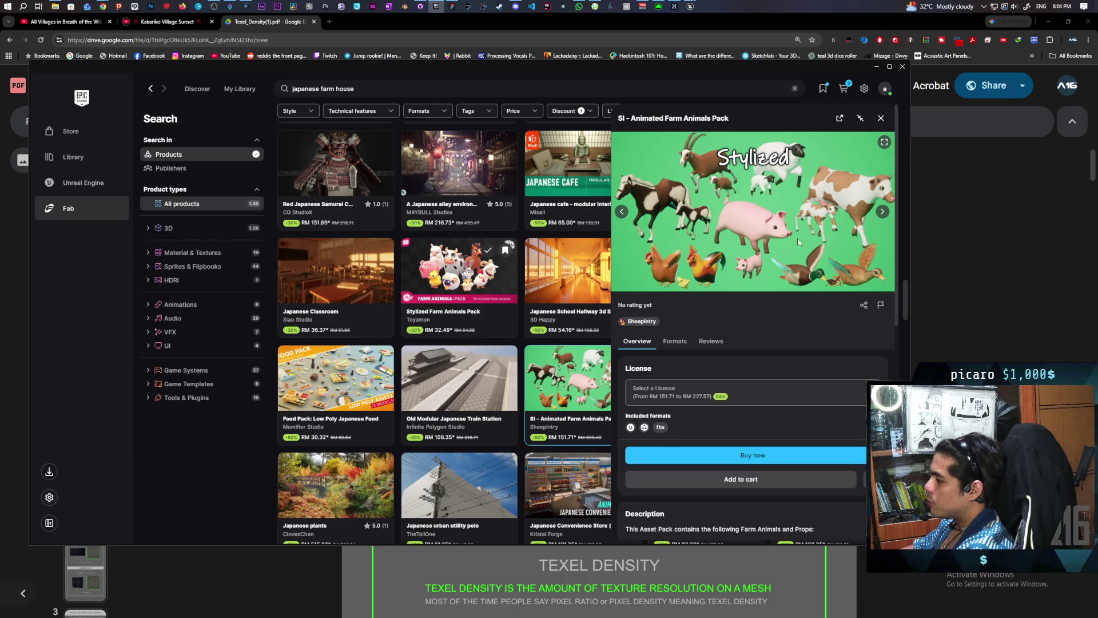
click(881, 119)
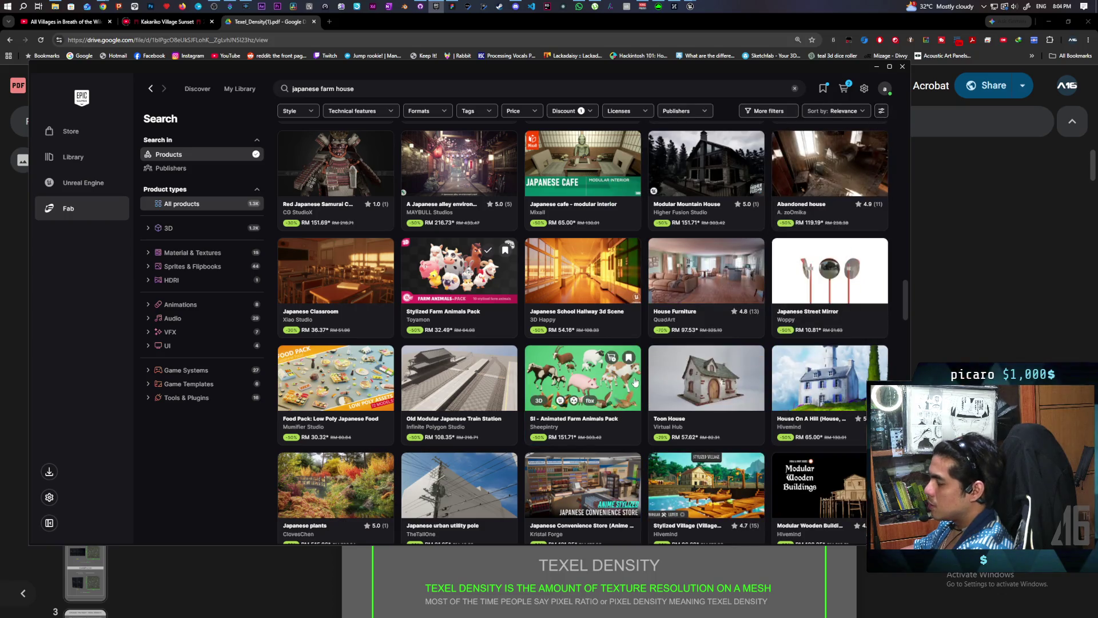
scroll(427, 367, up, 2)
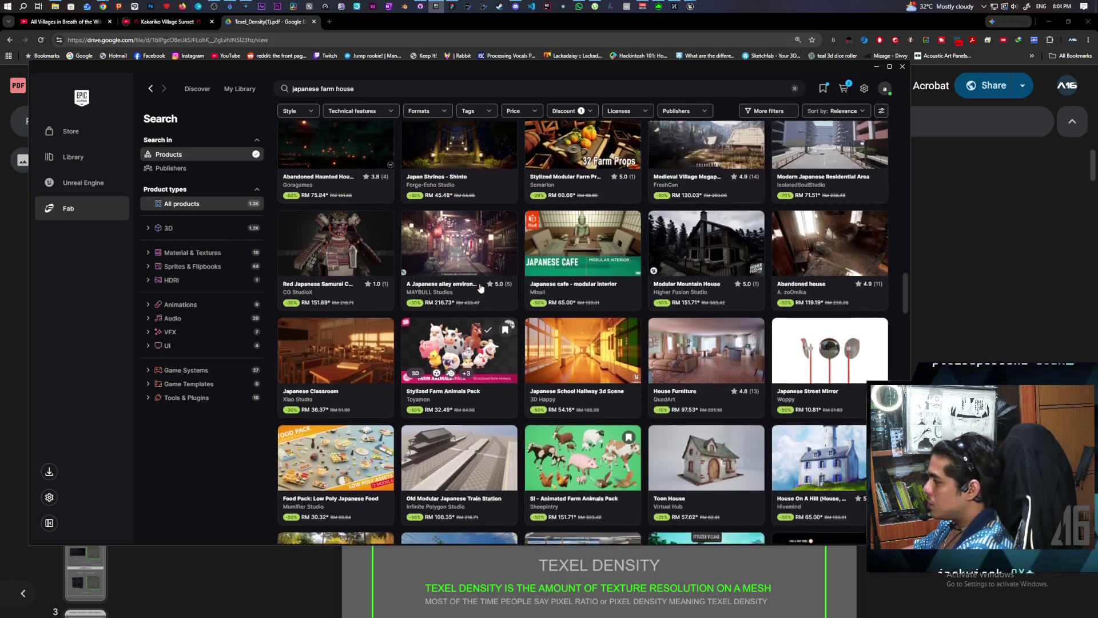
scroll(427, 368, up, 10)
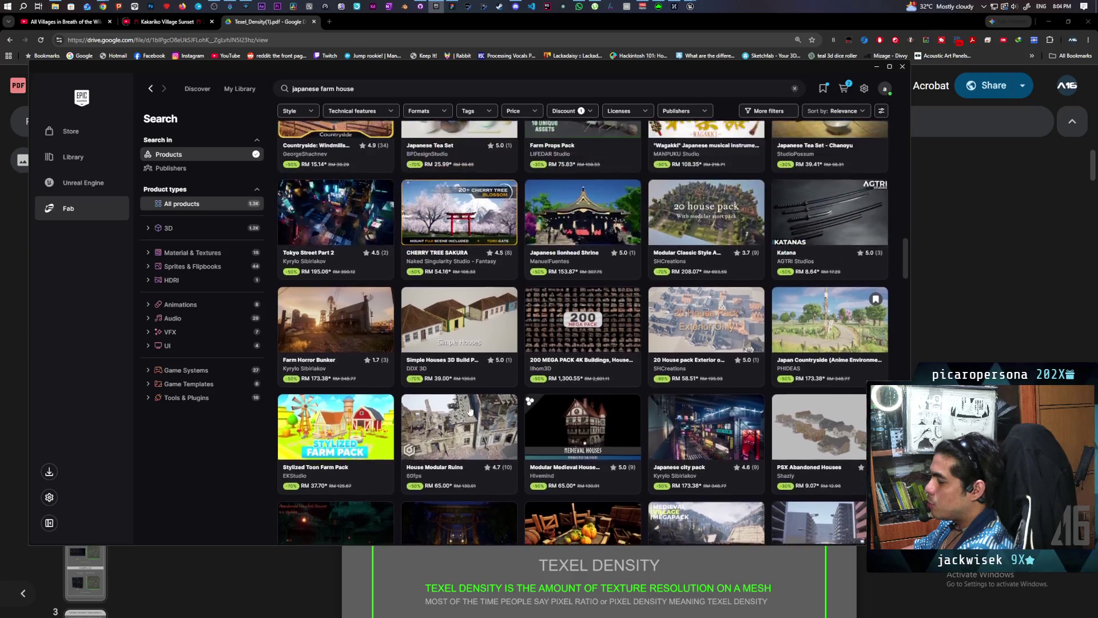
scroll(469, 411, up, 4)
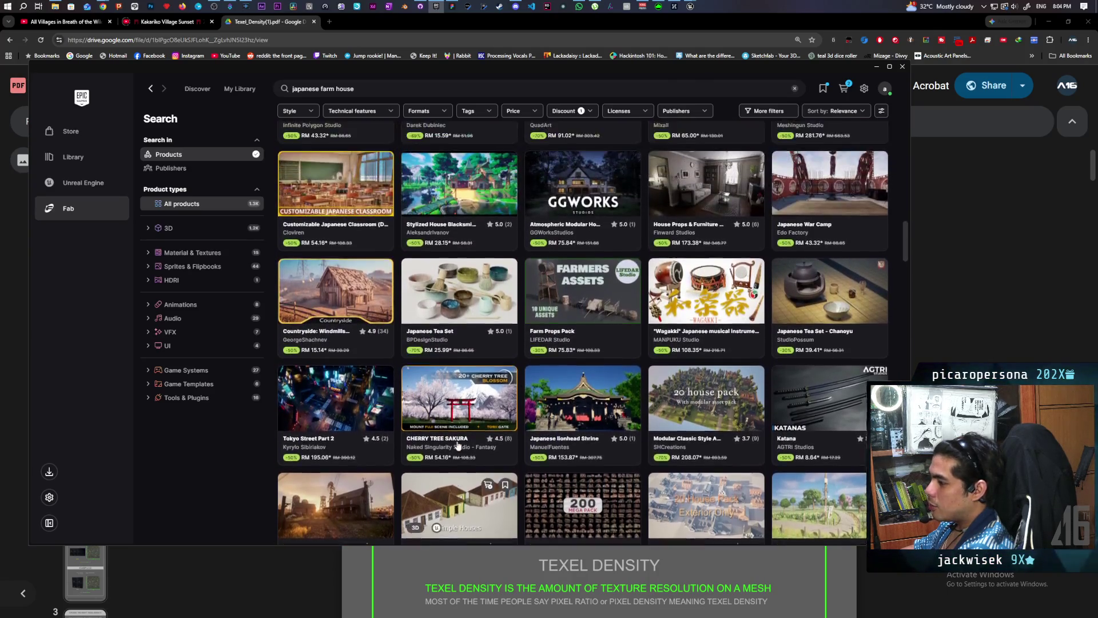
scroll(457, 445, up, 8)
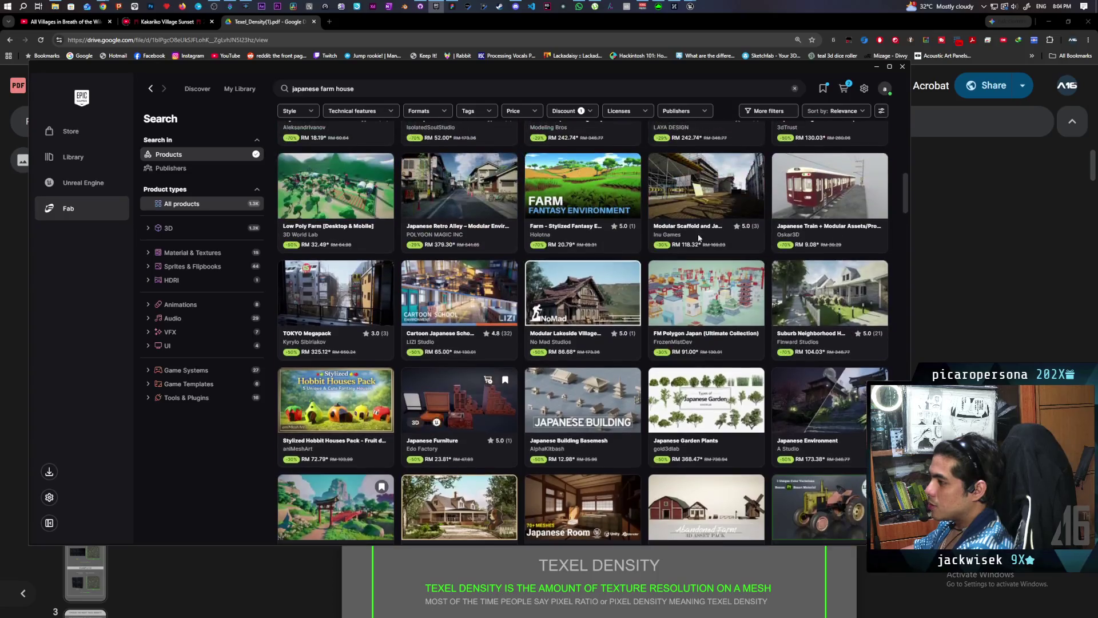
click(842, 87)
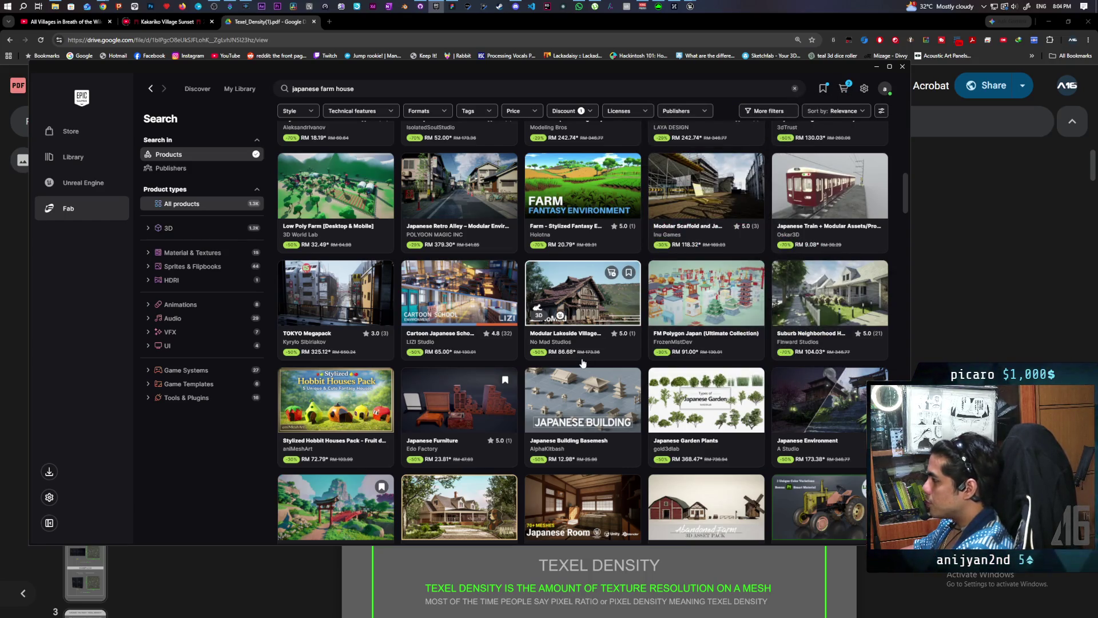
scroll(582, 362, down, 10)
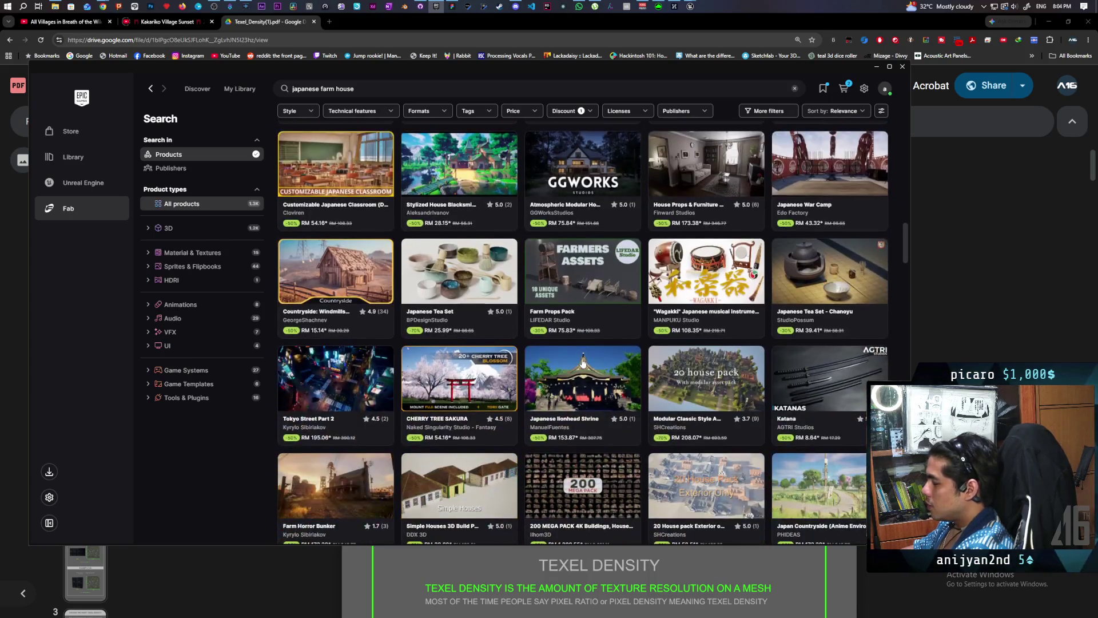
scroll(582, 363, down, 7)
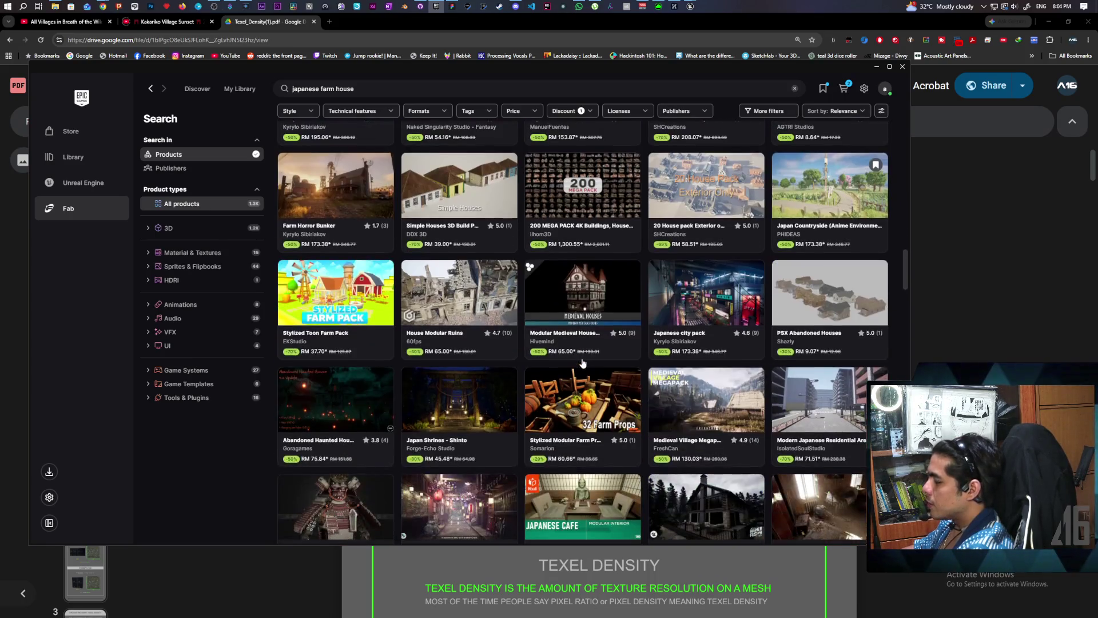
scroll(582, 362, down, 5)
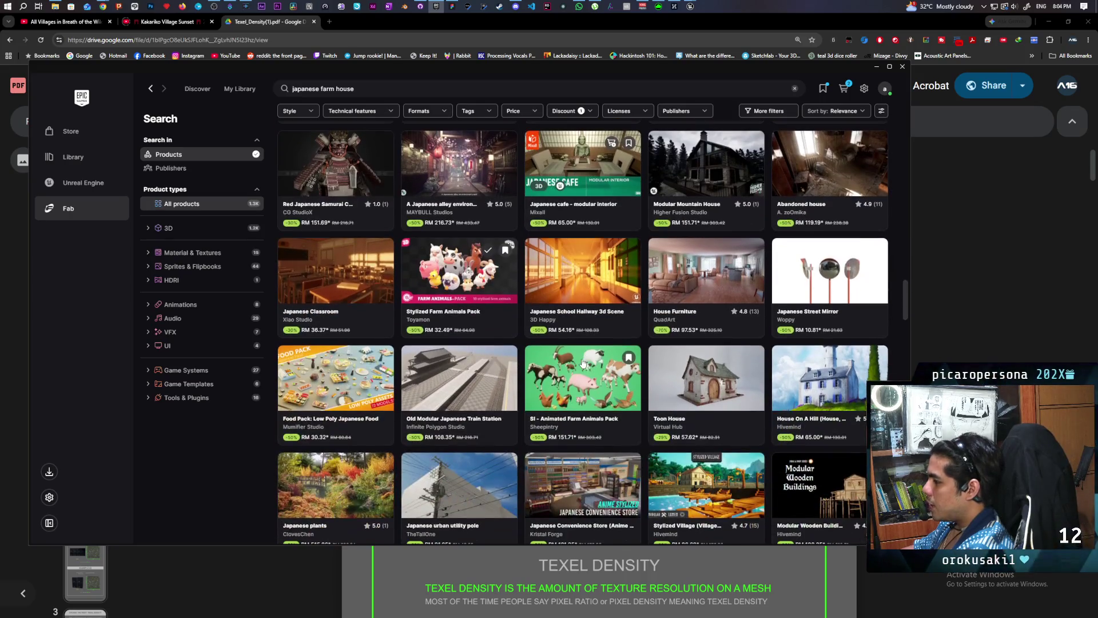
scroll(582, 362, down, 2)
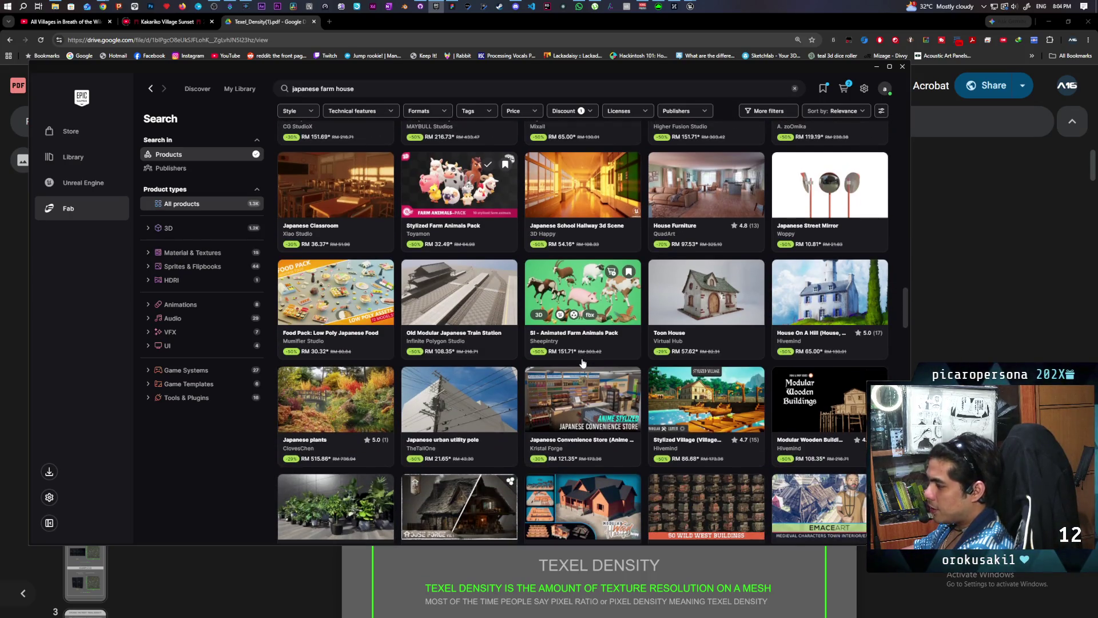
scroll(582, 363, down, 4)
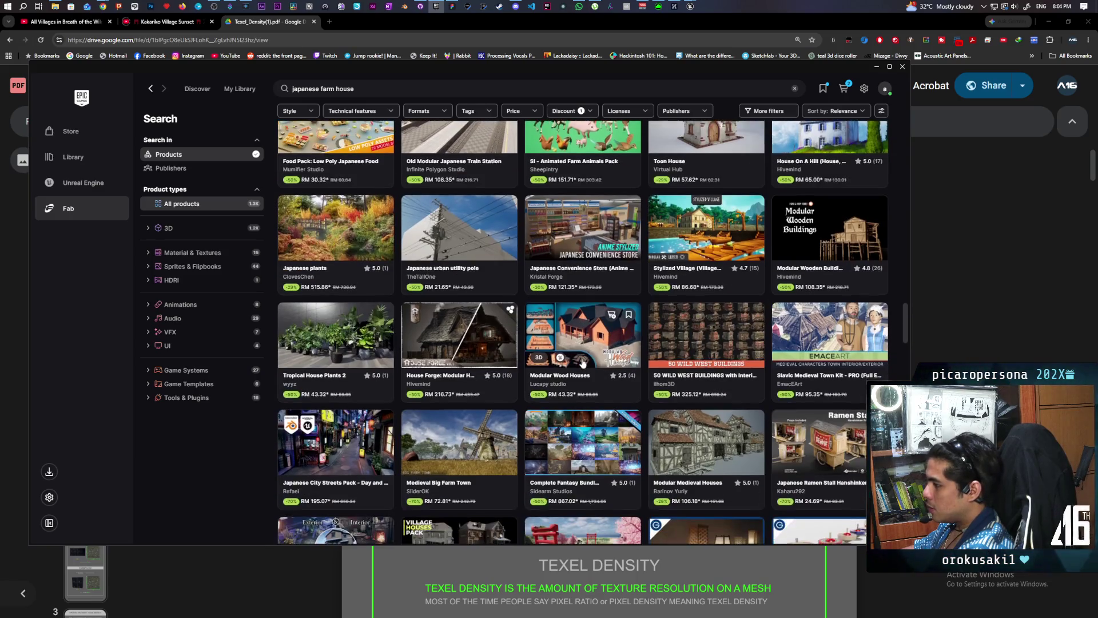
scroll(582, 362, down, 1)
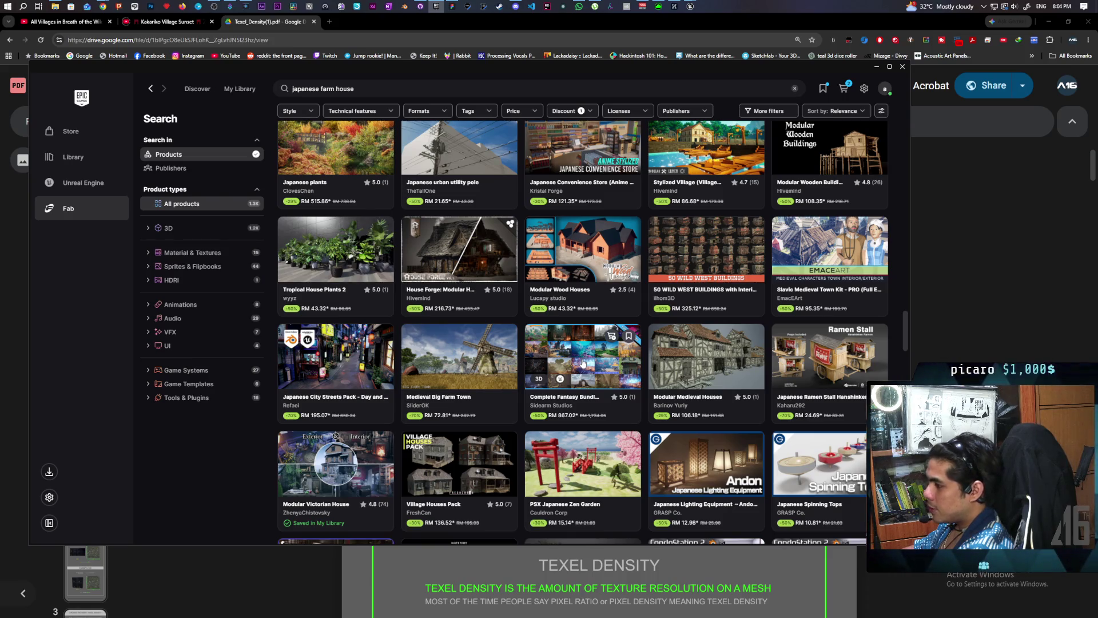
scroll(583, 362, down, 2)
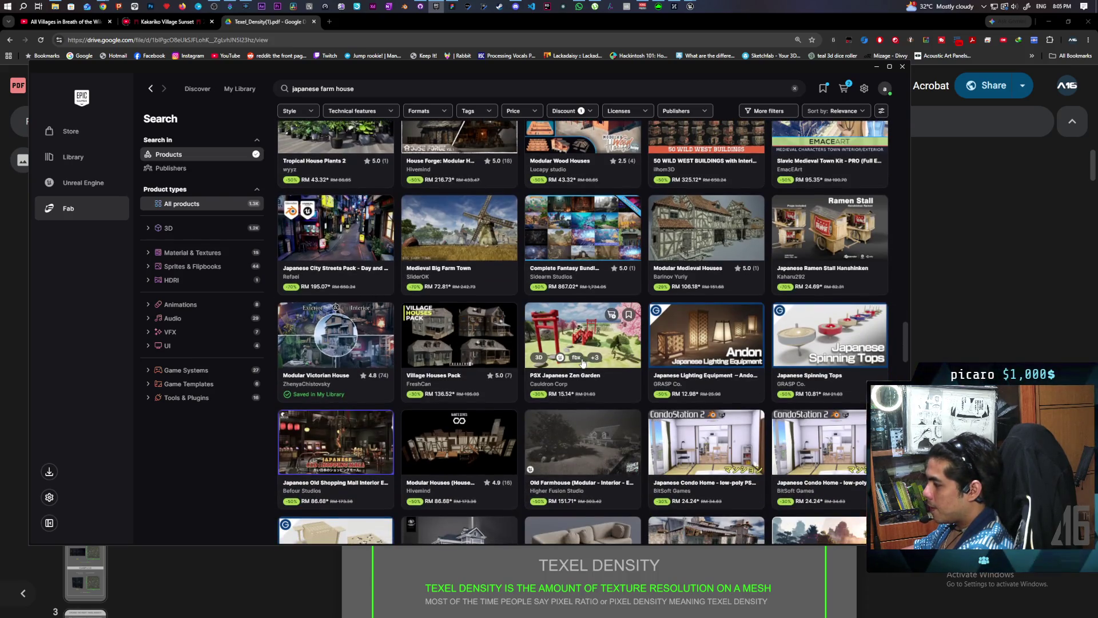
scroll(582, 362, up, 10)
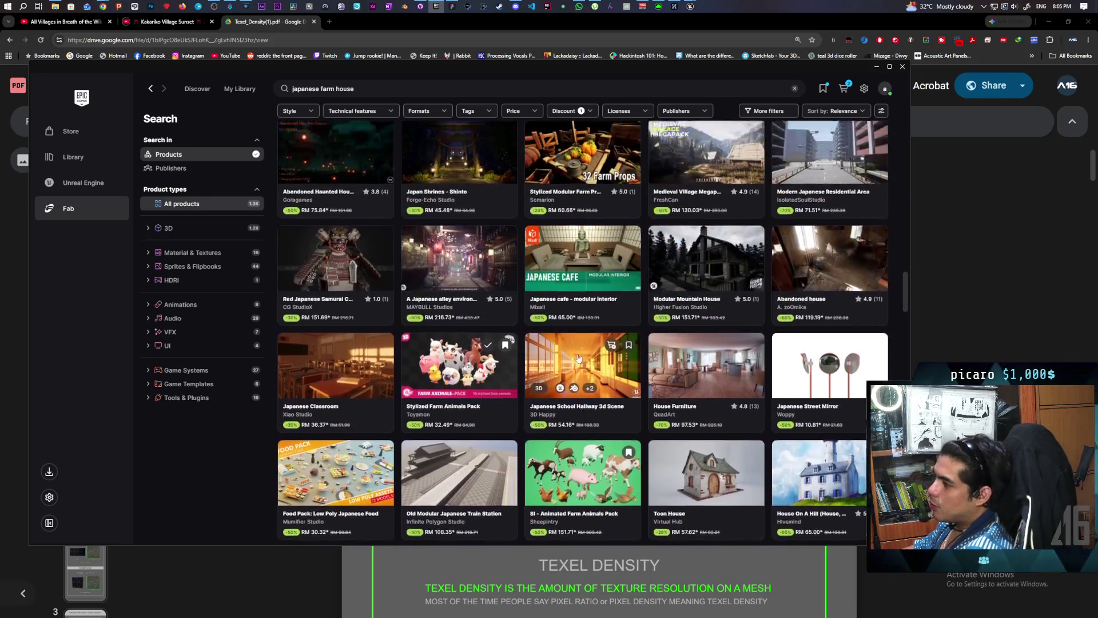
scroll(486, 357, up, 2)
scroll(482, 355, up, 8)
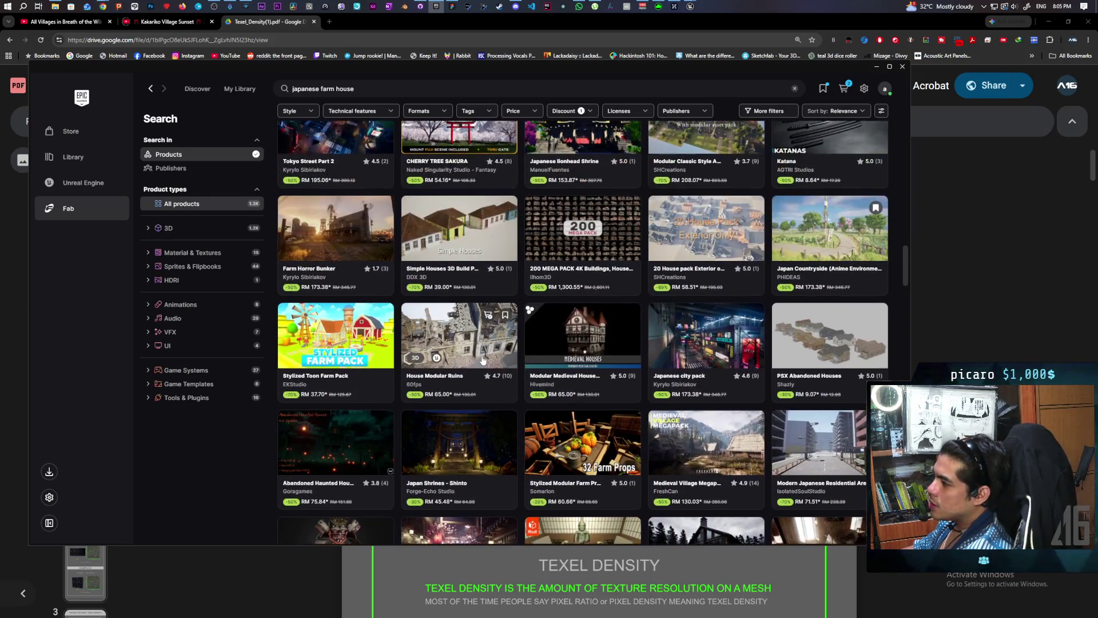
scroll(482, 365, up, 8)
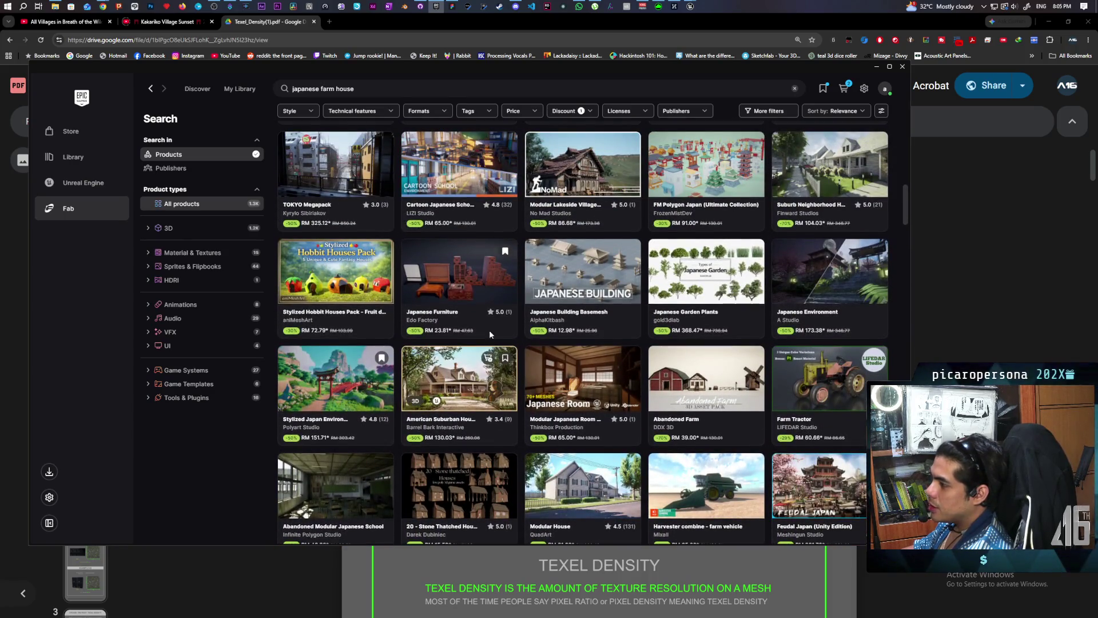
click(447, 256)
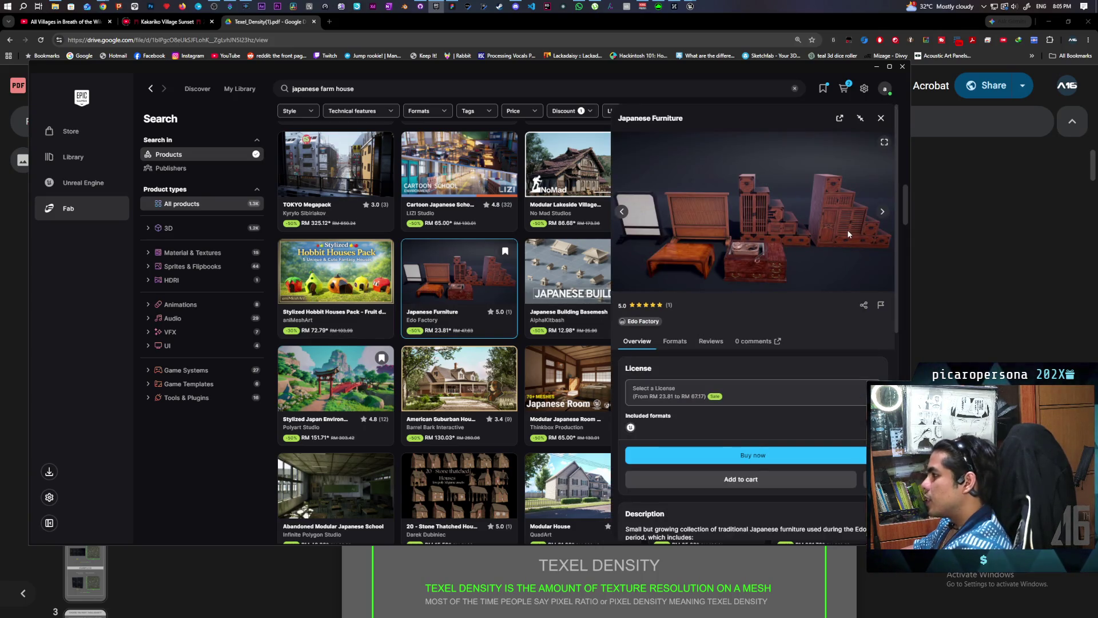
click(883, 213)
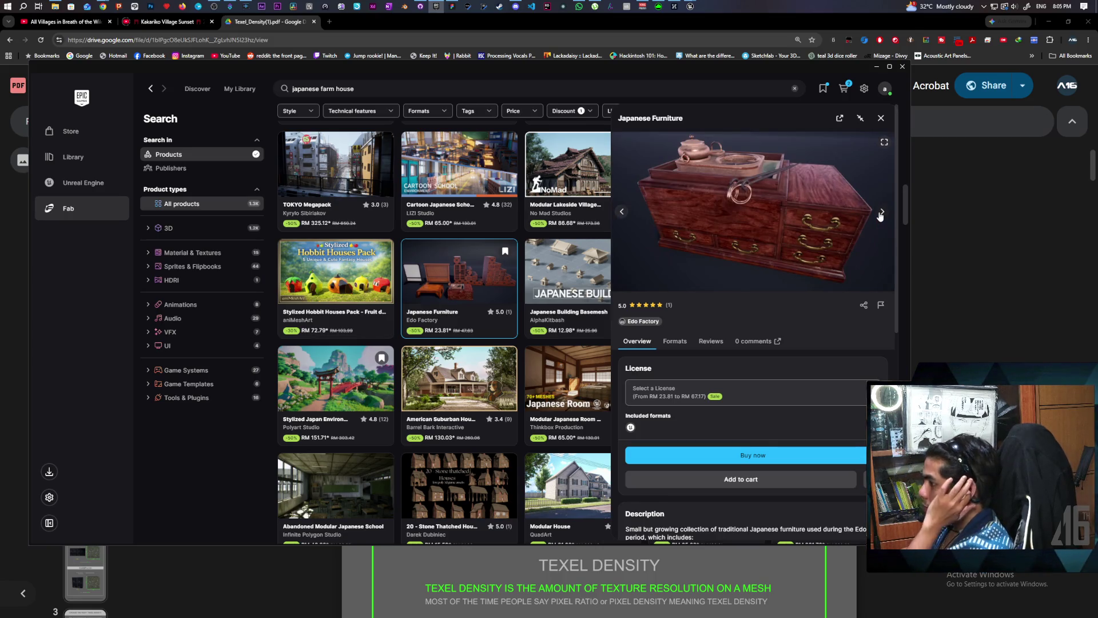
click(883, 212)
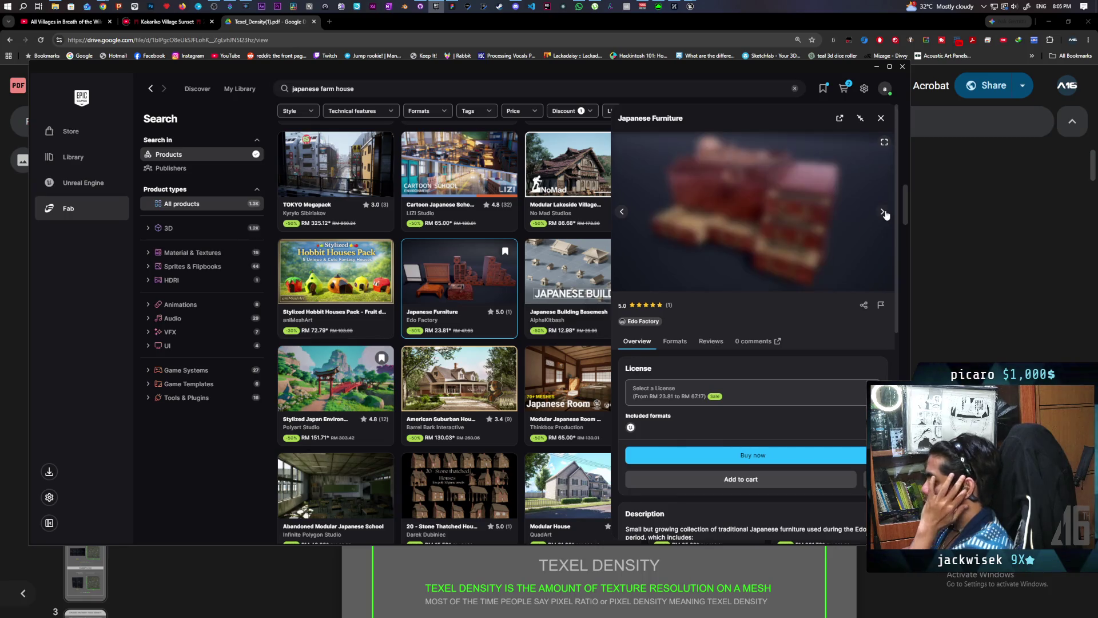
click(883, 213)
click(883, 213)
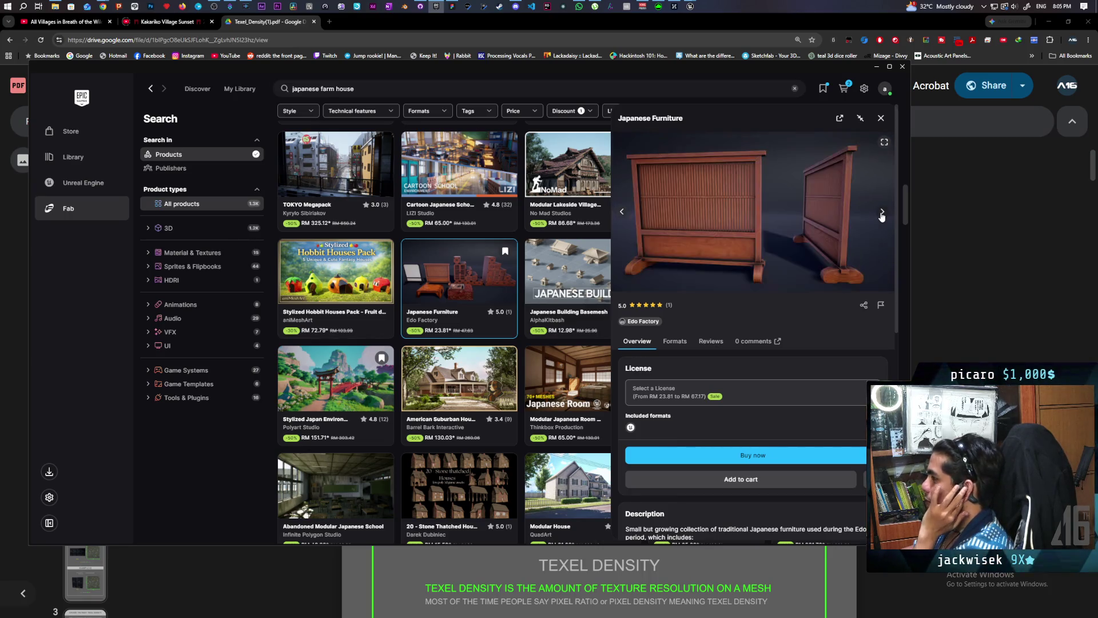
click(882, 213)
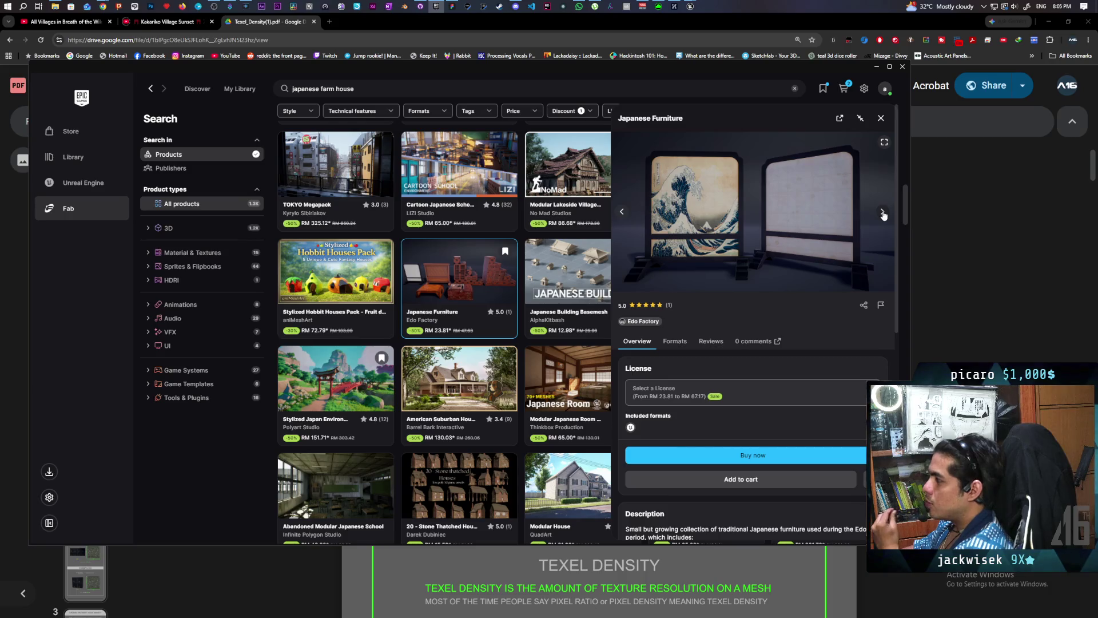
click(882, 212)
click(881, 118)
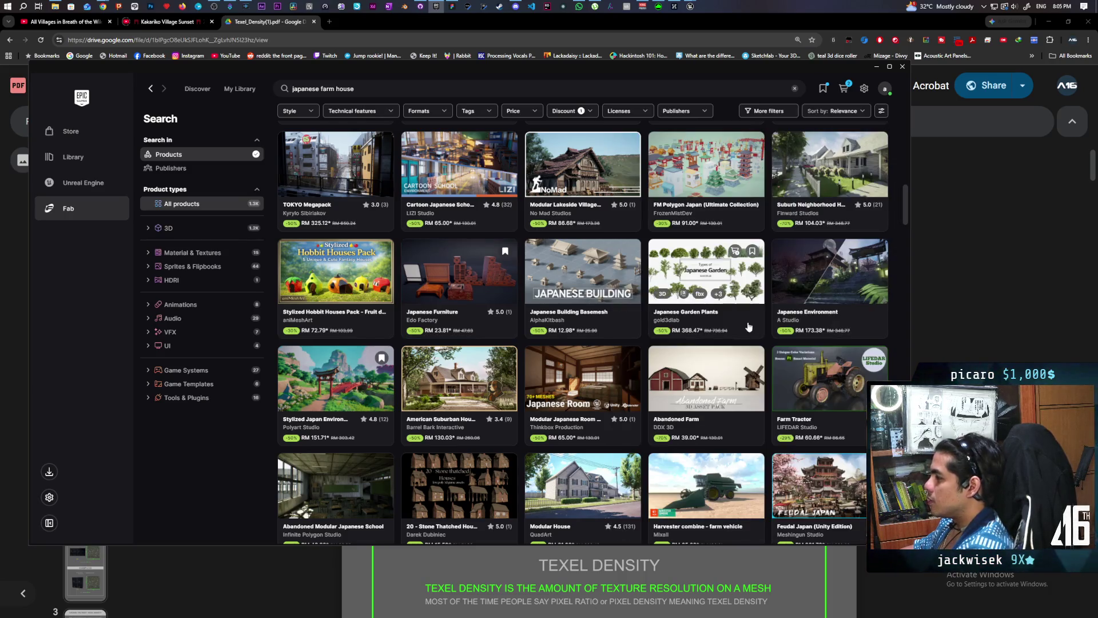
scroll(742, 325, down, 10)
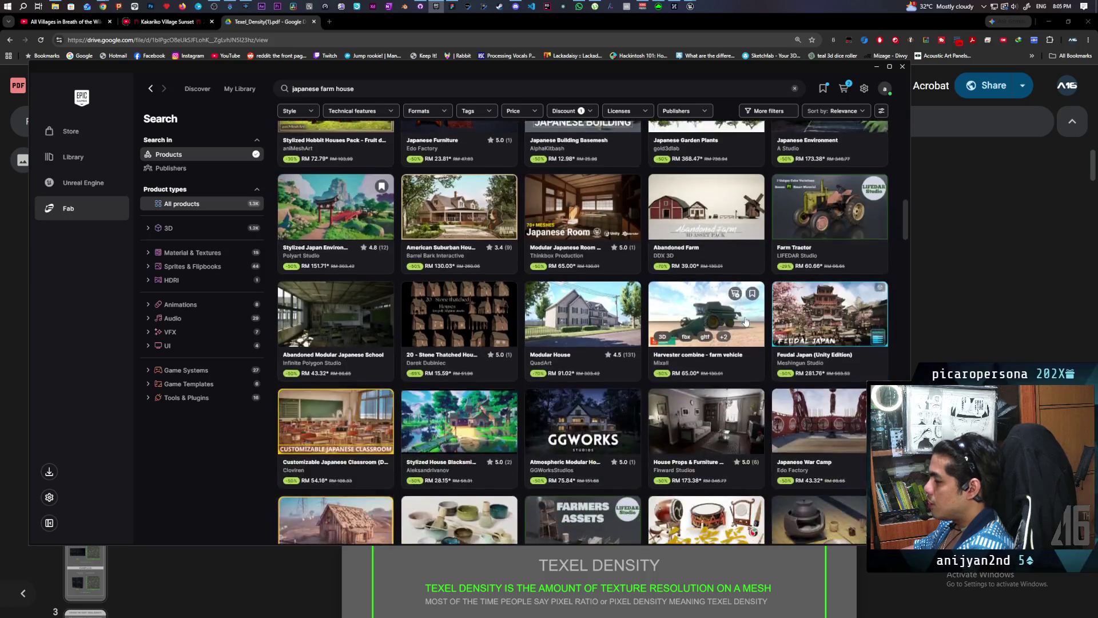
scroll(743, 325, down, 5)
scroll(740, 326, up, 3)
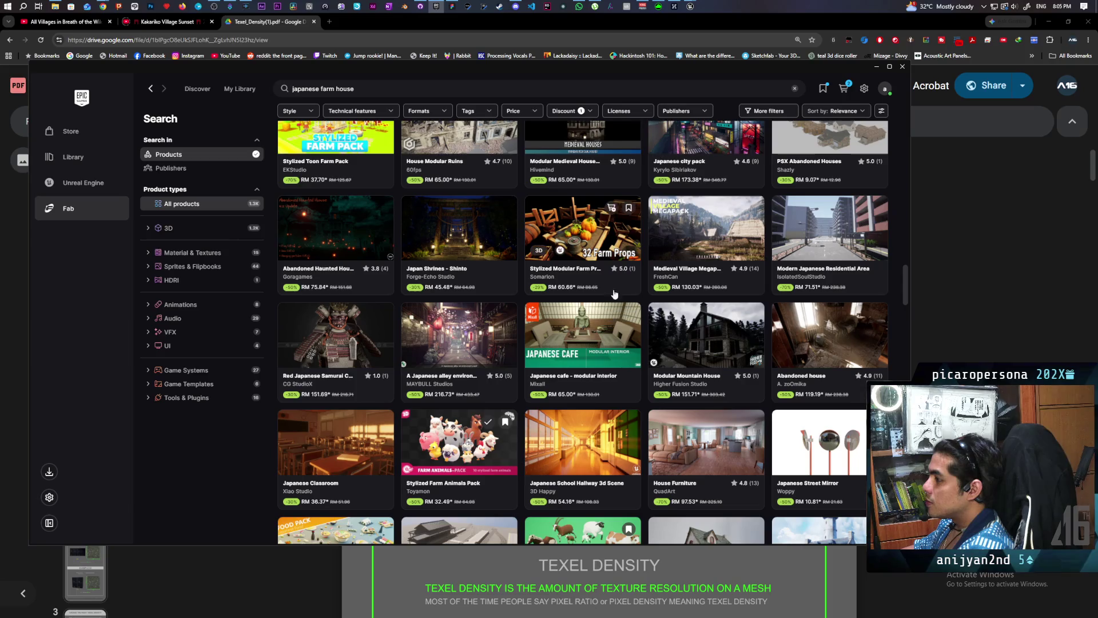
click(570, 222)
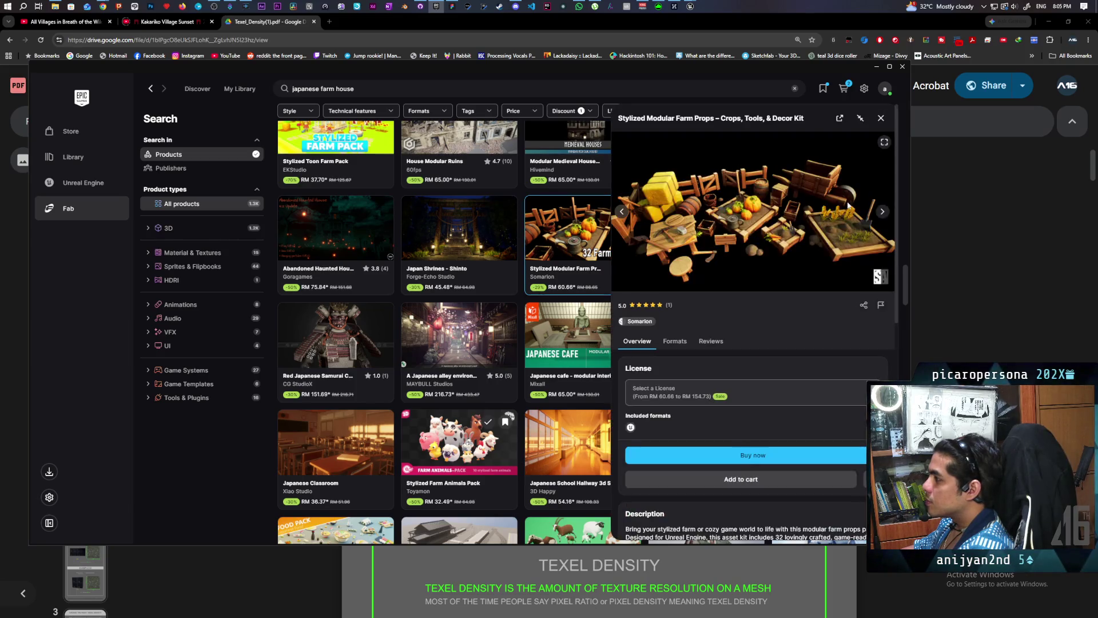
Step: Close the farm props details, open Stylized Farm Animals Pack, play its video and scroll to its description
click(881, 118)
scroll(455, 359, down, 2)
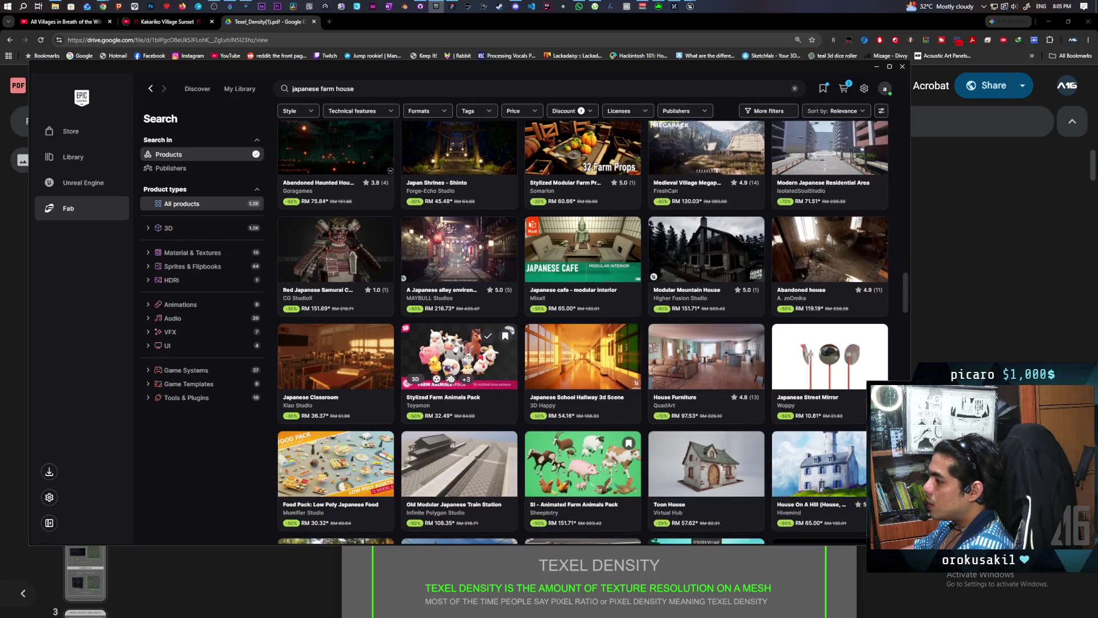
click(455, 346)
click(624, 212)
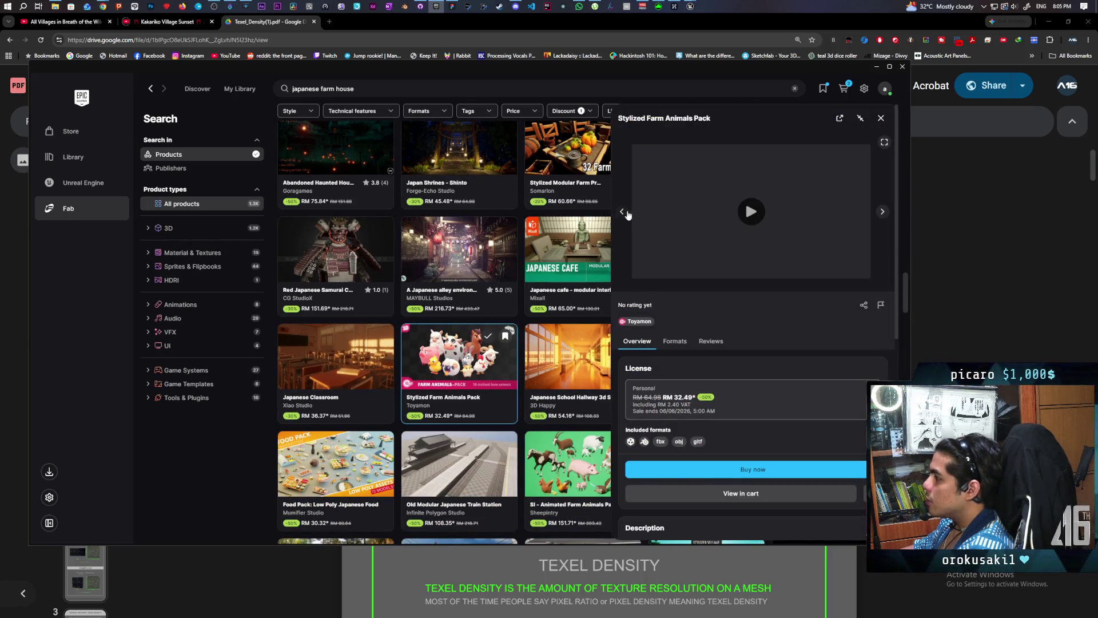
click(750, 212)
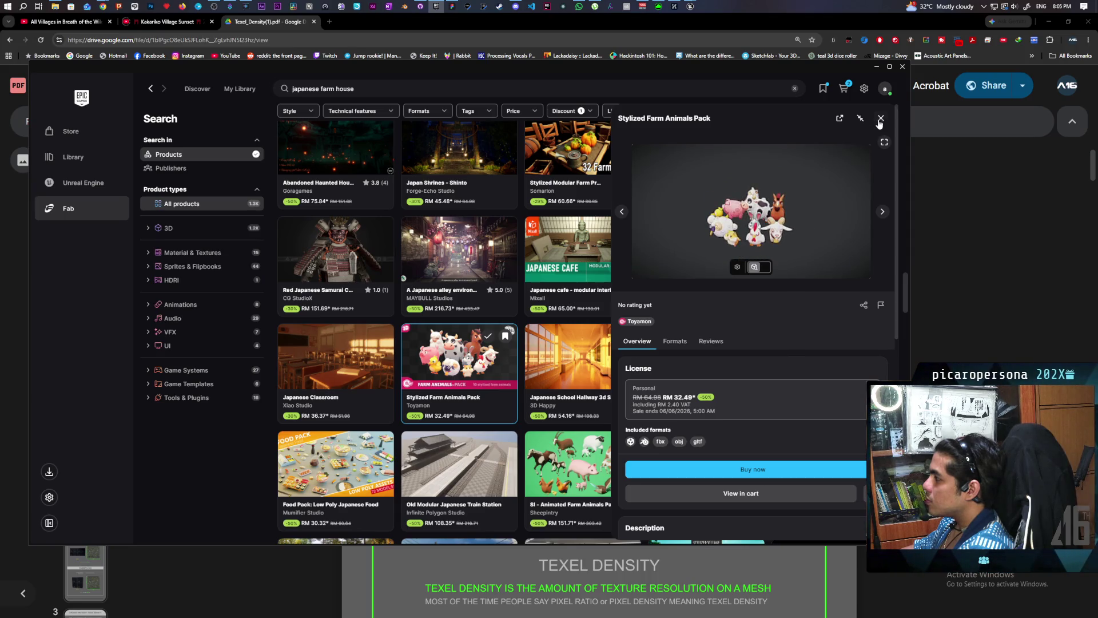
scroll(726, 338, down, 6)
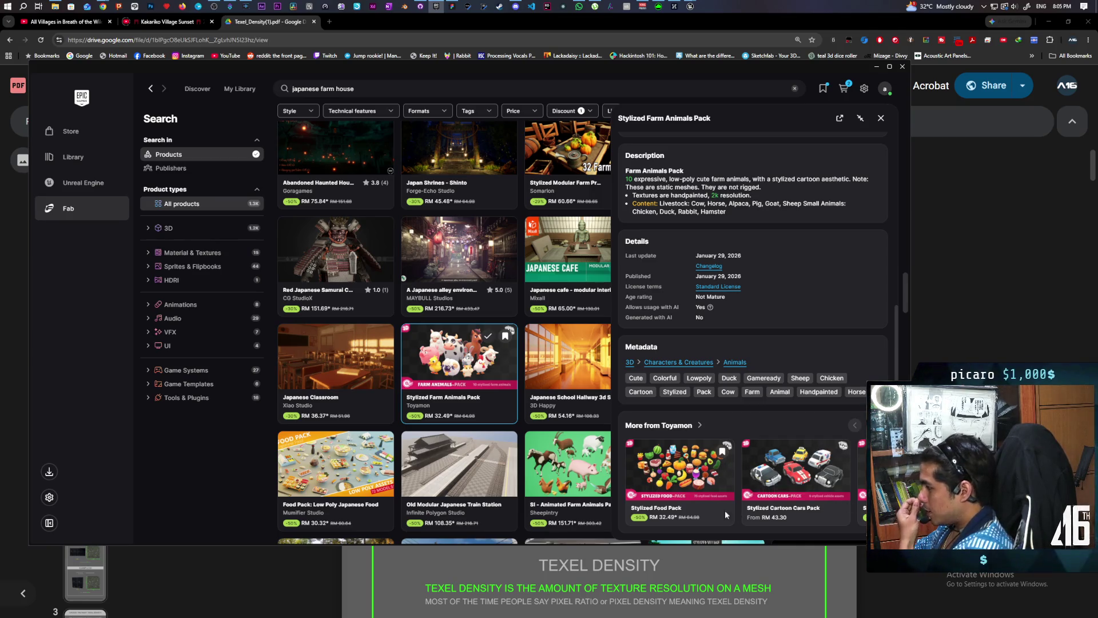
Step: Preview the Stylized Food Pack, stepping back through its 3D preview and images, then close it
click(707, 473)
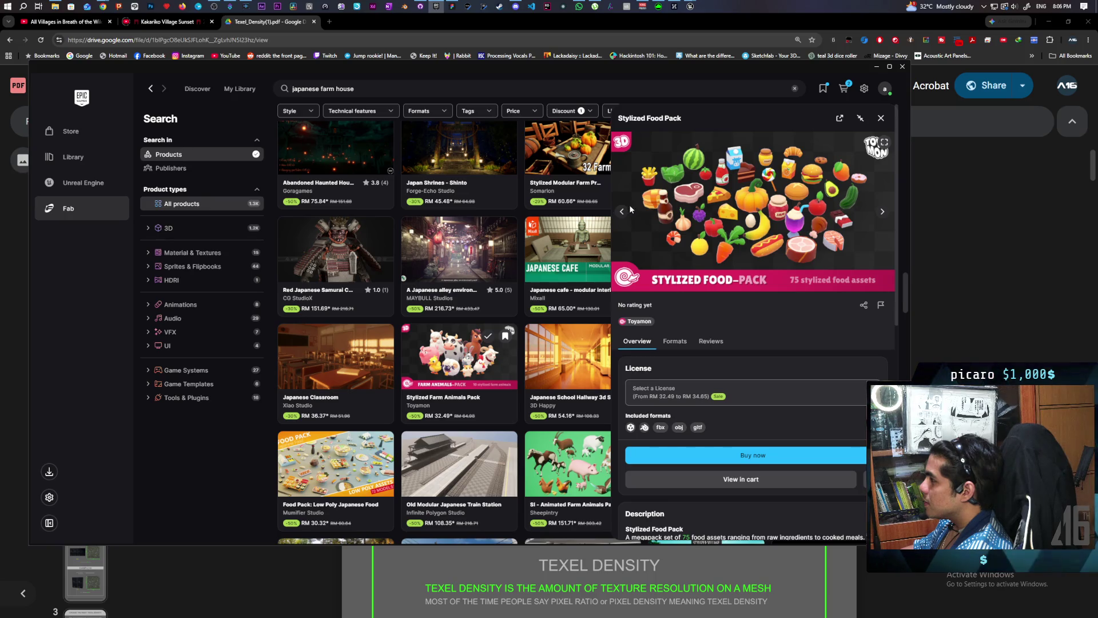
click(623, 213)
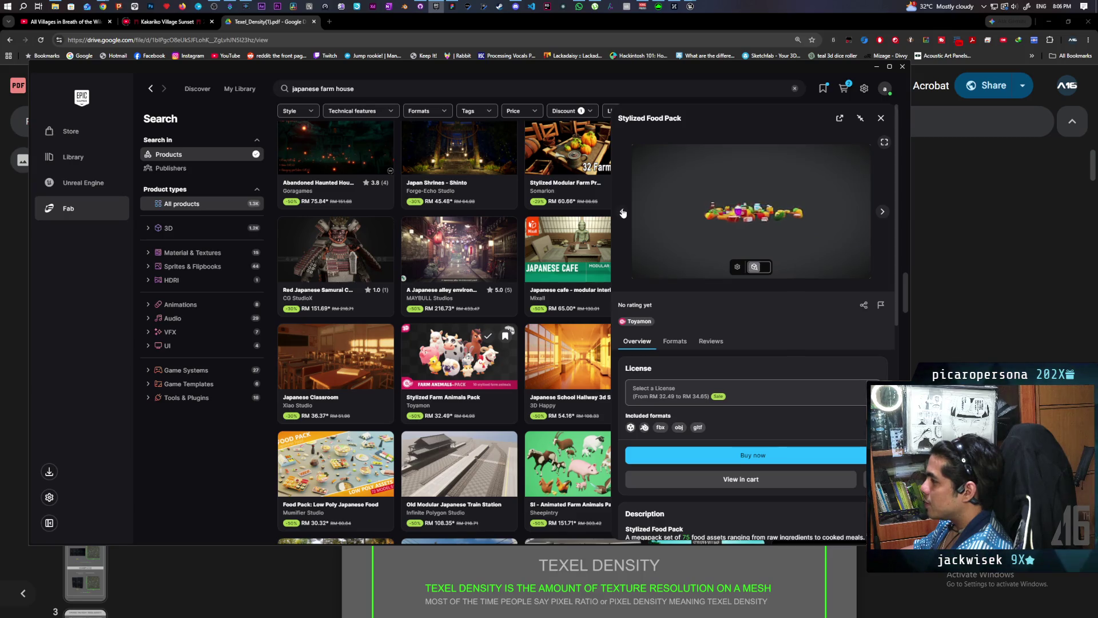
click(623, 213)
click(623, 213)
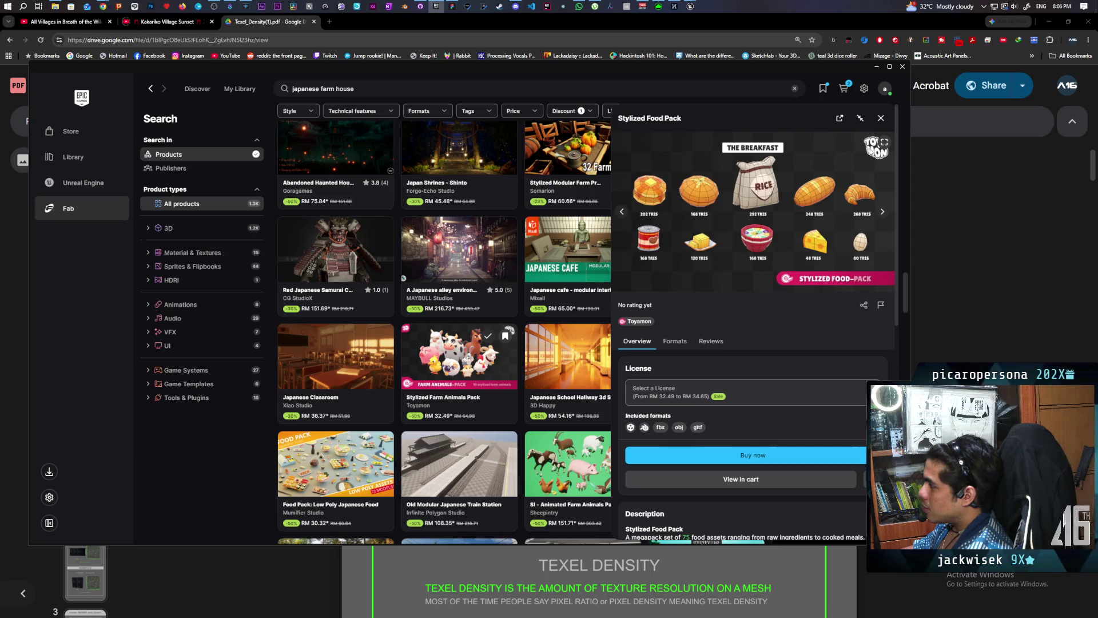
click(880, 119)
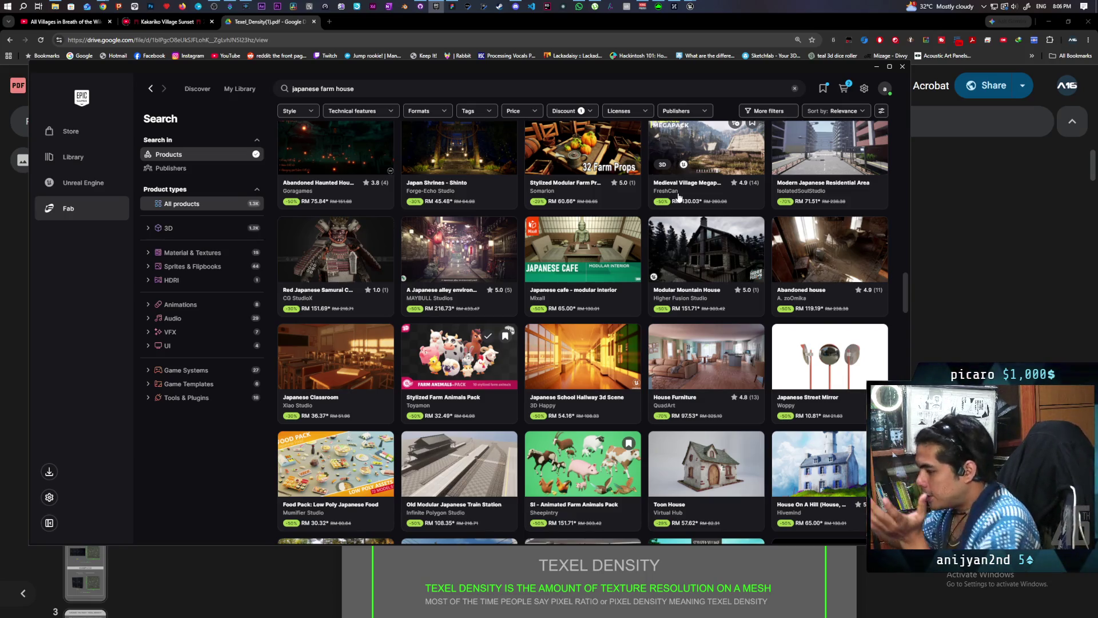
scroll(630, 300, down, 3)
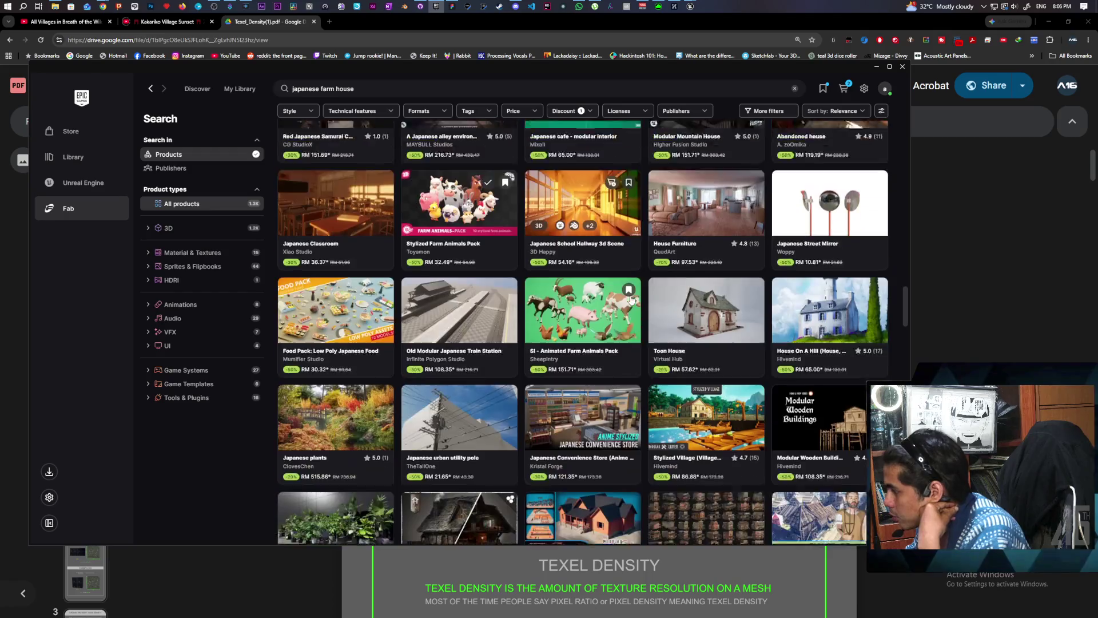
scroll(630, 300, down, 3)
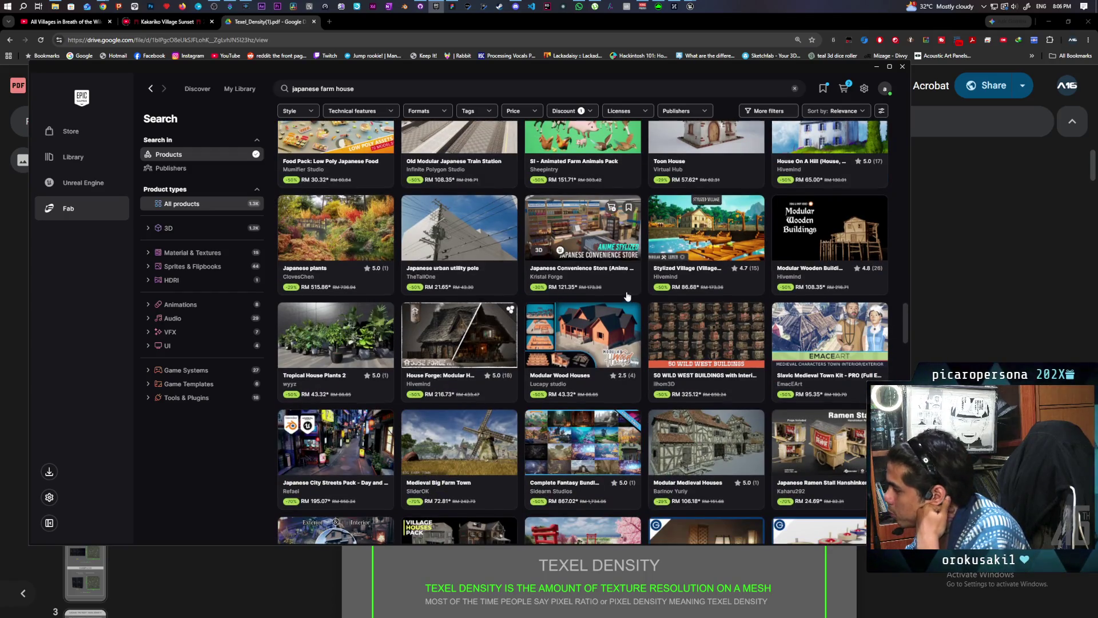
Step: Open Modular Victorian House, view three more of its preview images, then close it
scroll(626, 280, down, 5)
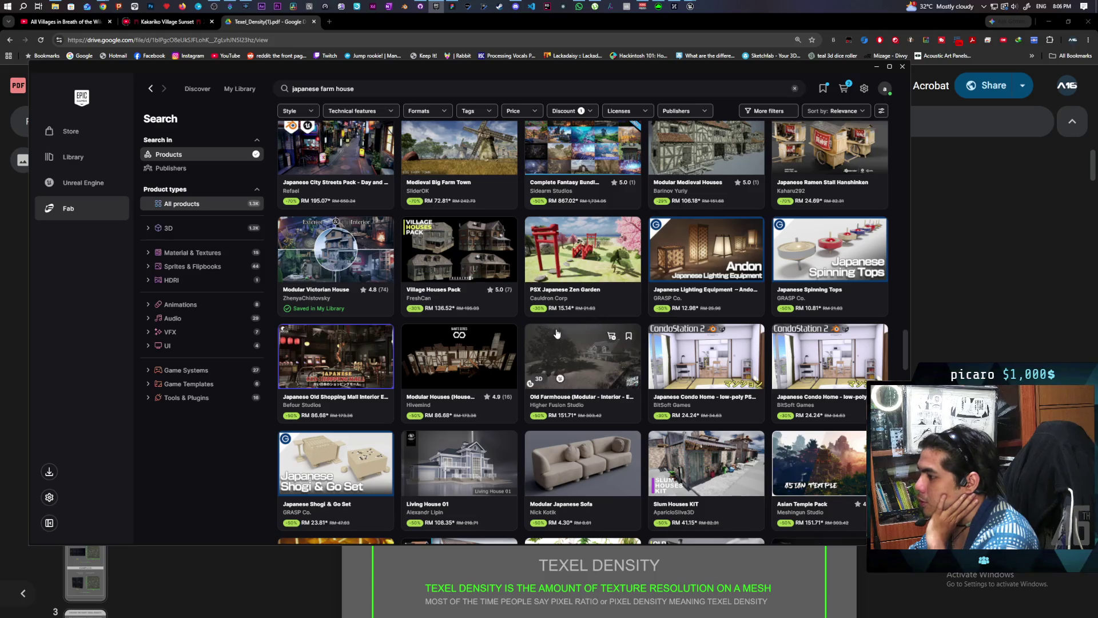
click(329, 252)
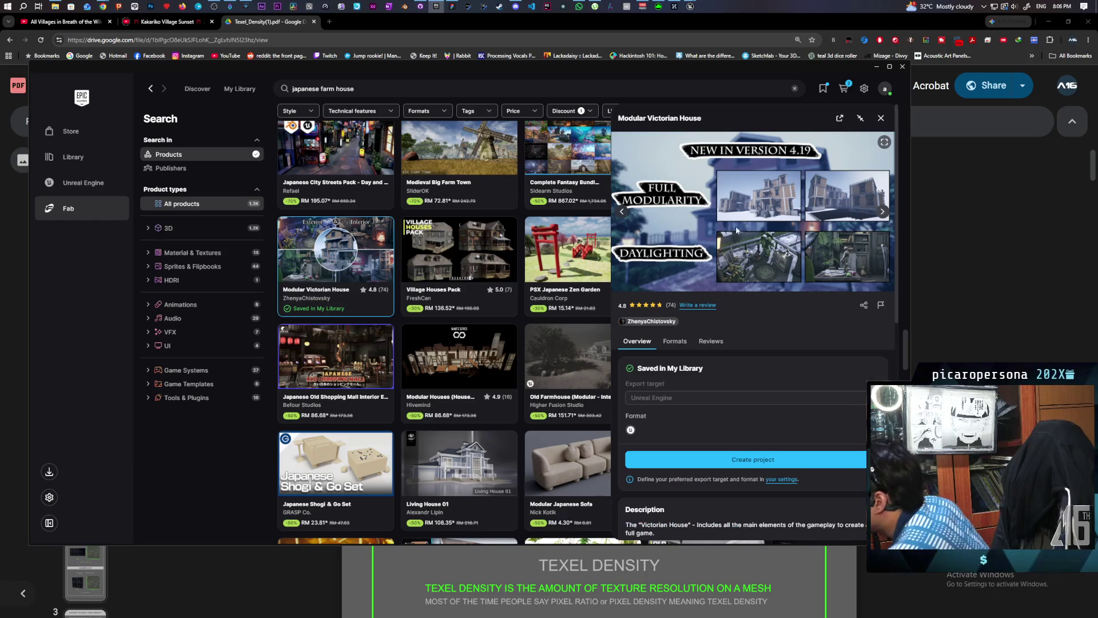
click(883, 213)
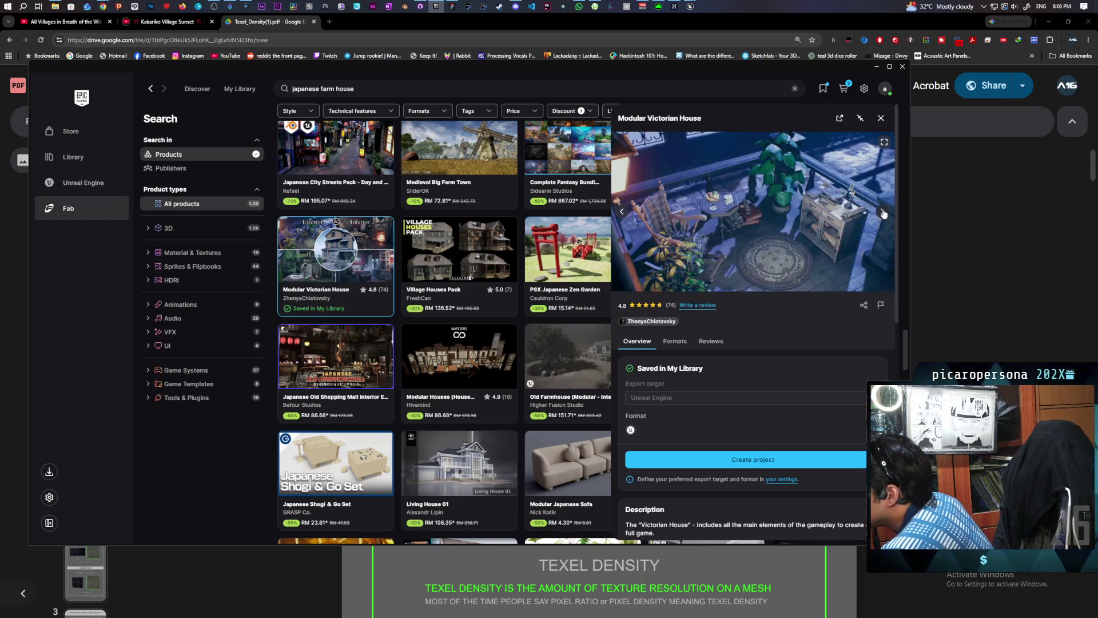
click(883, 213)
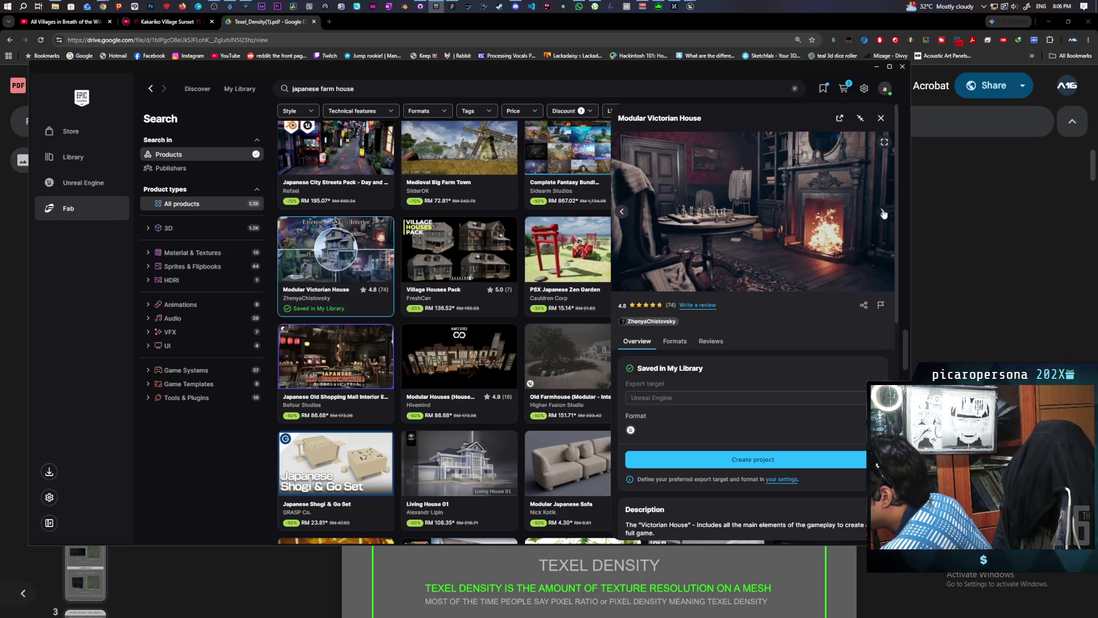
click(883, 213)
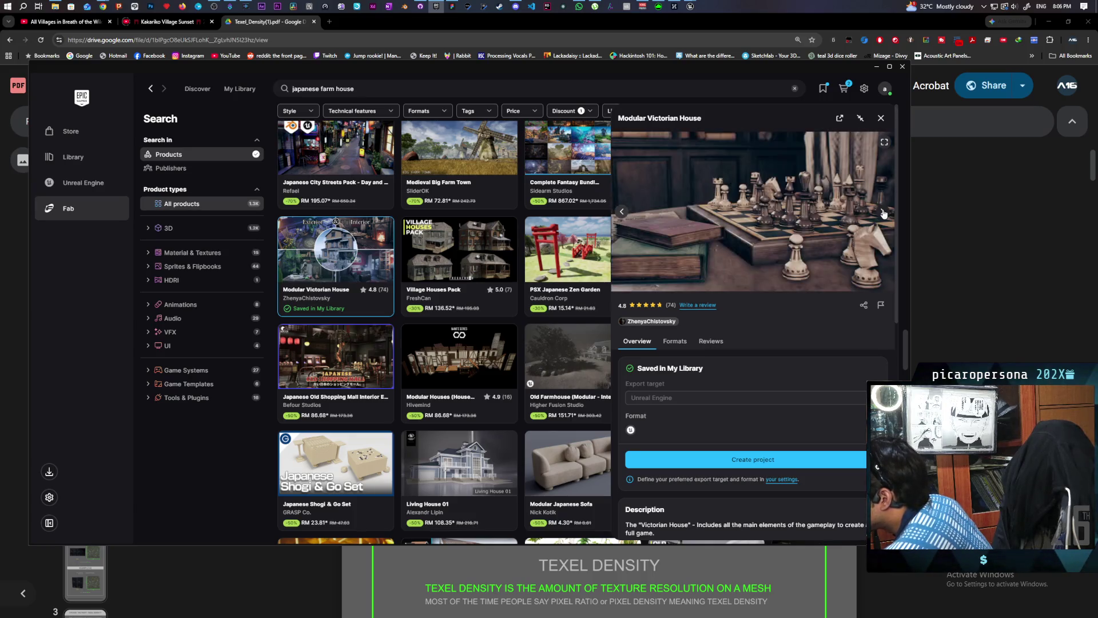
click(881, 118)
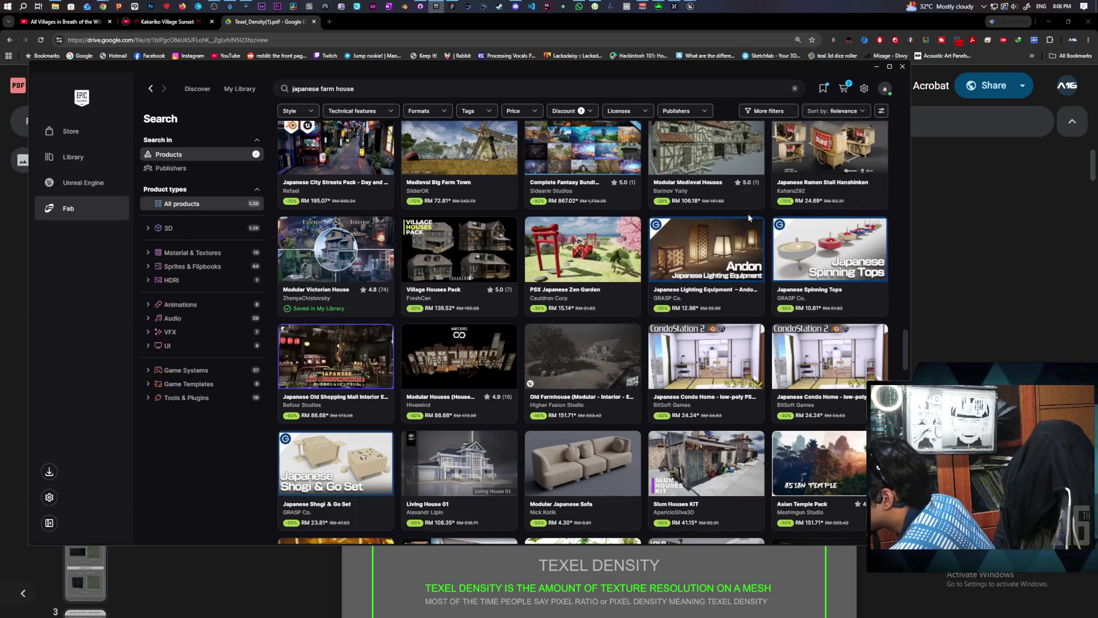
scroll(748, 218, down, 1)
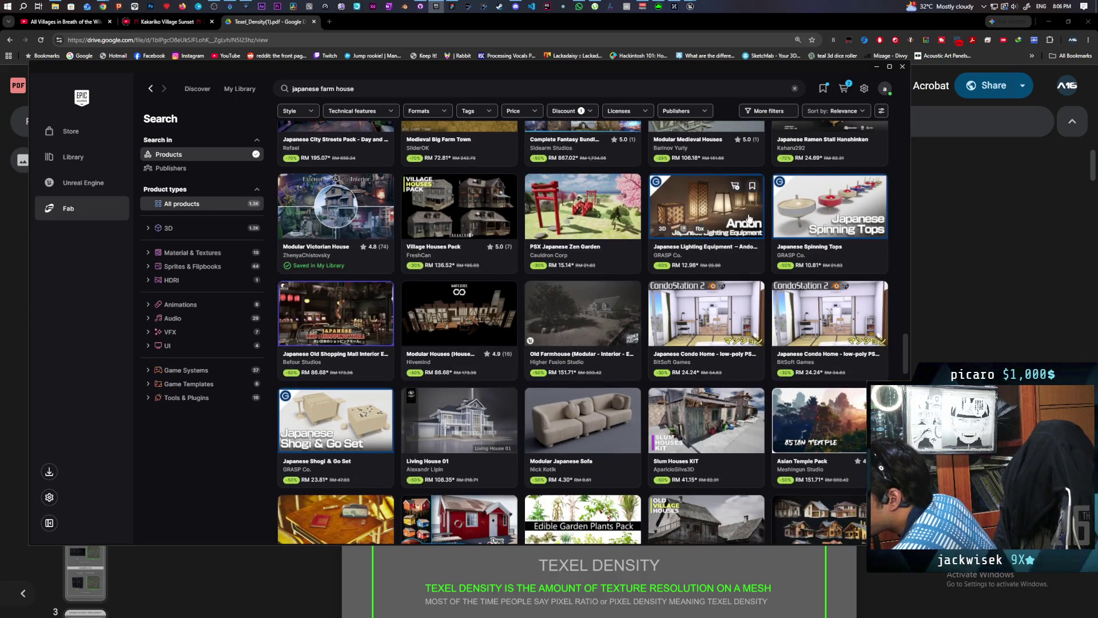
scroll(746, 223, down, 5)
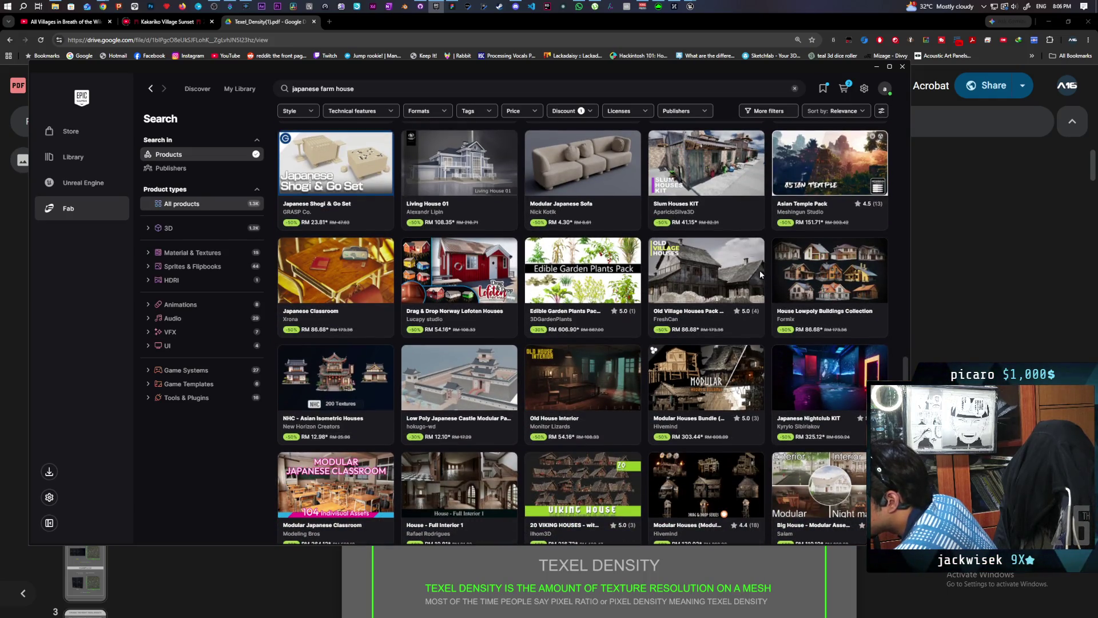
click(566, 263)
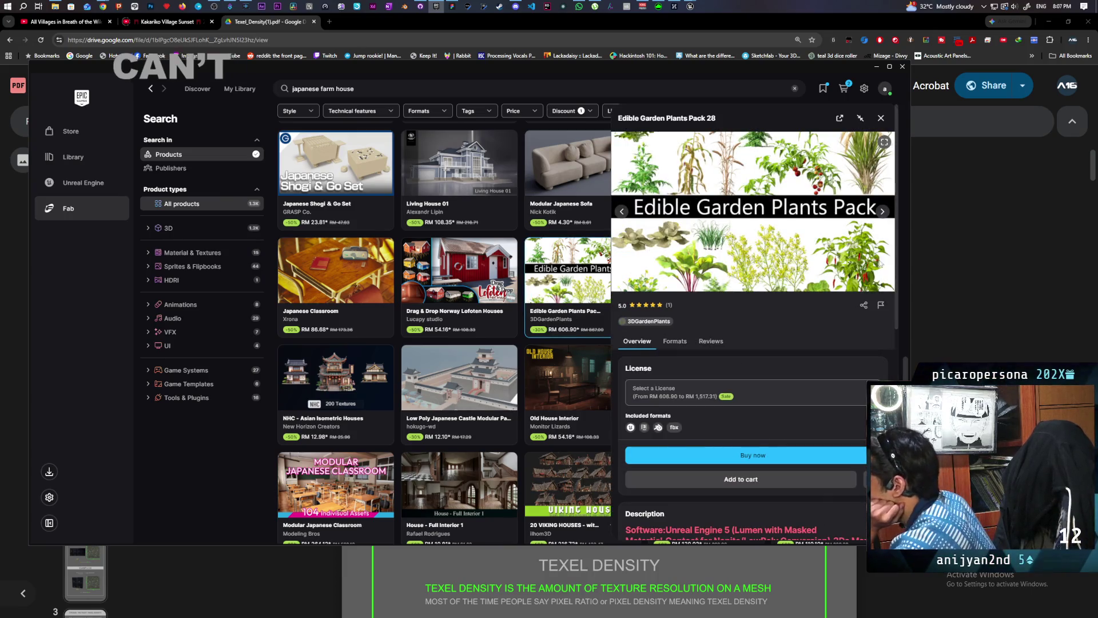
click(879, 212)
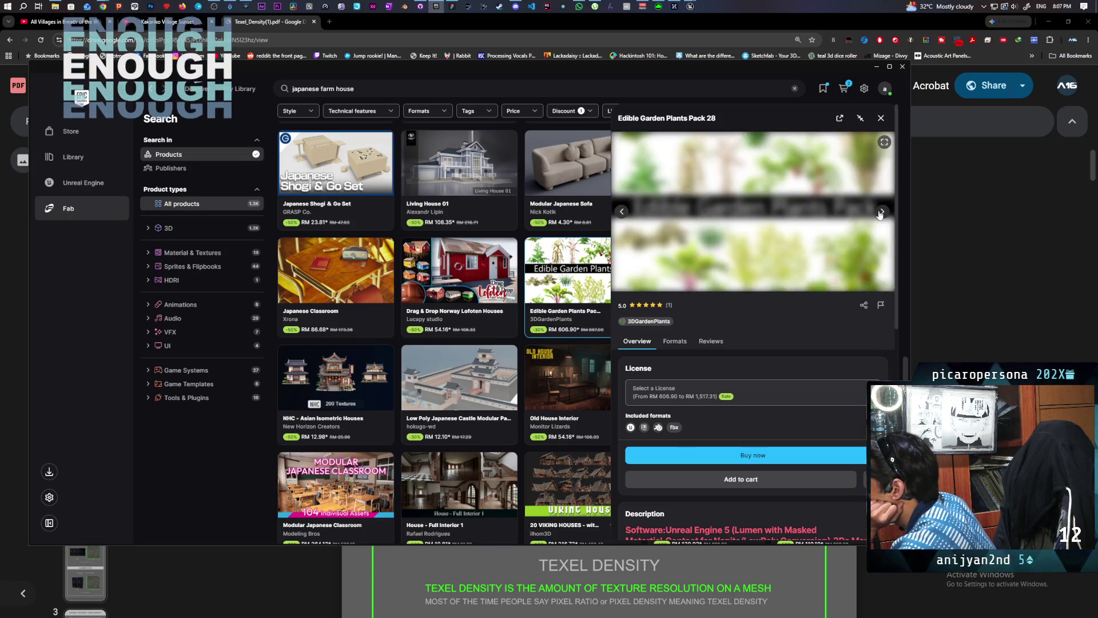
click(880, 213)
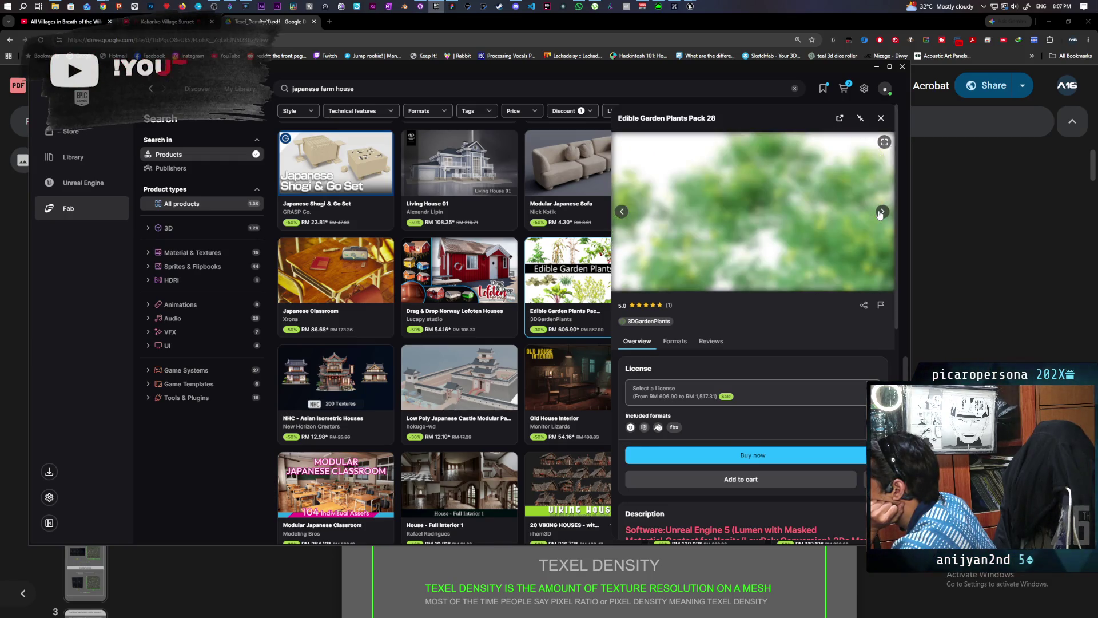
click(879, 213)
click(879, 213)
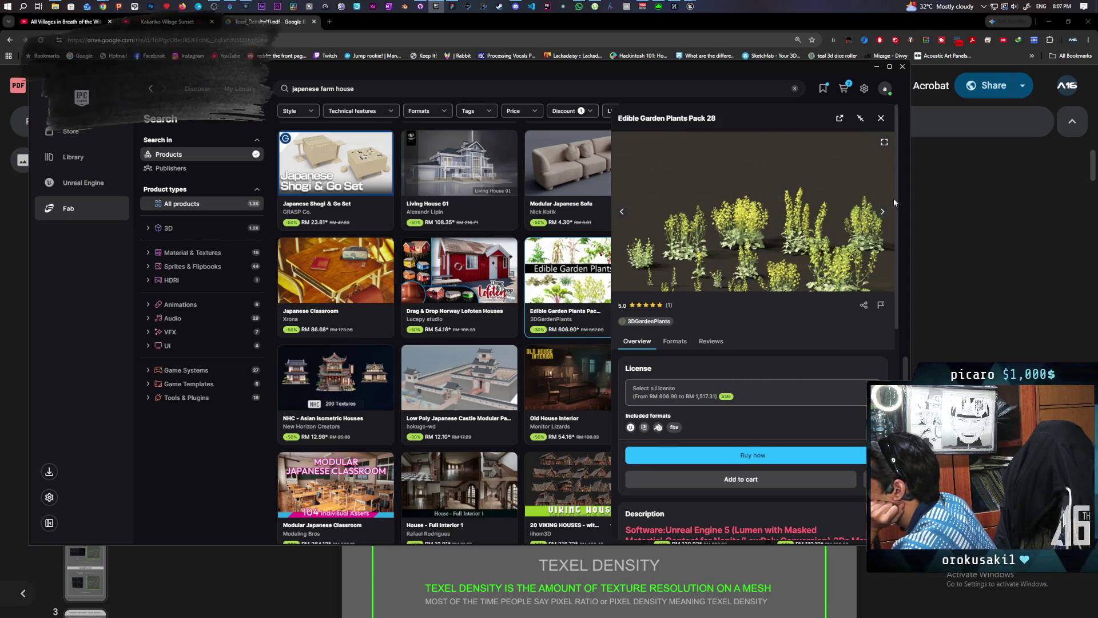
click(883, 211)
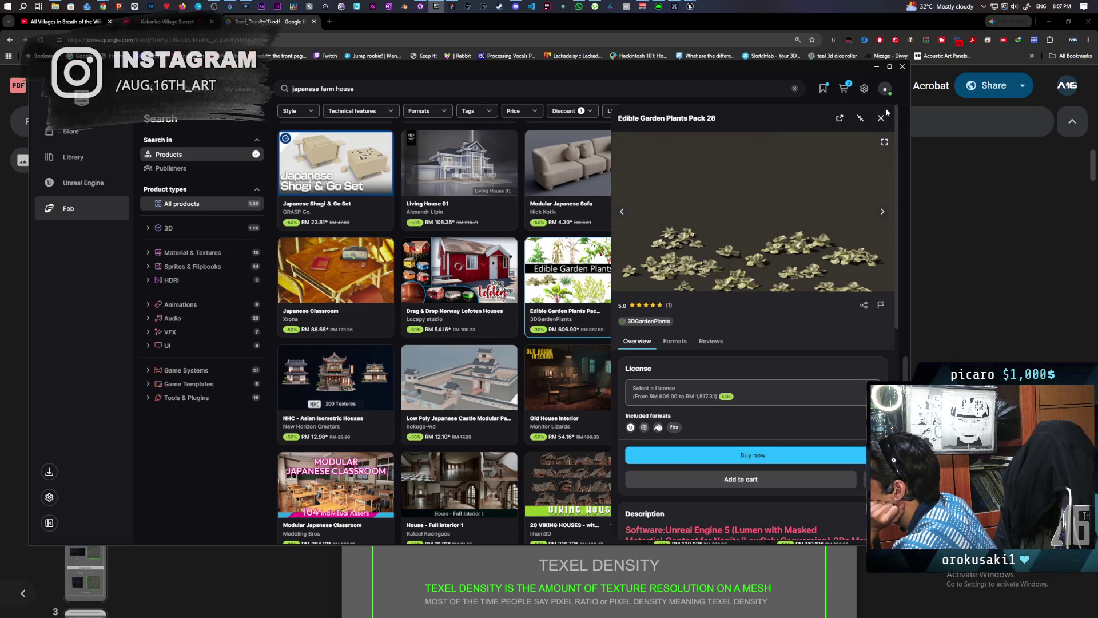
click(880, 118)
Step: Scroll to the Stylized Farm Crops card, open its details (from RM 18.17), then close them
scroll(811, 209, down, 3)
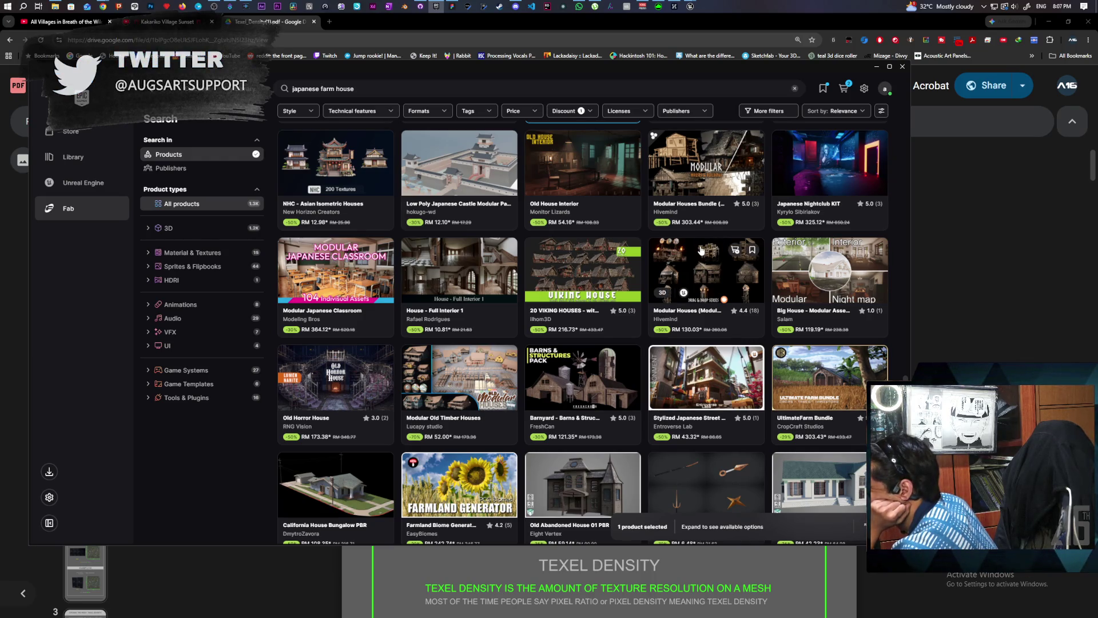
scroll(701, 250, down, 3)
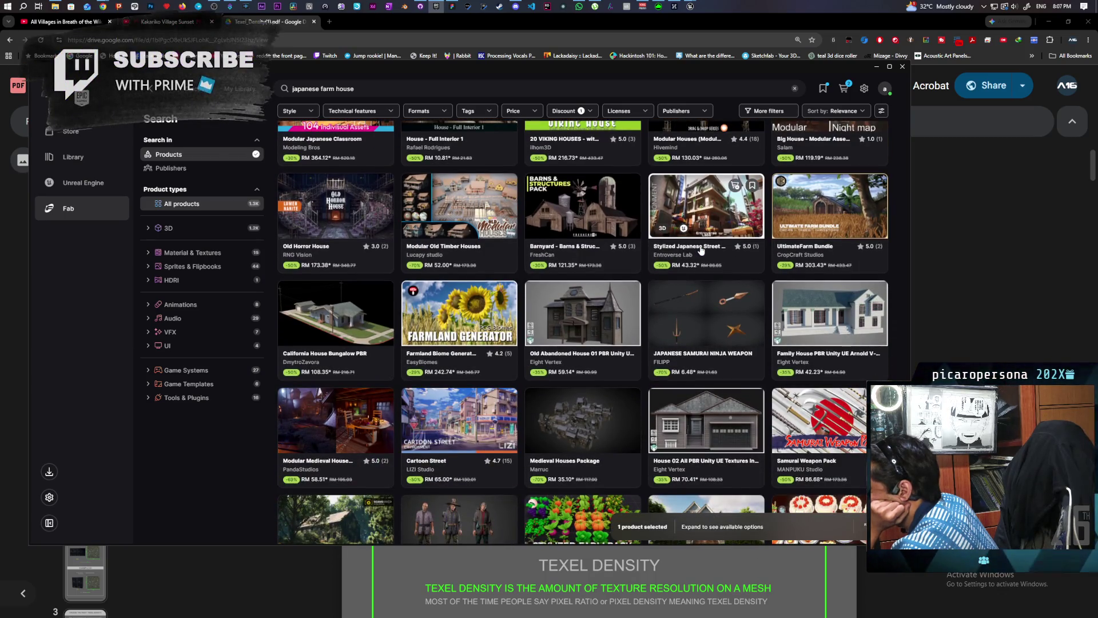
scroll(701, 249, down, 2)
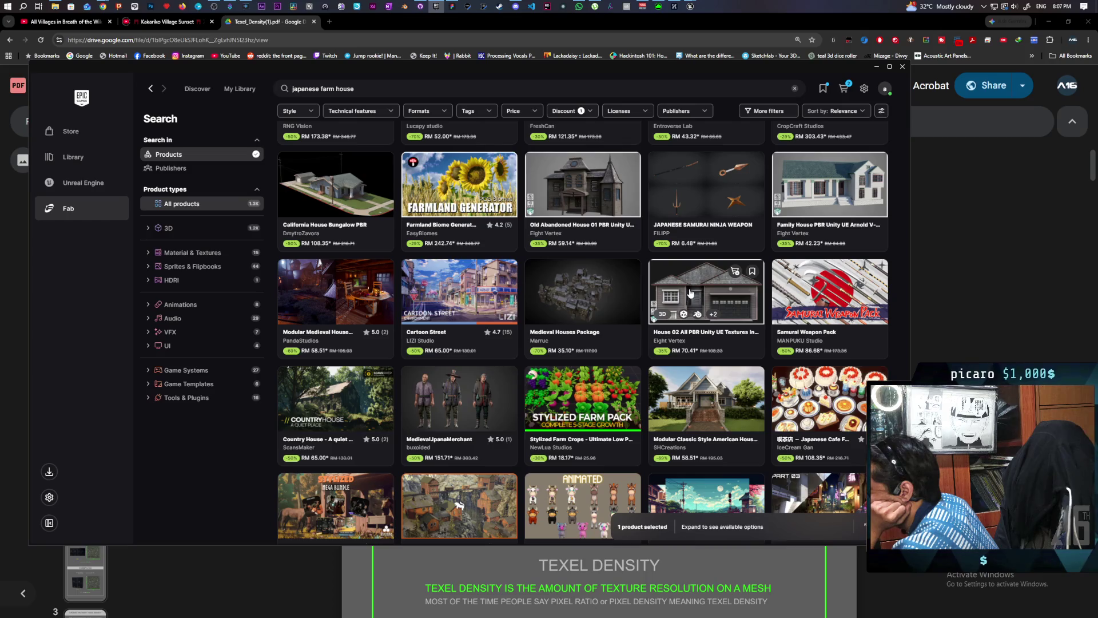
click(580, 391)
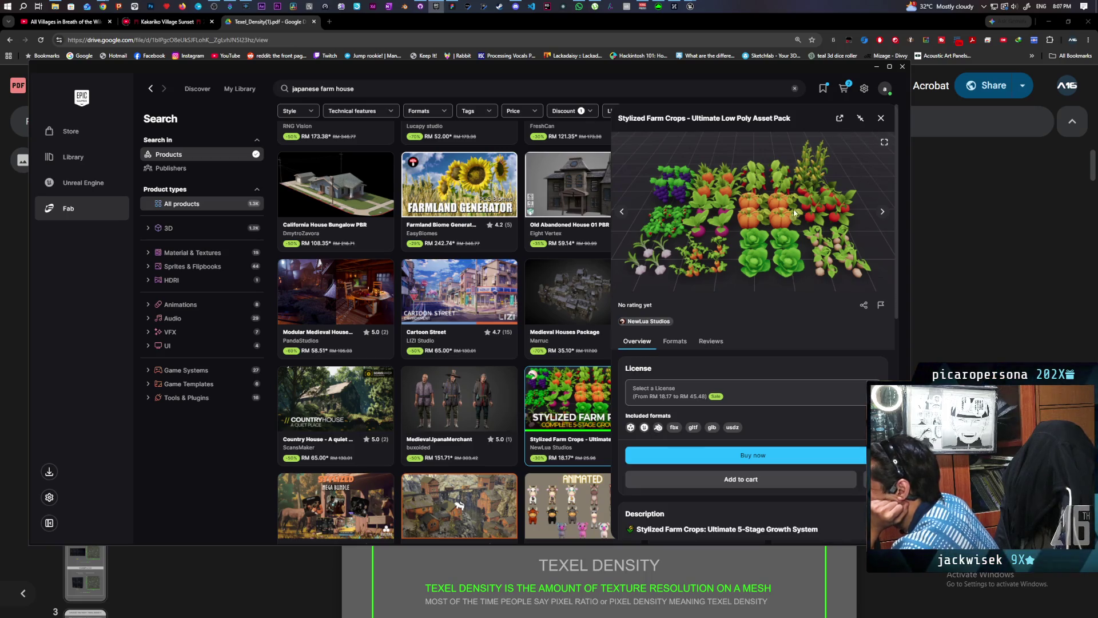
click(881, 123)
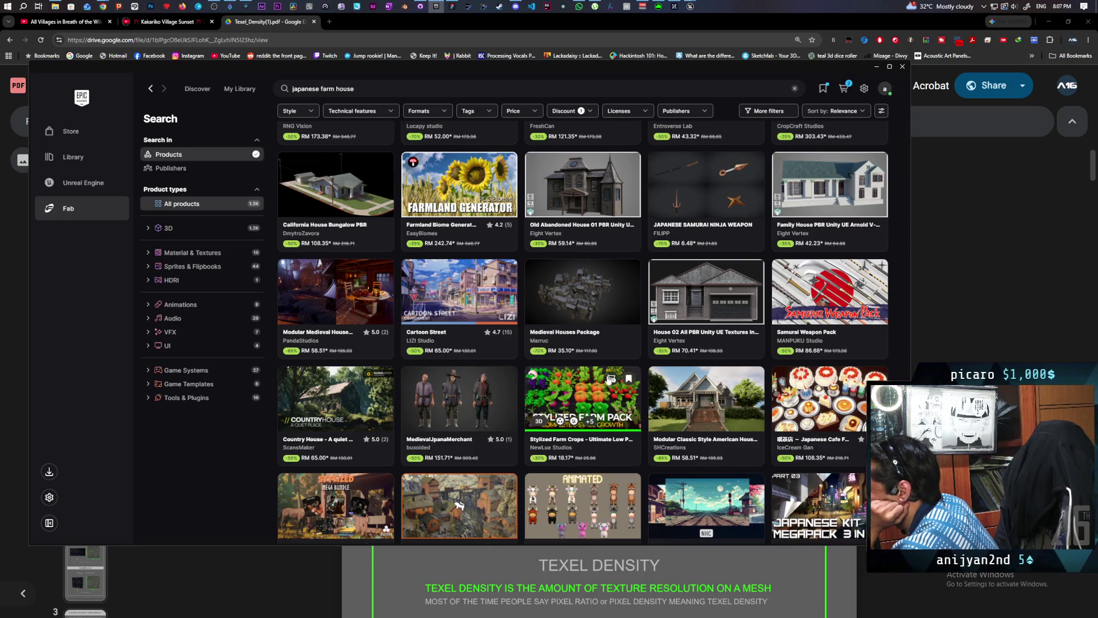
Step: Add Stylized Farm Crops with a Personal license to the cart, then reopen its details to confirm
click(606, 400)
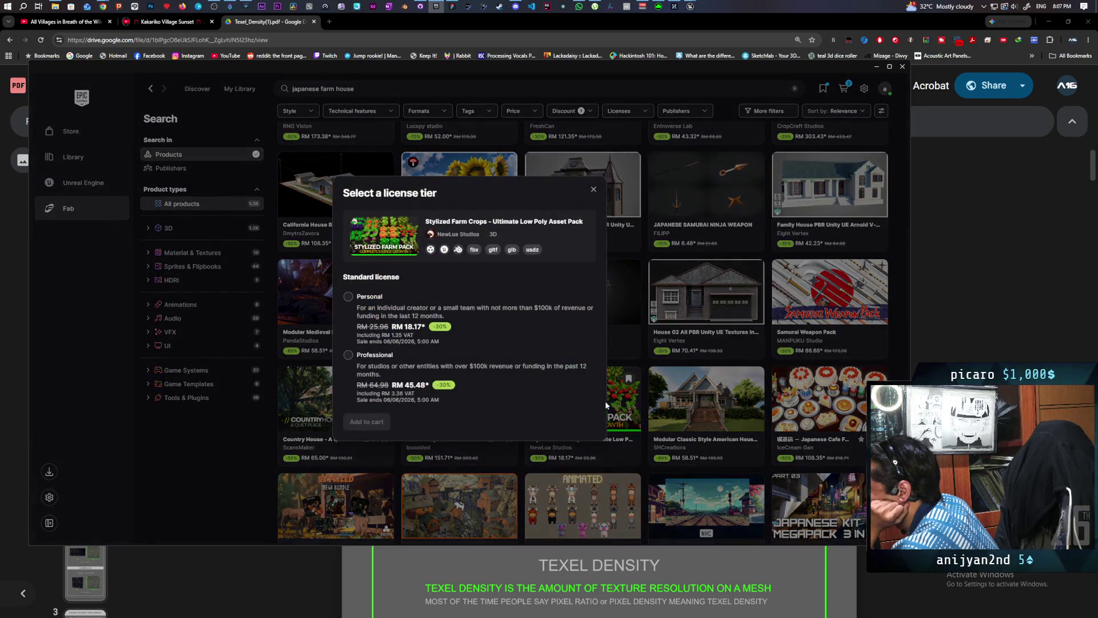
click(348, 298)
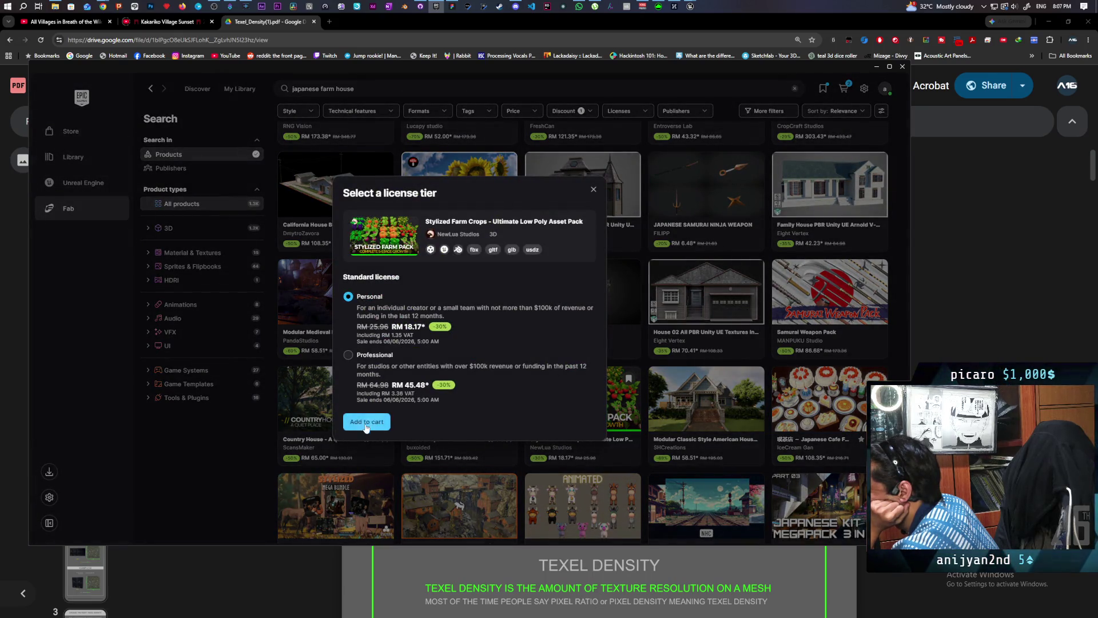
click(675, 342)
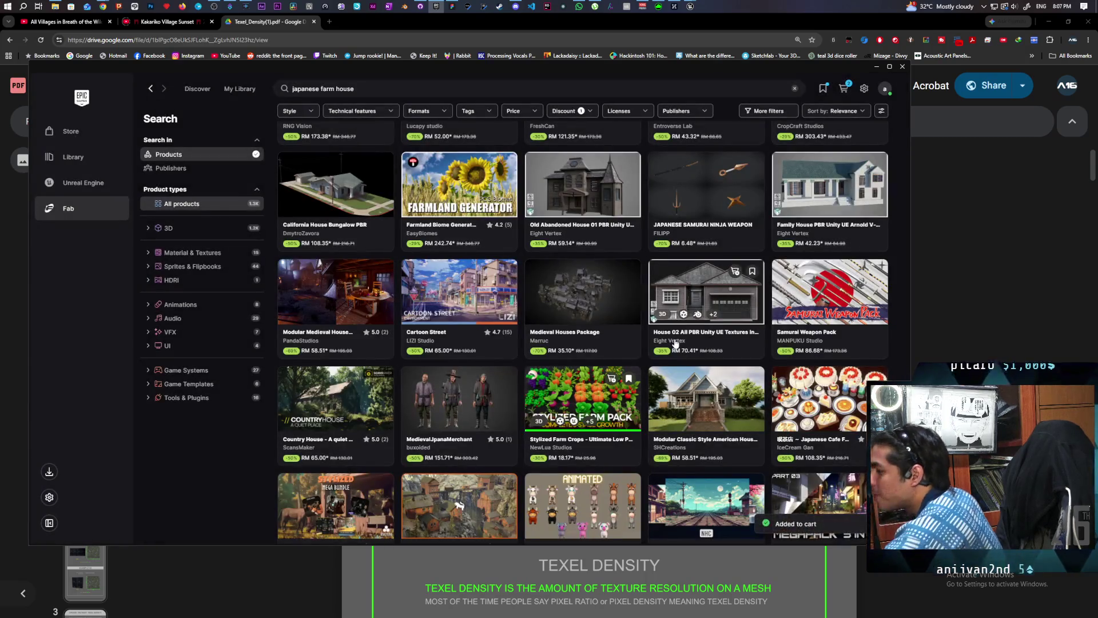
click(576, 395)
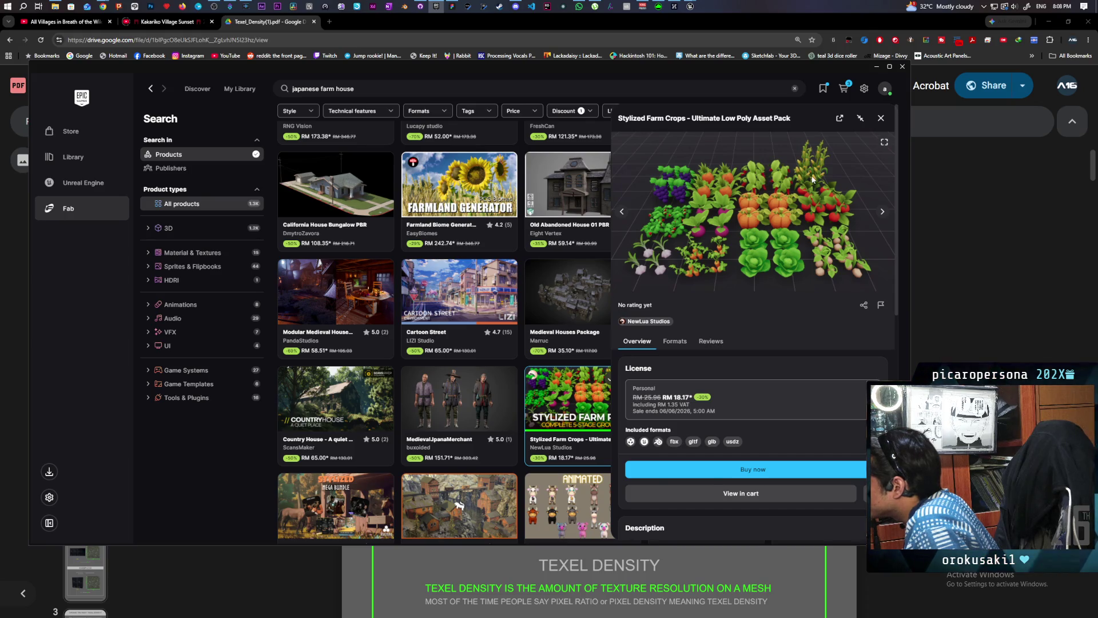
click(880, 118)
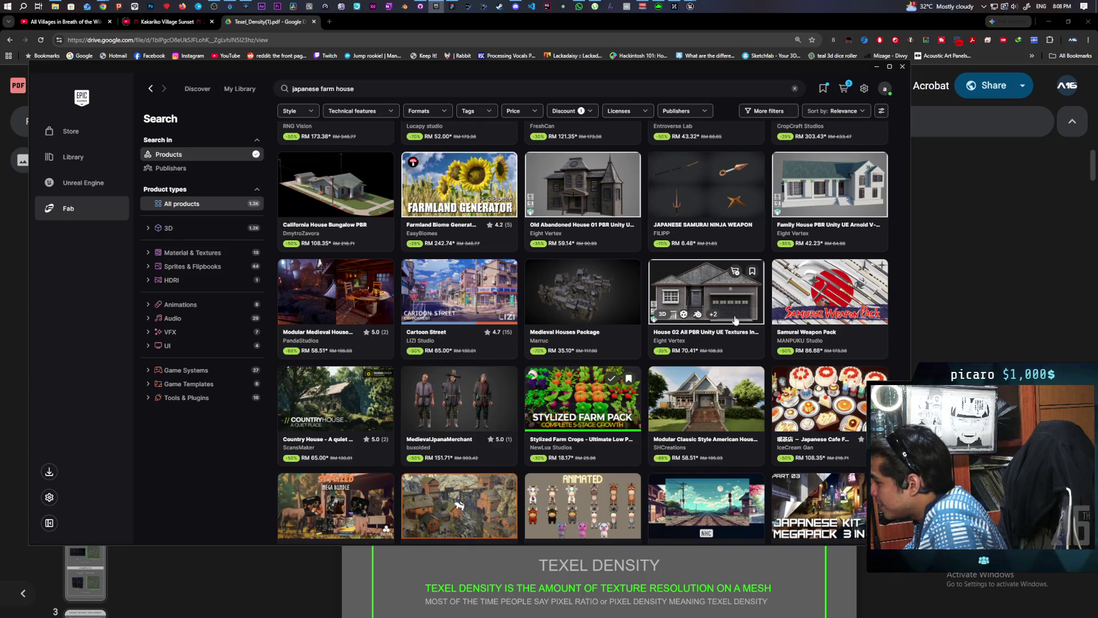
scroll(736, 319, down, 3)
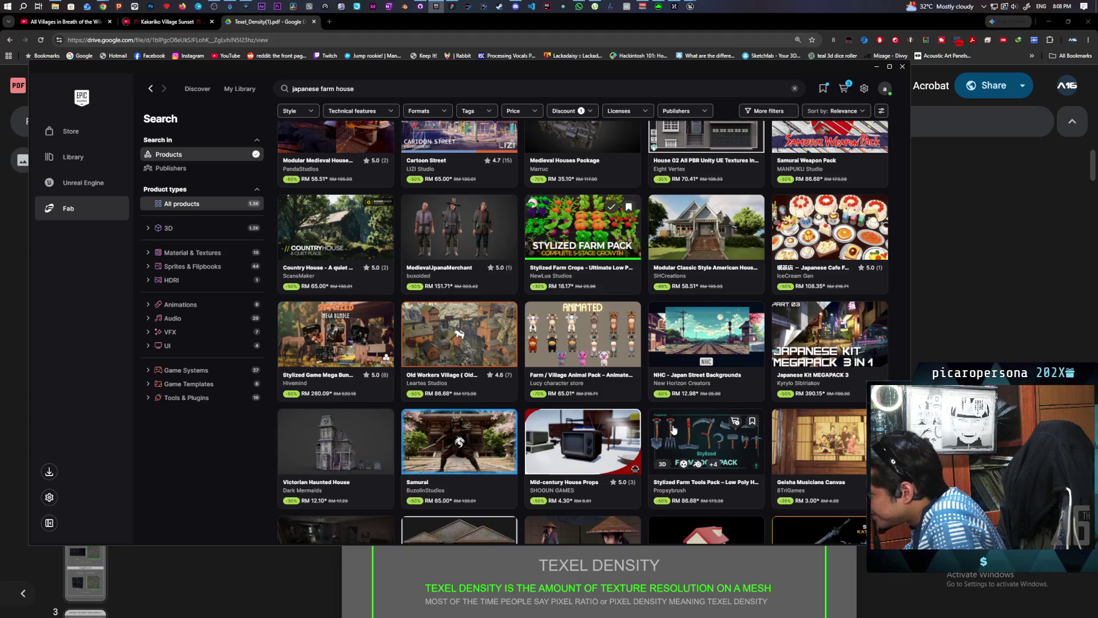
scroll(674, 430, down, 1)
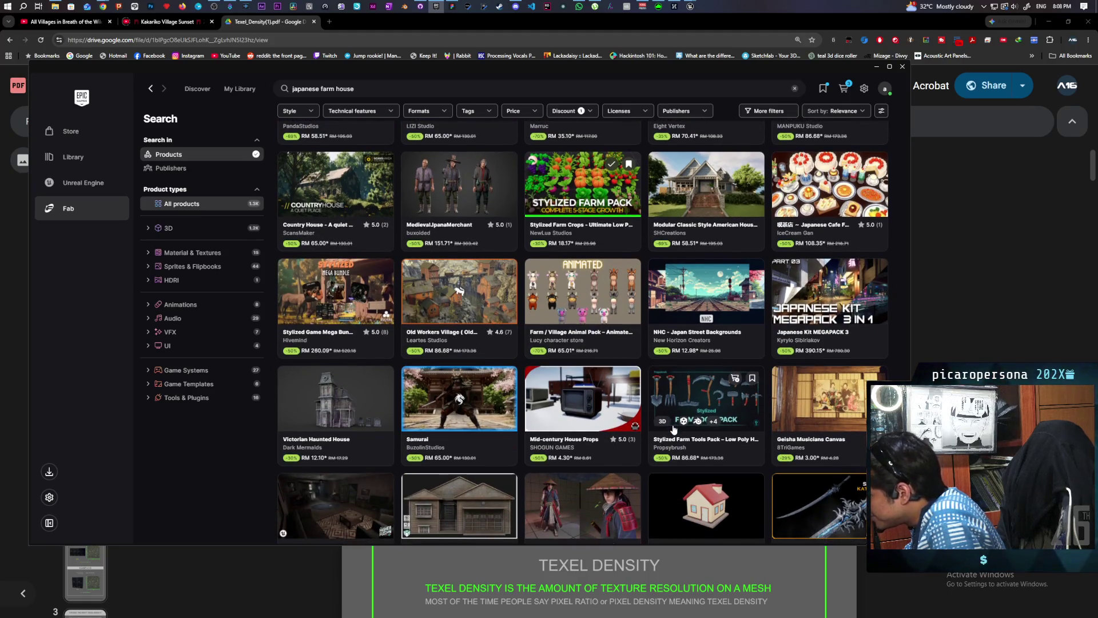
scroll(674, 430, down, 2)
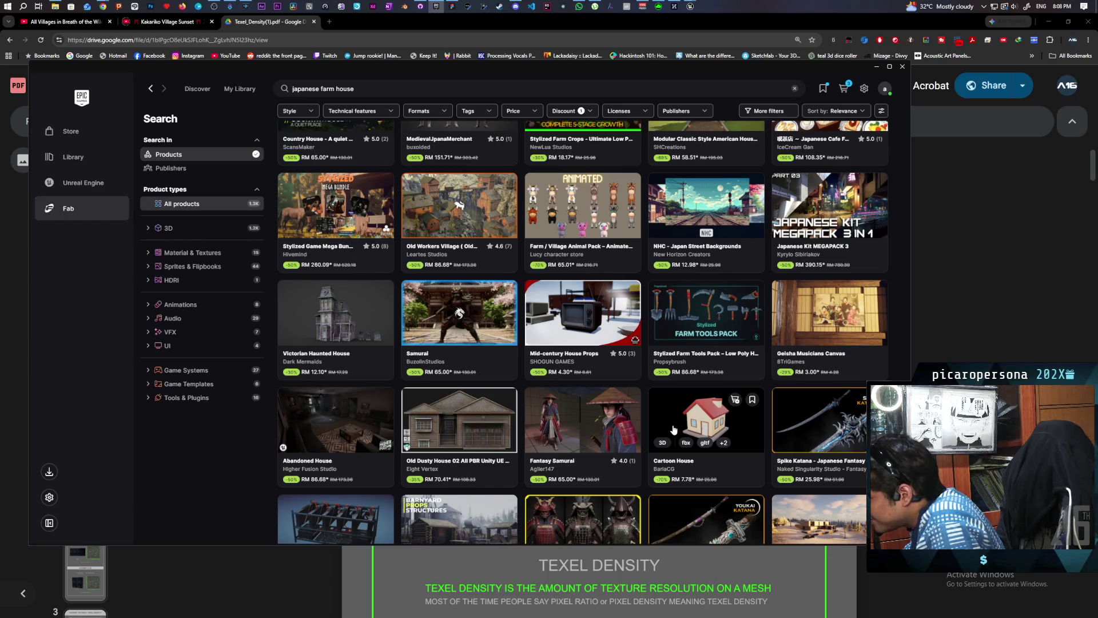
scroll(673, 429, down, 3)
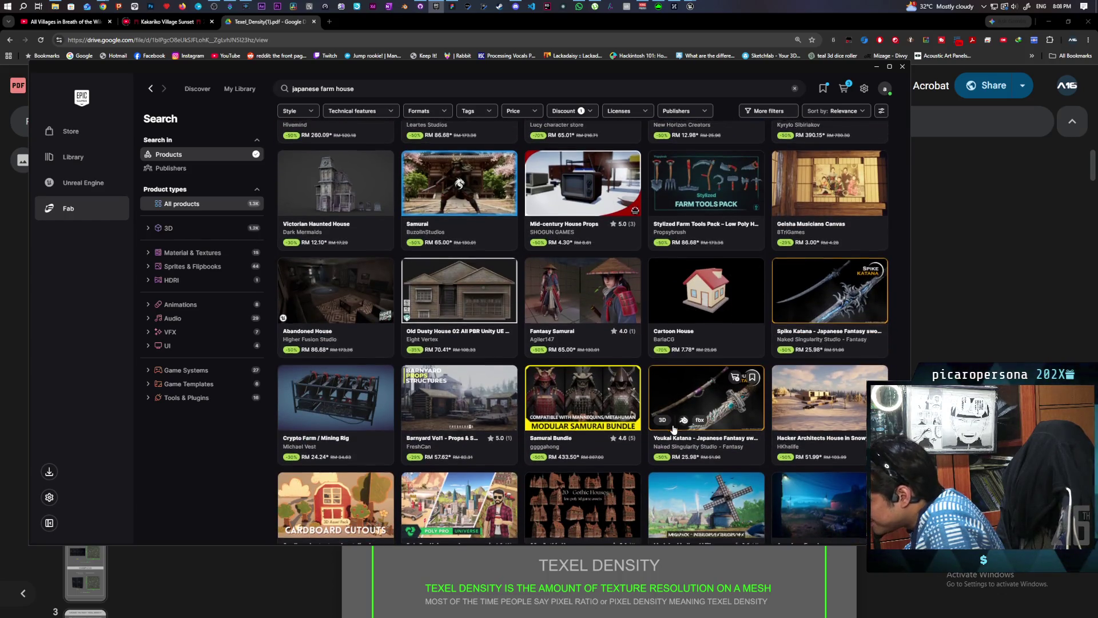
scroll(674, 430, down, 1)
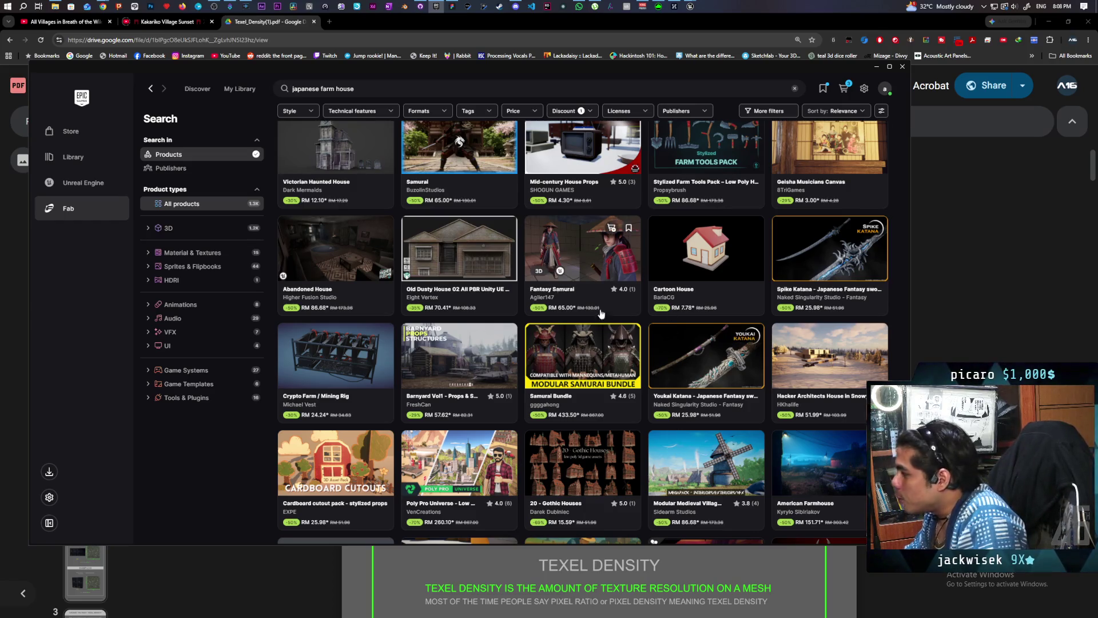
scroll(693, 346, down, 1)
scroll(693, 346, down, 2)
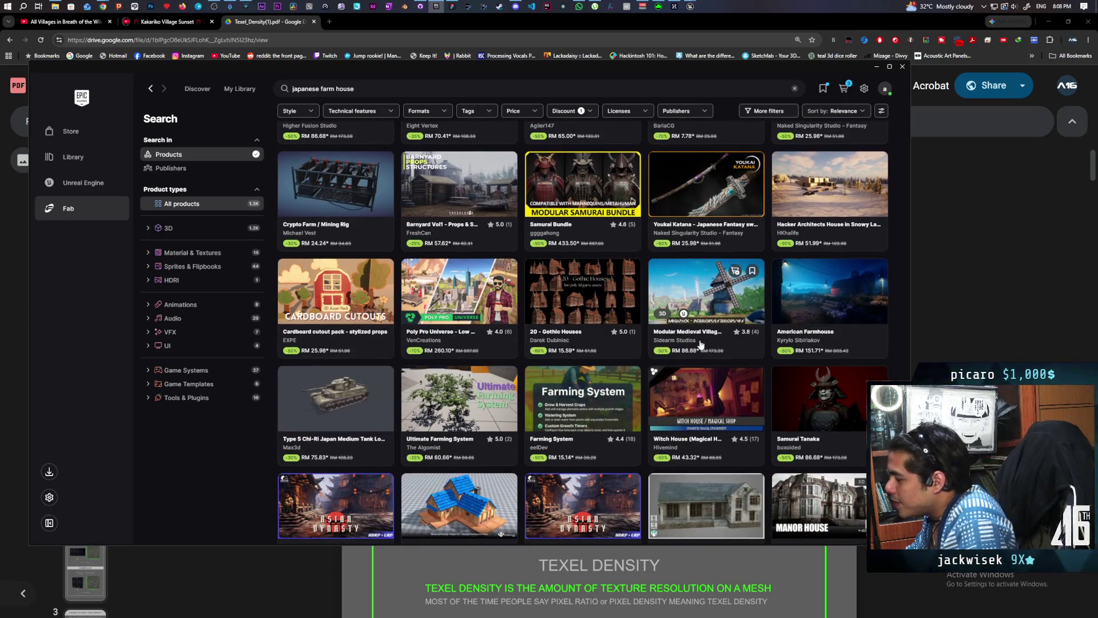
scroll(707, 314, down, 1)
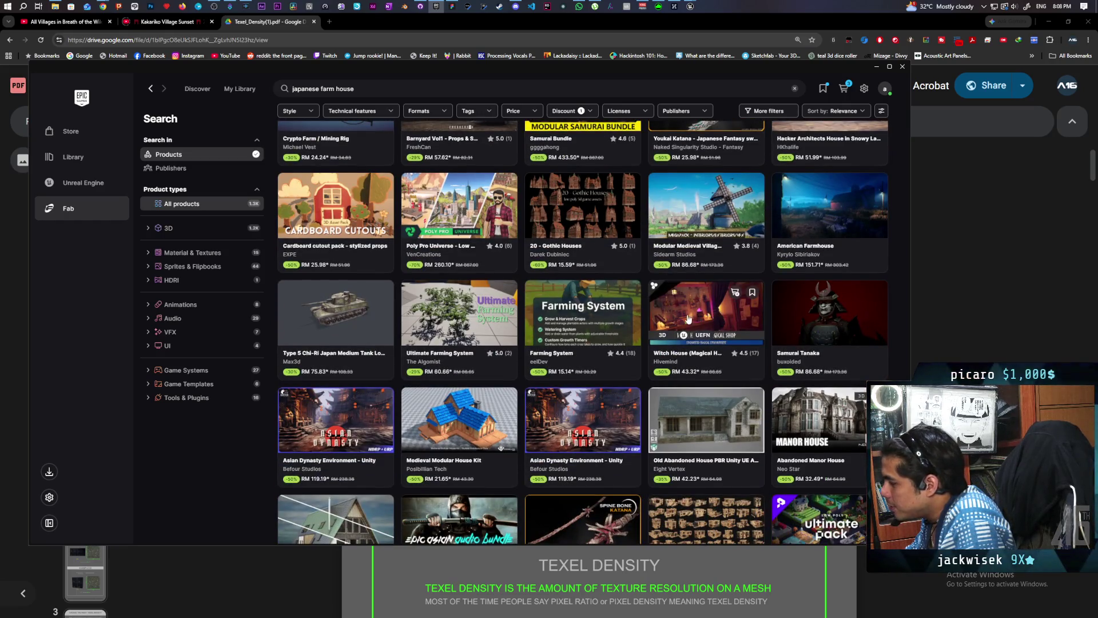
scroll(523, 365, down, 1)
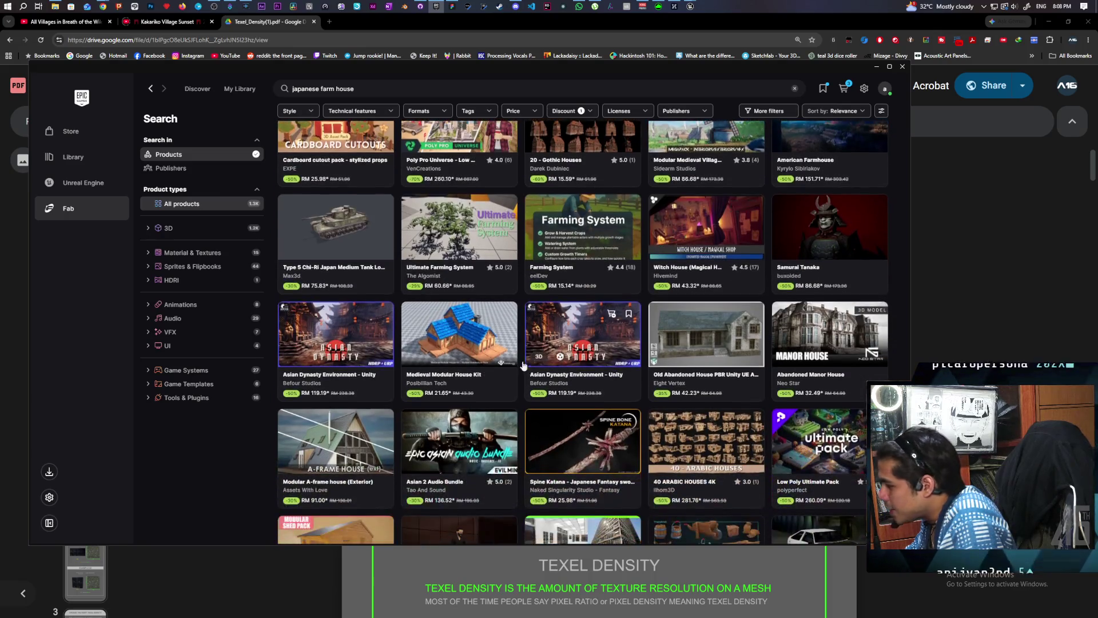
scroll(709, 349, down, 2)
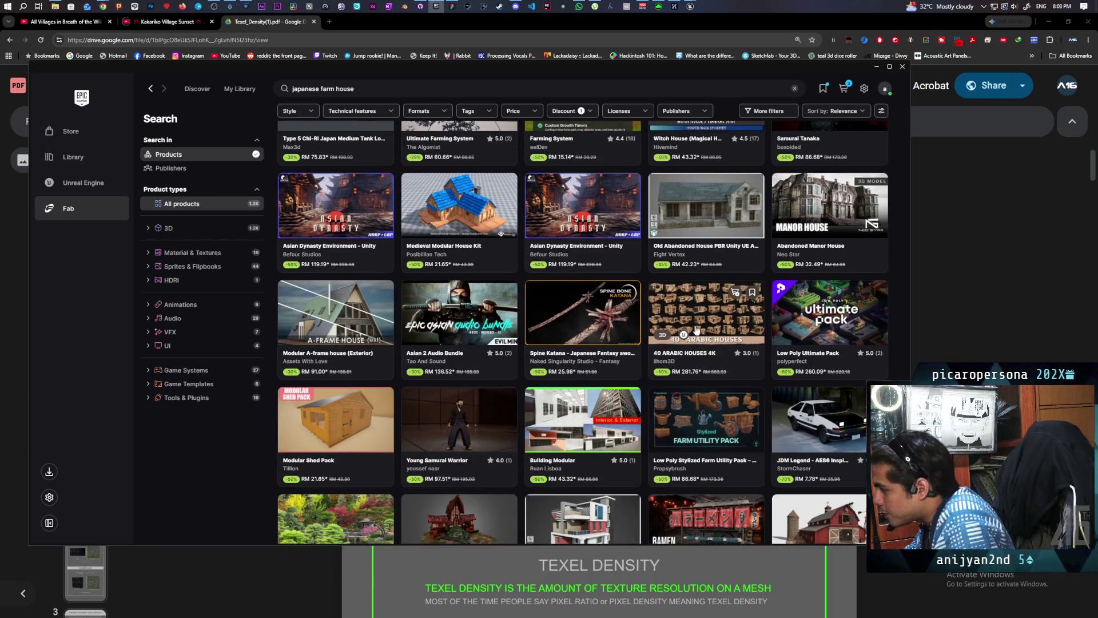
scroll(694, 327, down, 1)
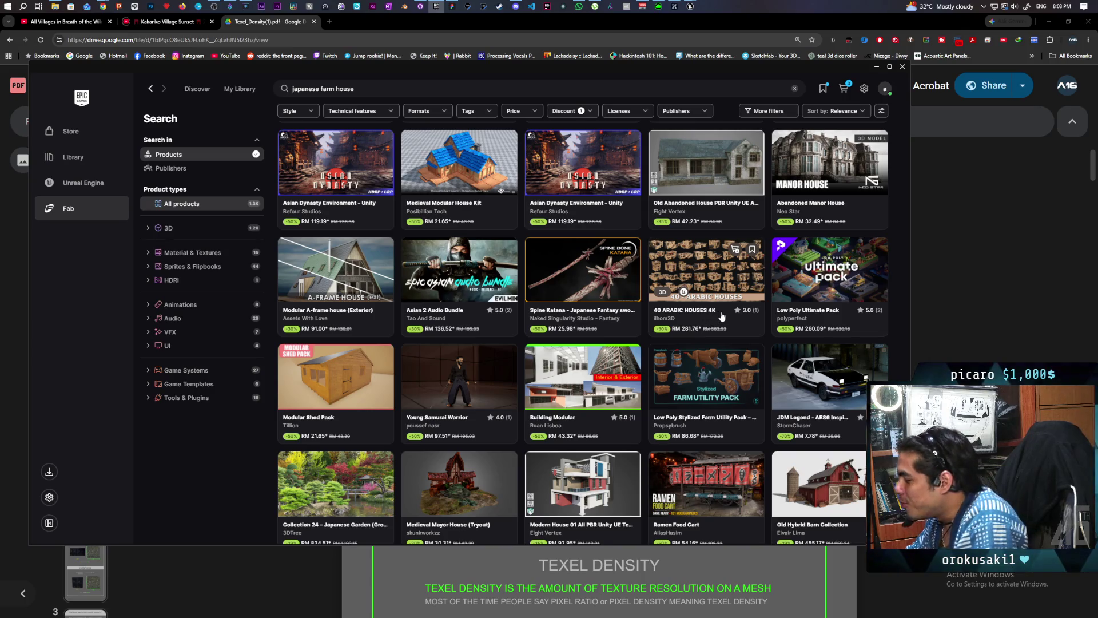
scroll(721, 316, down, 2)
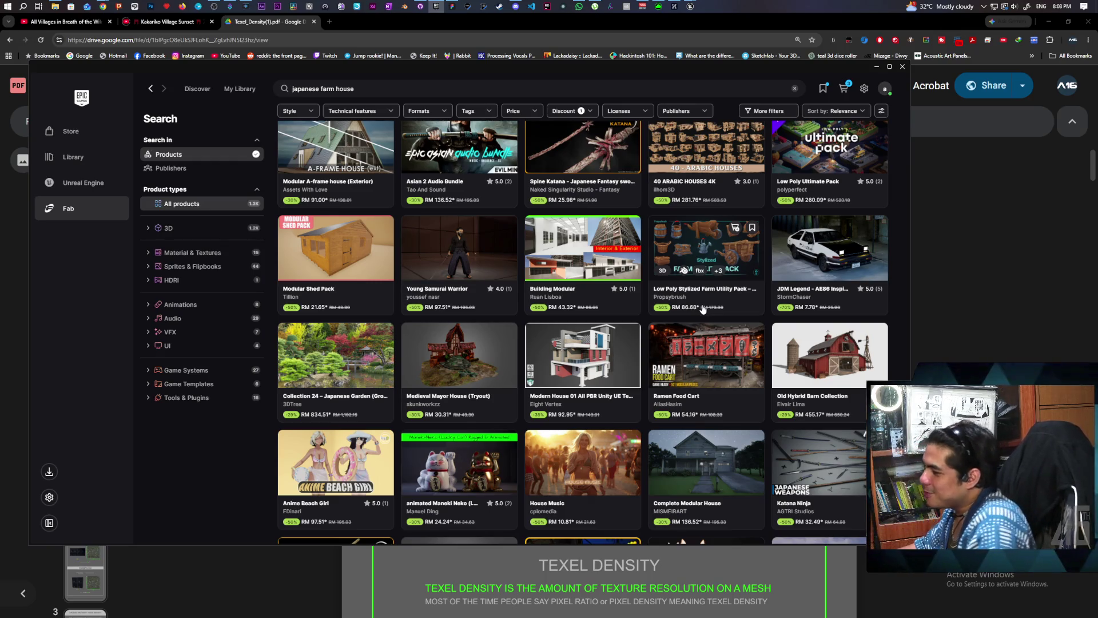
scroll(704, 309, down, 3)
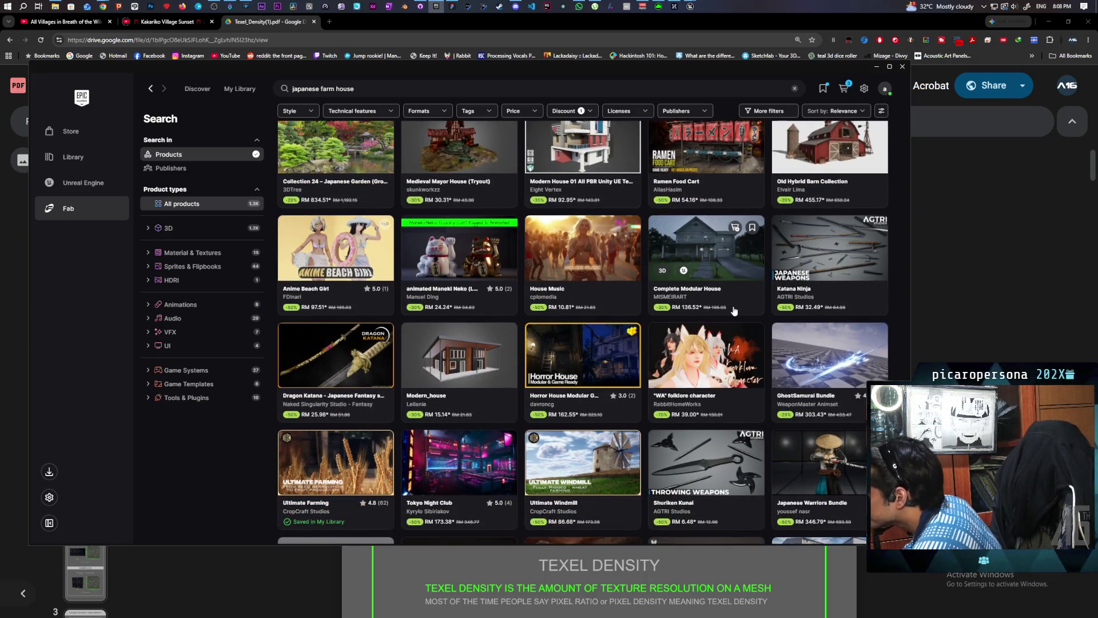
scroll(734, 311, down, 1)
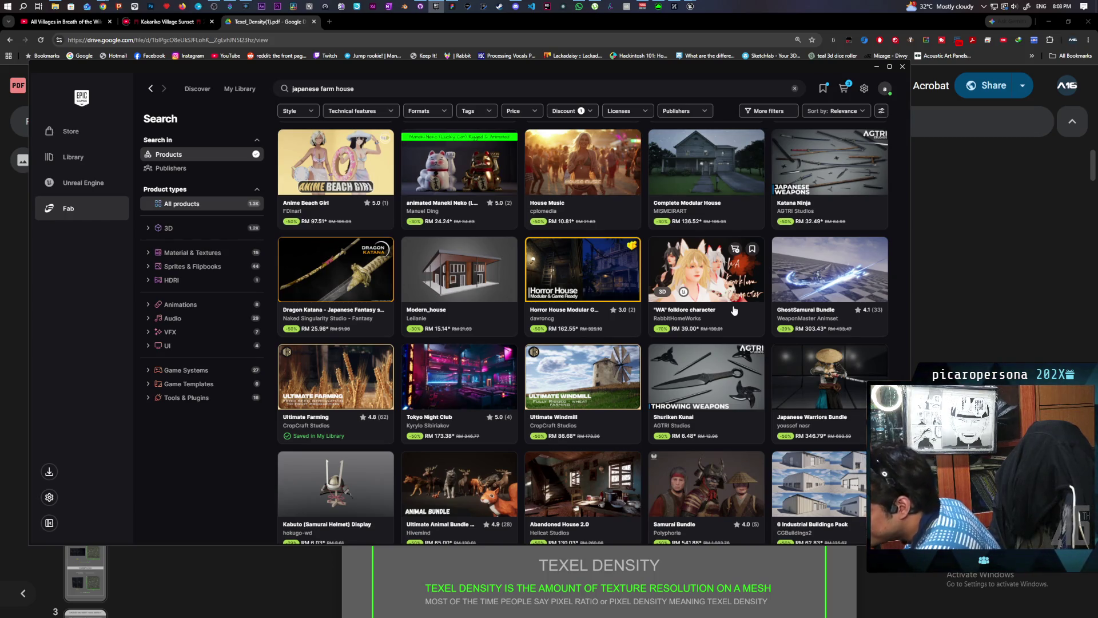
scroll(734, 311, down, 1)
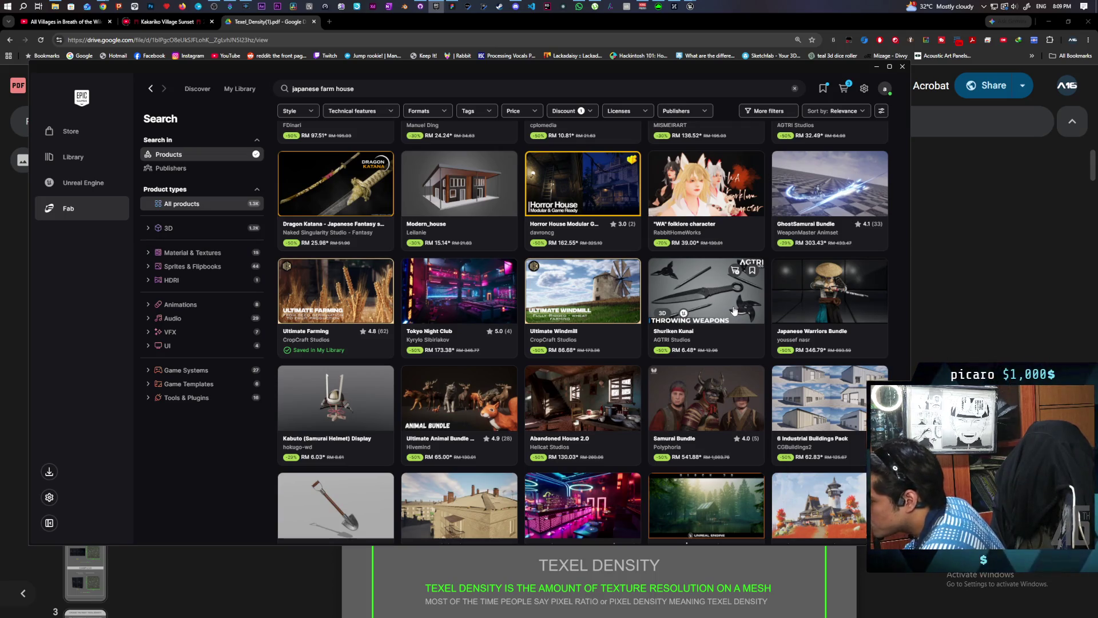
scroll(734, 311, down, 1)
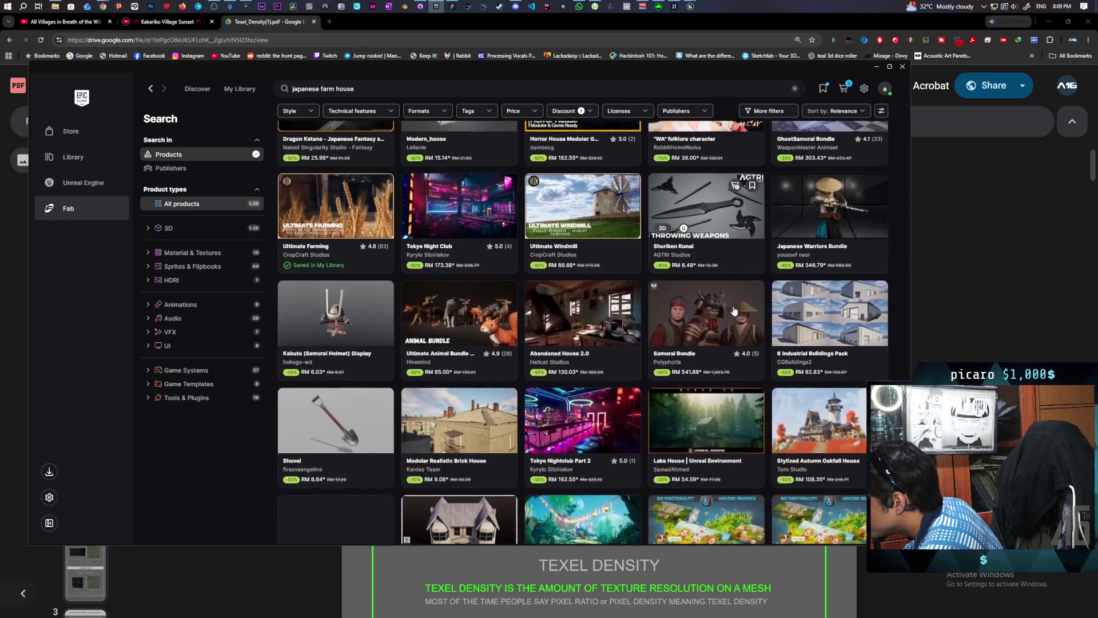
scroll(734, 311, down, 2)
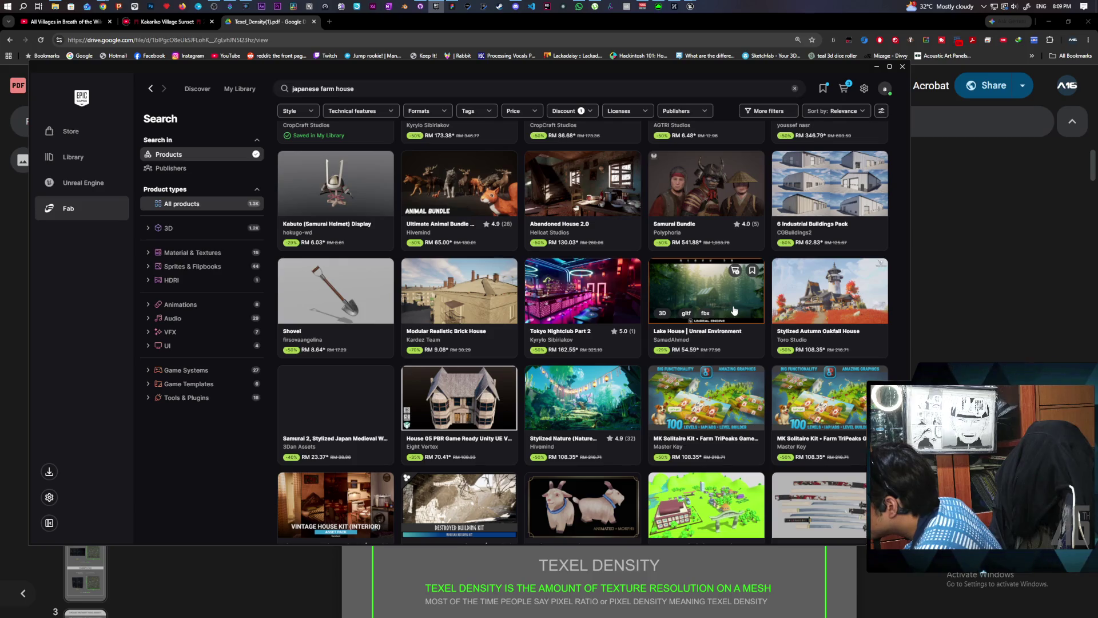
scroll(734, 311, down, 1)
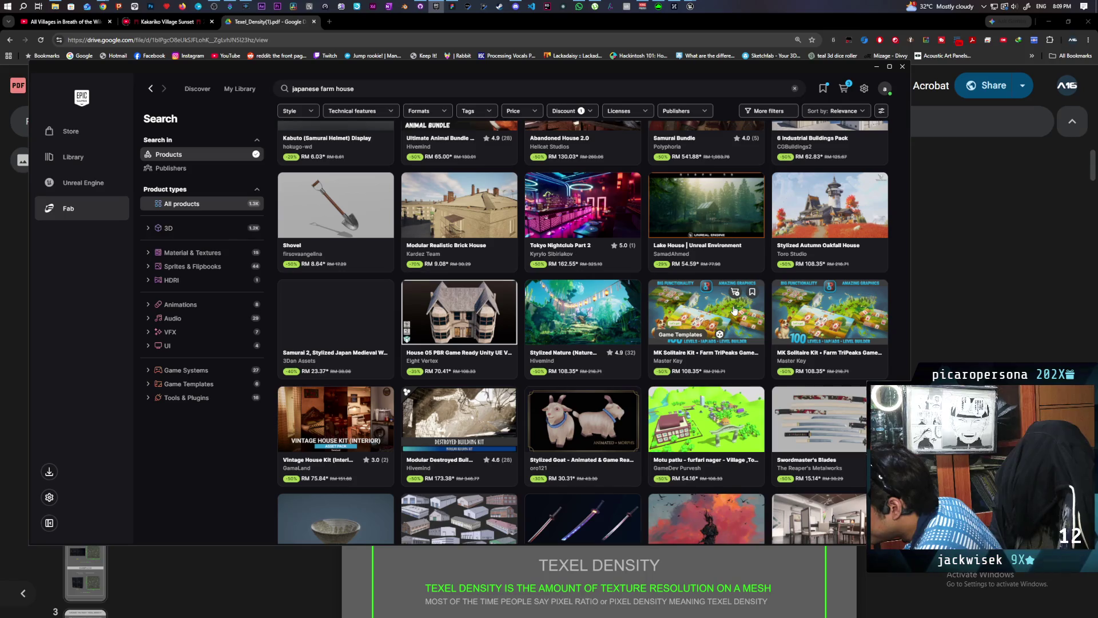
scroll(733, 310, down, 2)
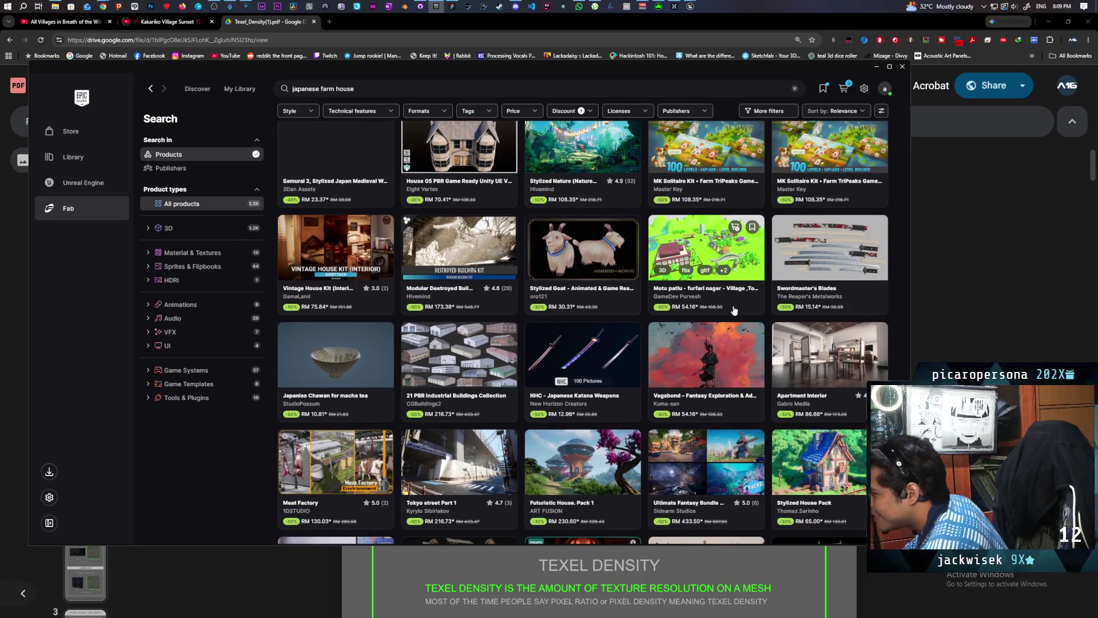
scroll(727, 303, down, 2)
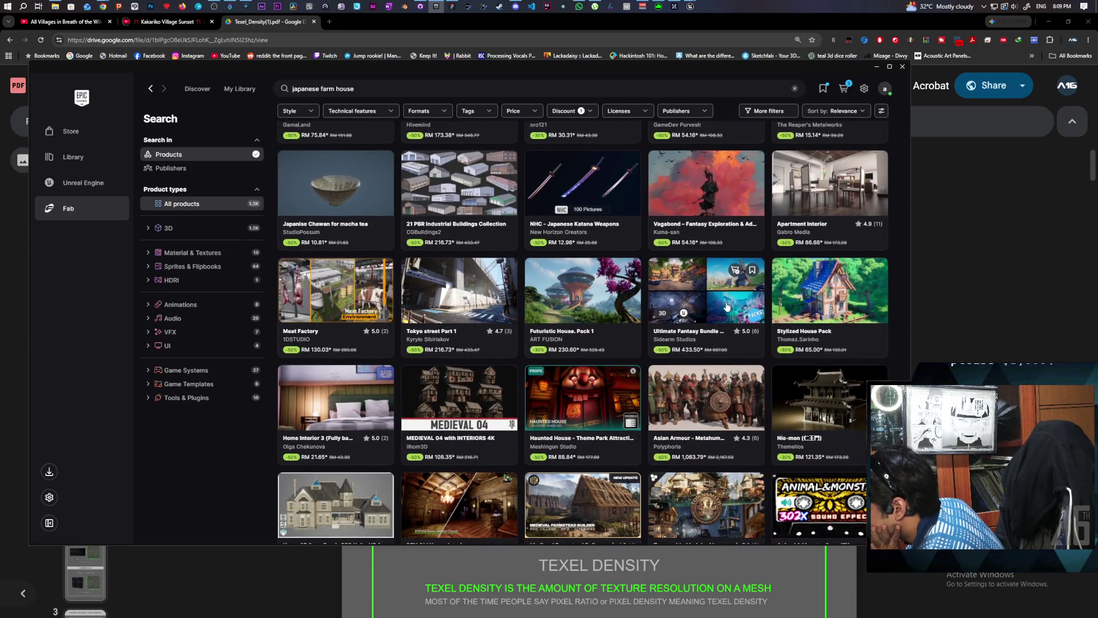
scroll(727, 306, down, 2)
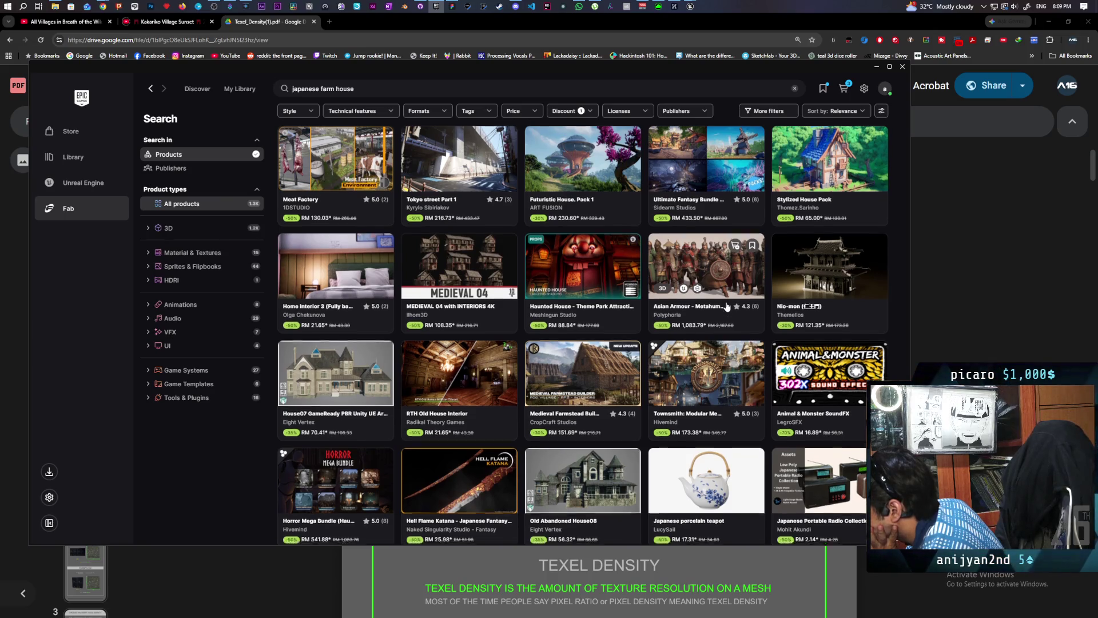
scroll(726, 306, down, 1)
scroll(726, 306, down, 3)
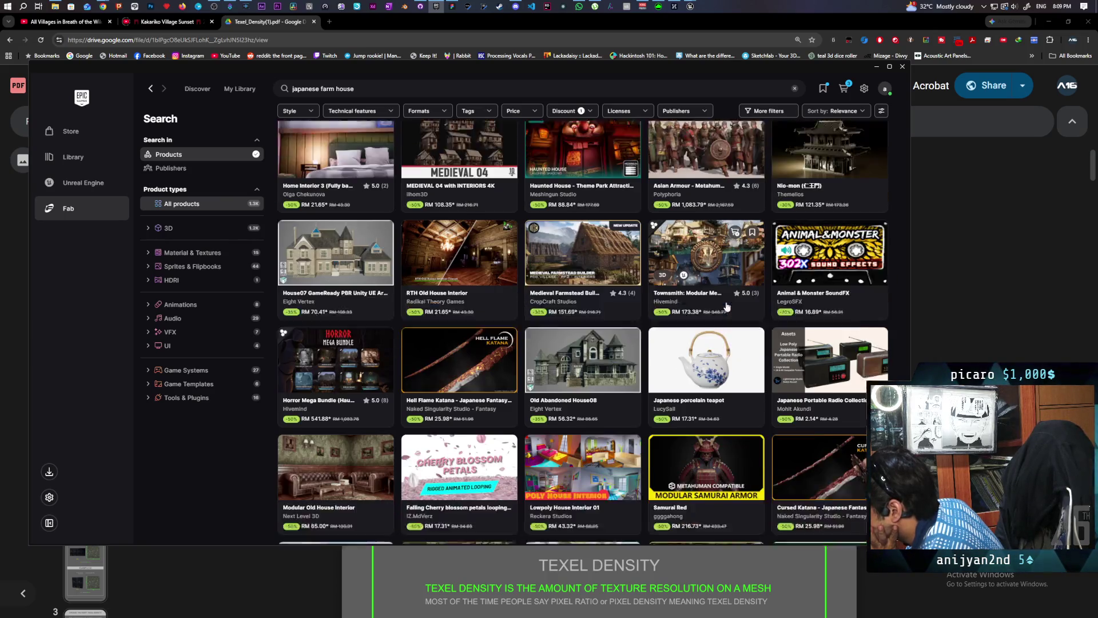
scroll(726, 306, down, 1)
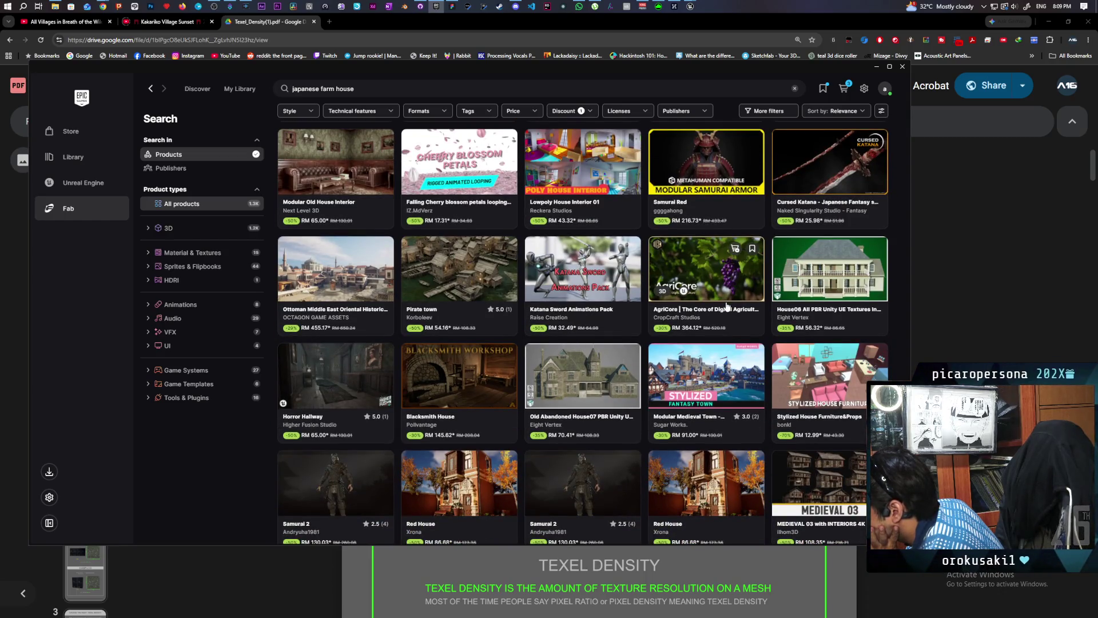
scroll(726, 306, down, 1)
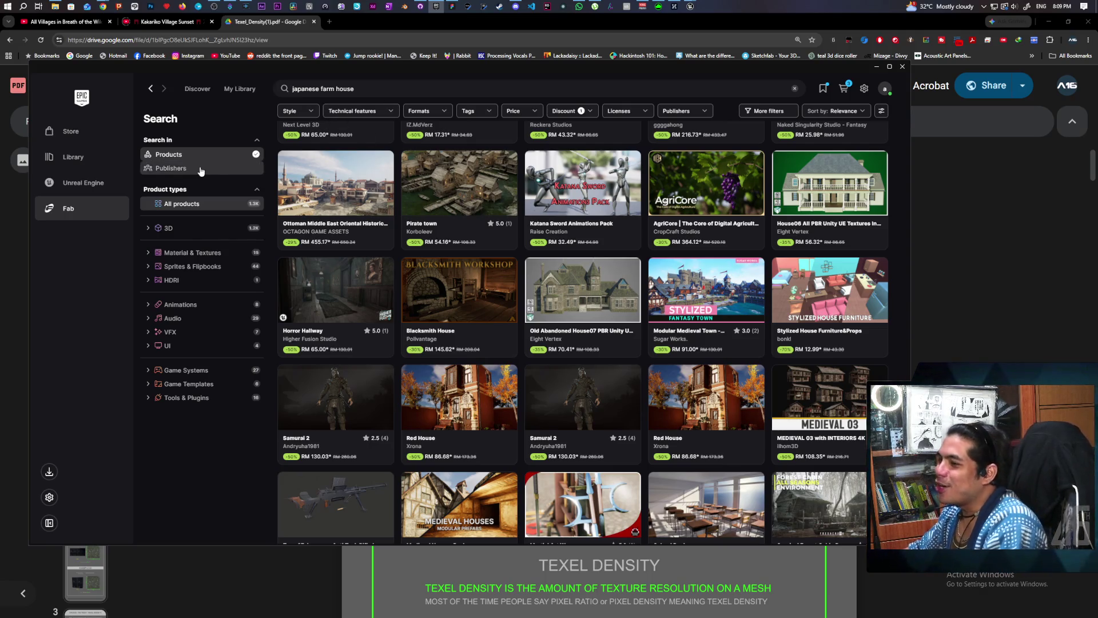
mouse_move(435, 5)
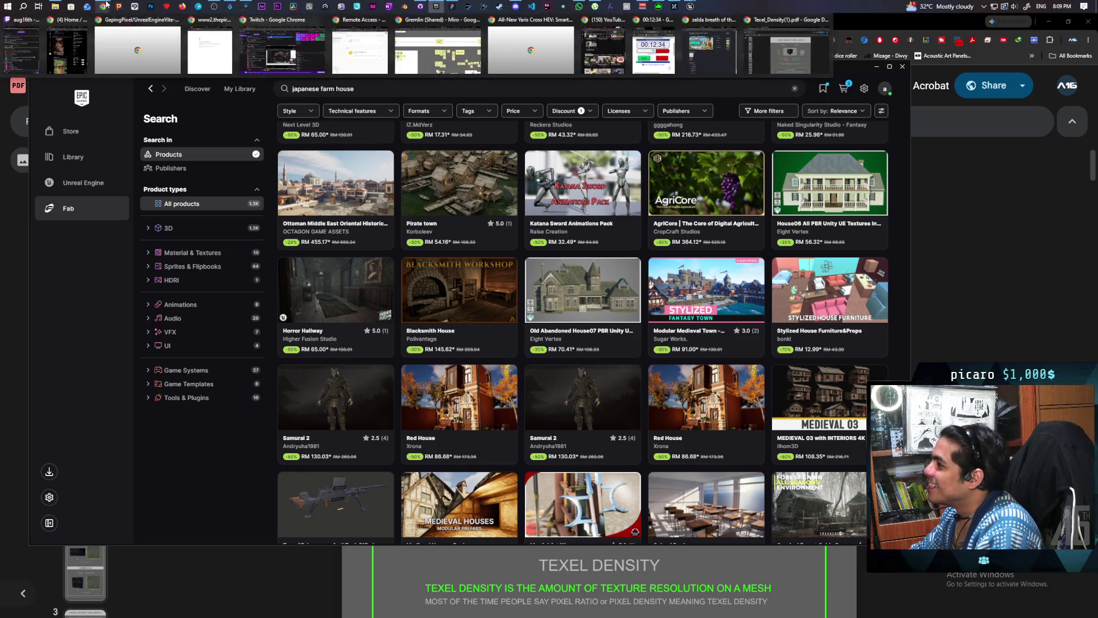
Step: In a new Chrome tab, search Google for 'spongebob i need it' using the suggested query
click(781, 46)
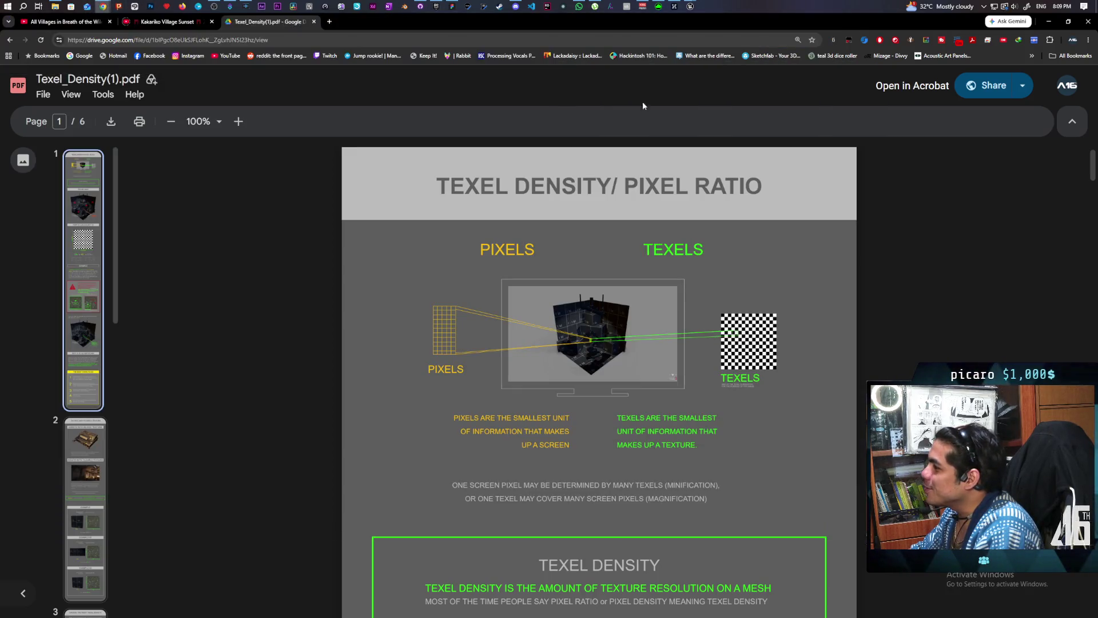
click(325, 25)
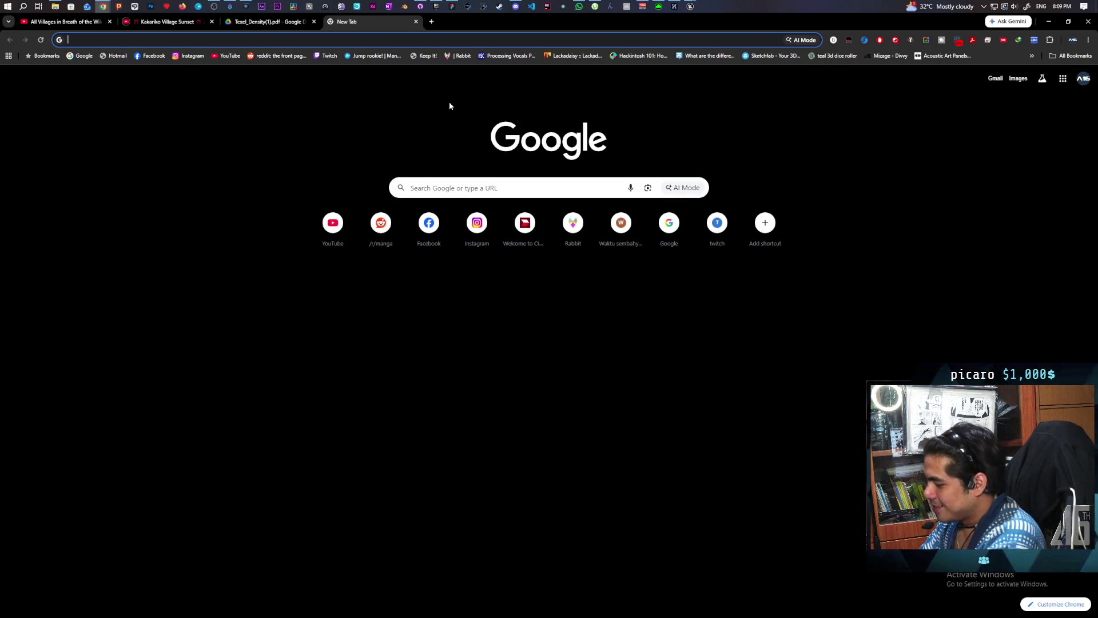
text(a)
key(BackSpace)
text(sp)
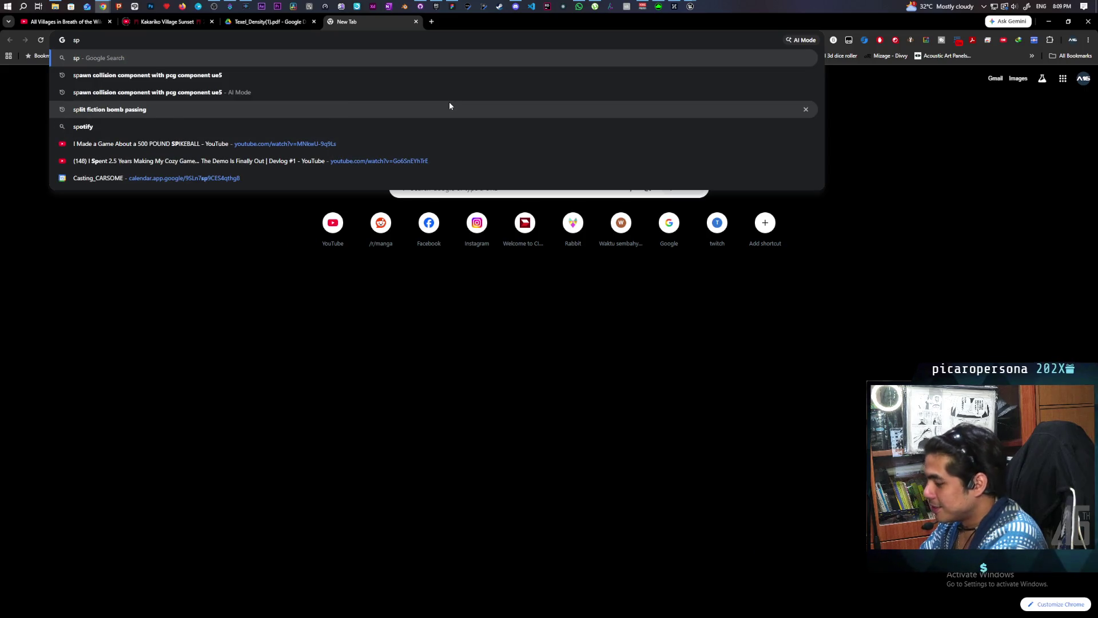
text(ongebob iu)
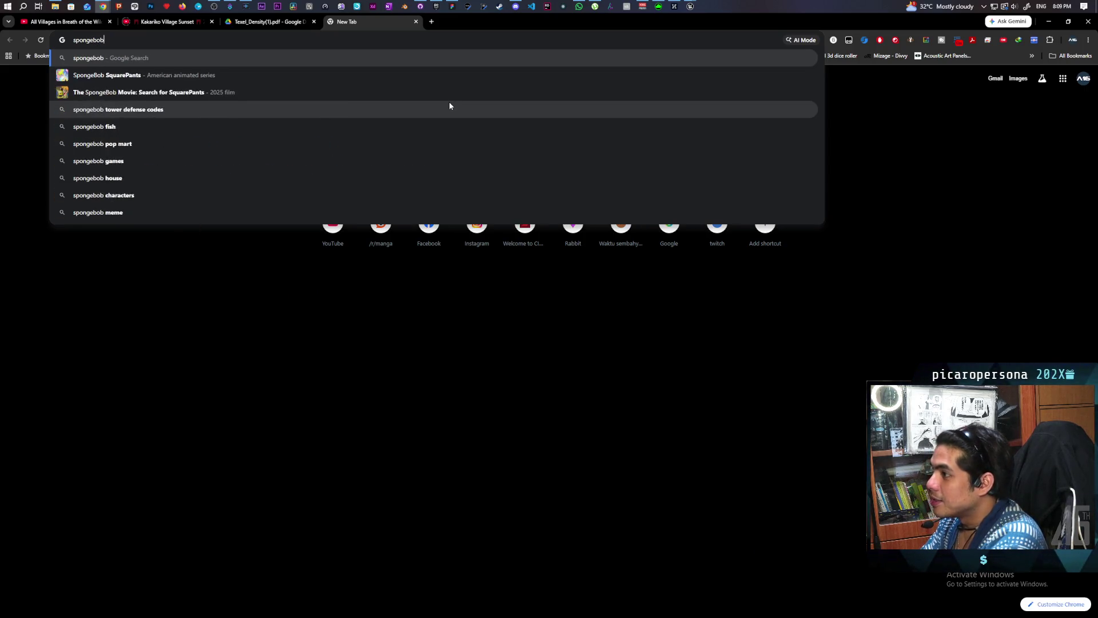
key(BackSpace)
key(BackSpace)
text(i)
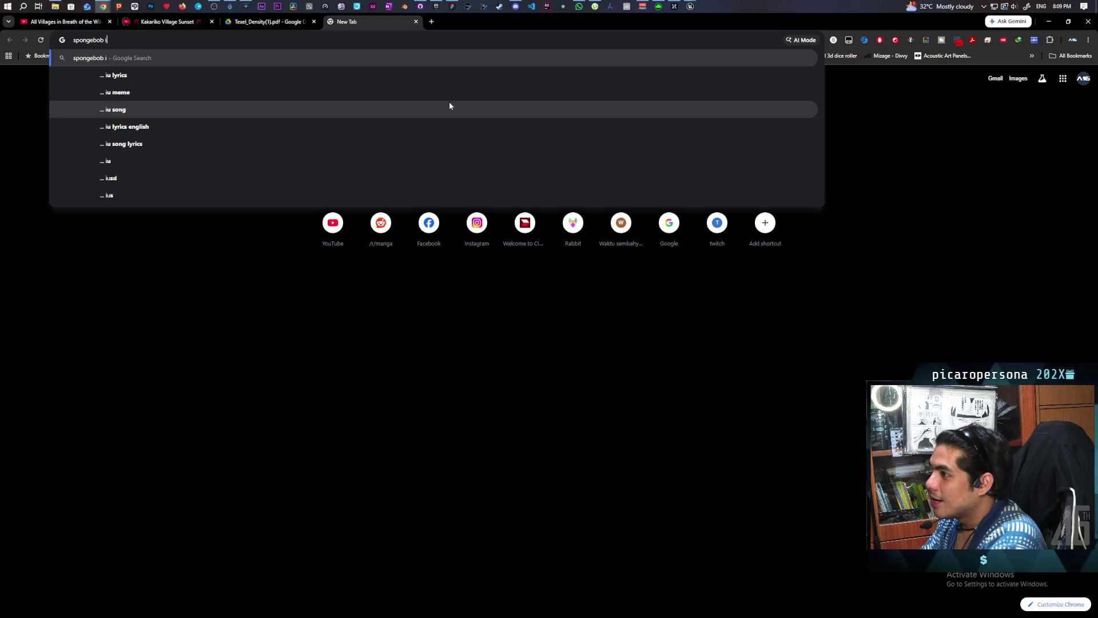
key(Up)
key(Up)
key(Up)
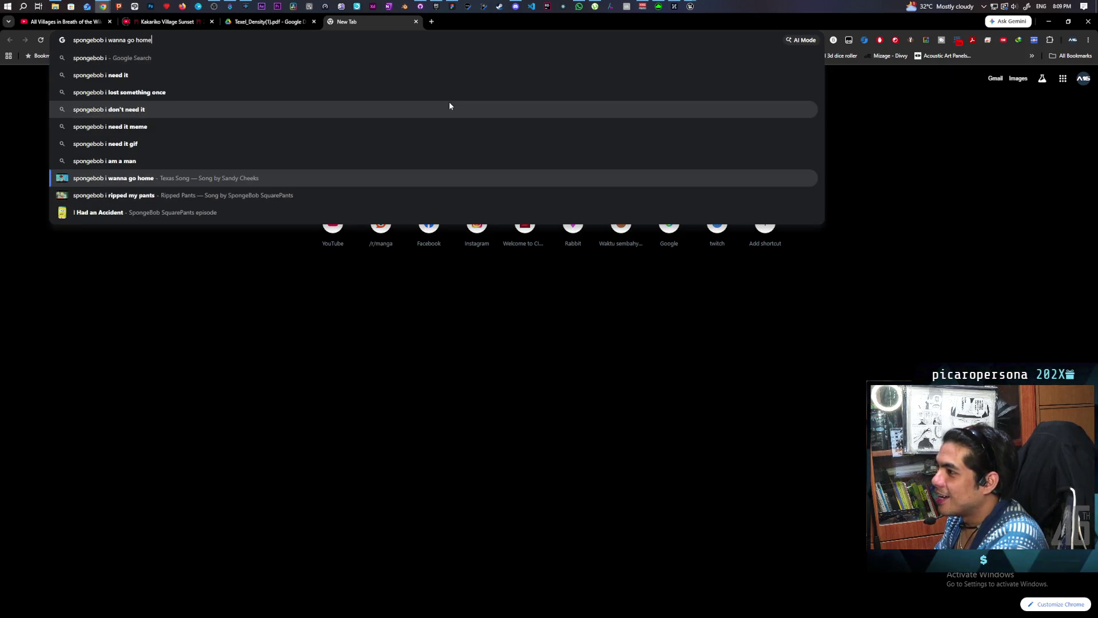
click(163, 81)
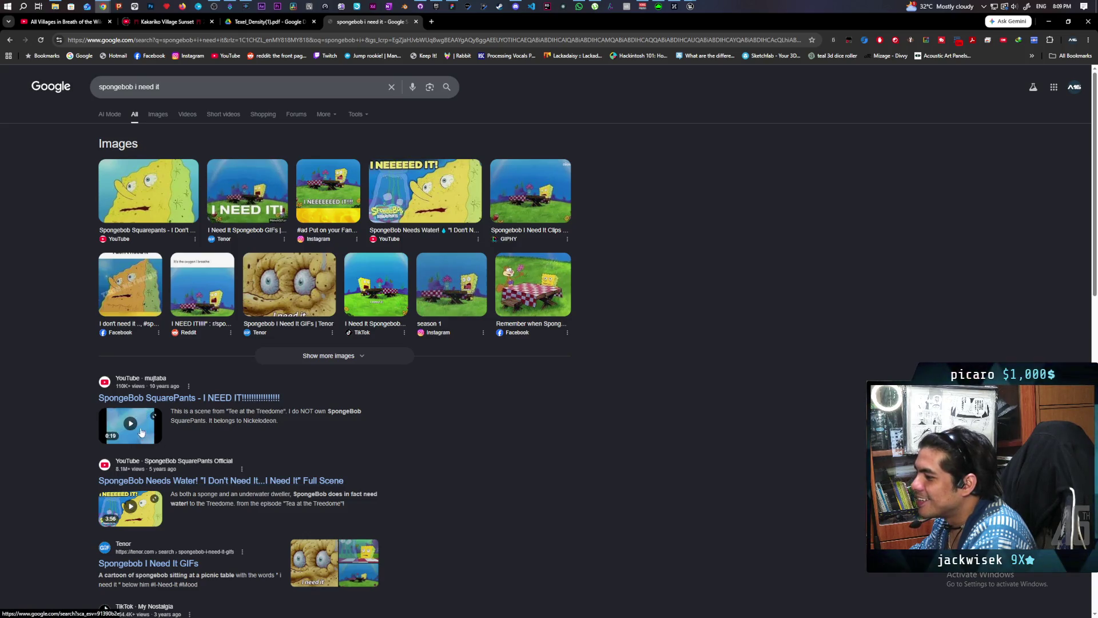
click(161, 398)
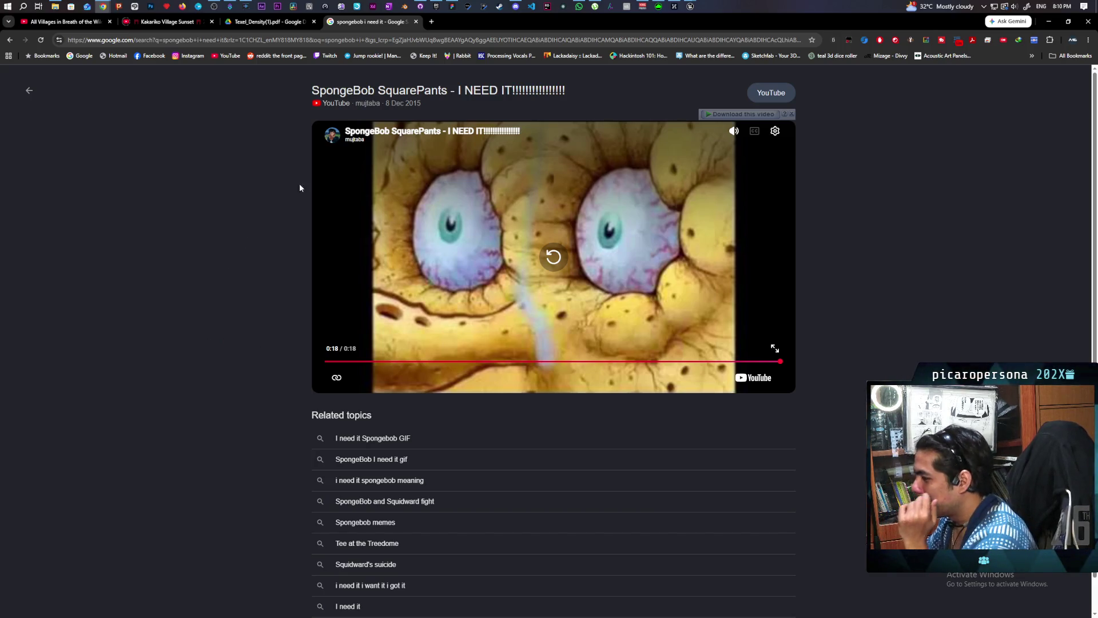
click(28, 93)
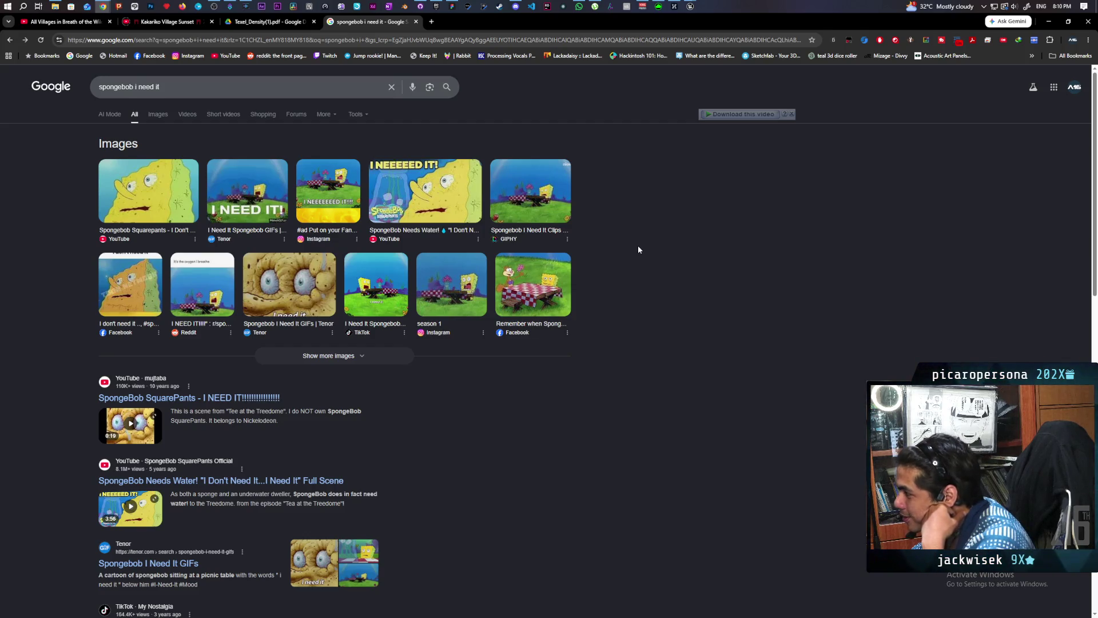
scroll(639, 250, down, 3)
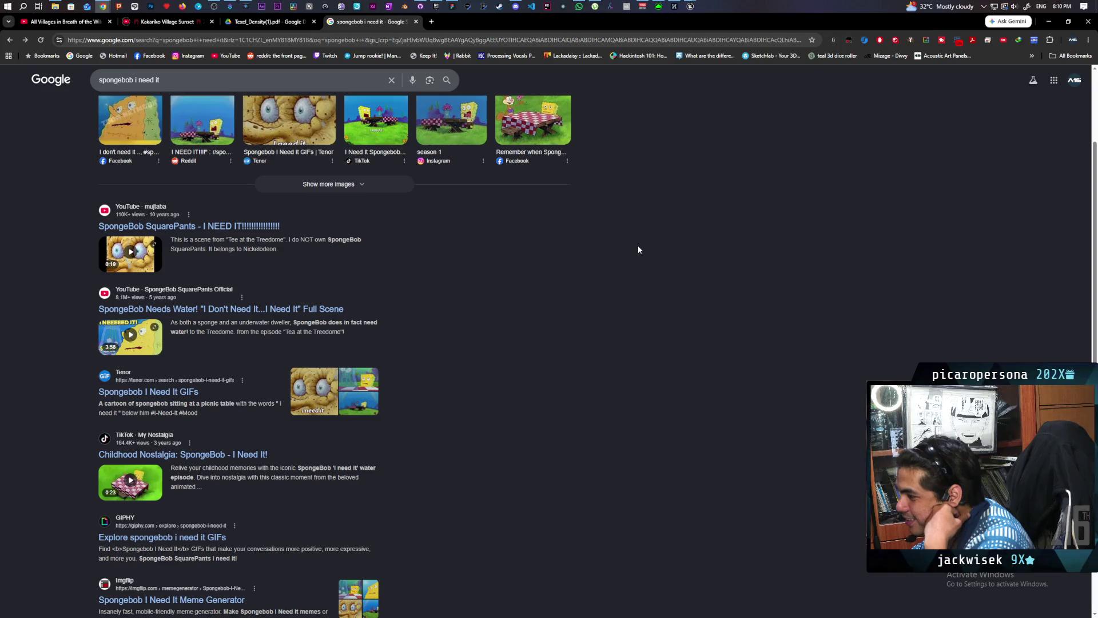
scroll(639, 250, down, 3)
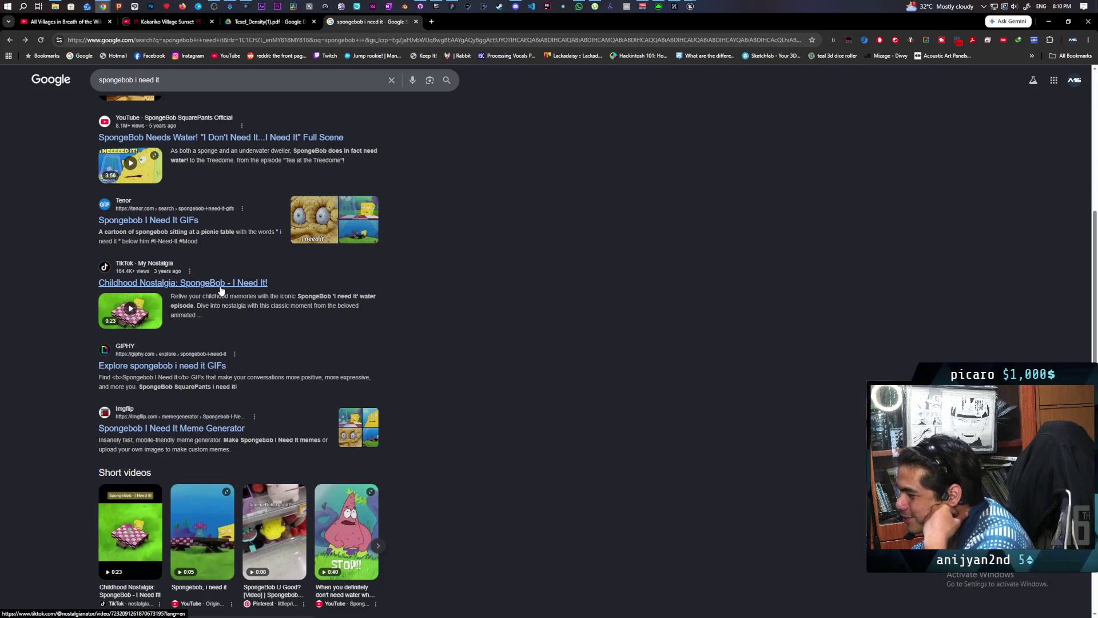
scroll(241, 280, down, 2)
scroll(243, 282, down, 1)
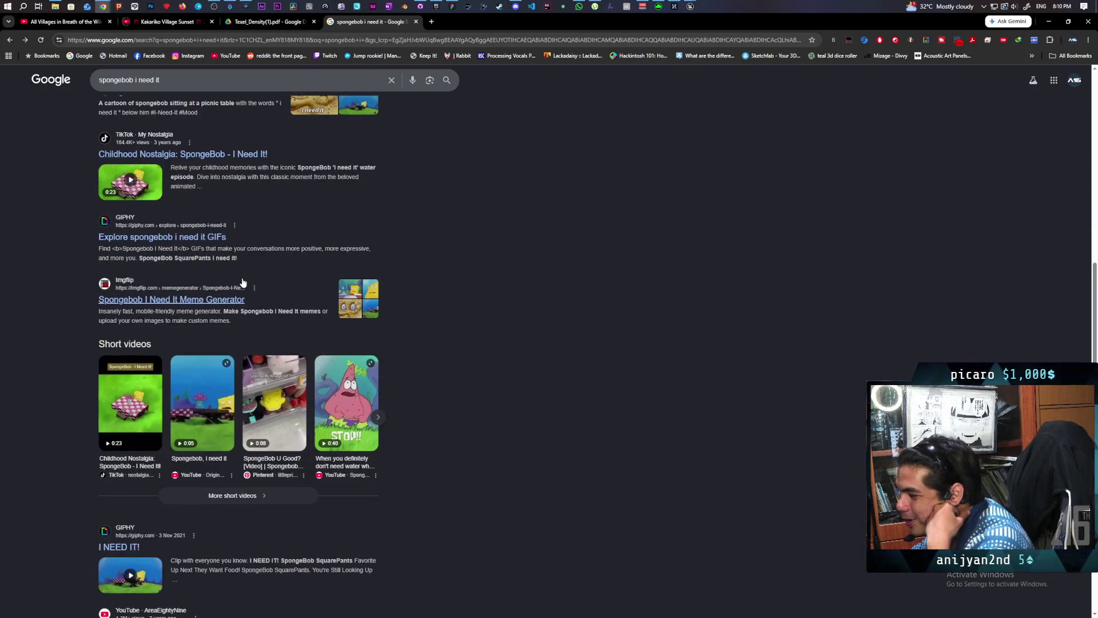
scroll(242, 282, down, 4)
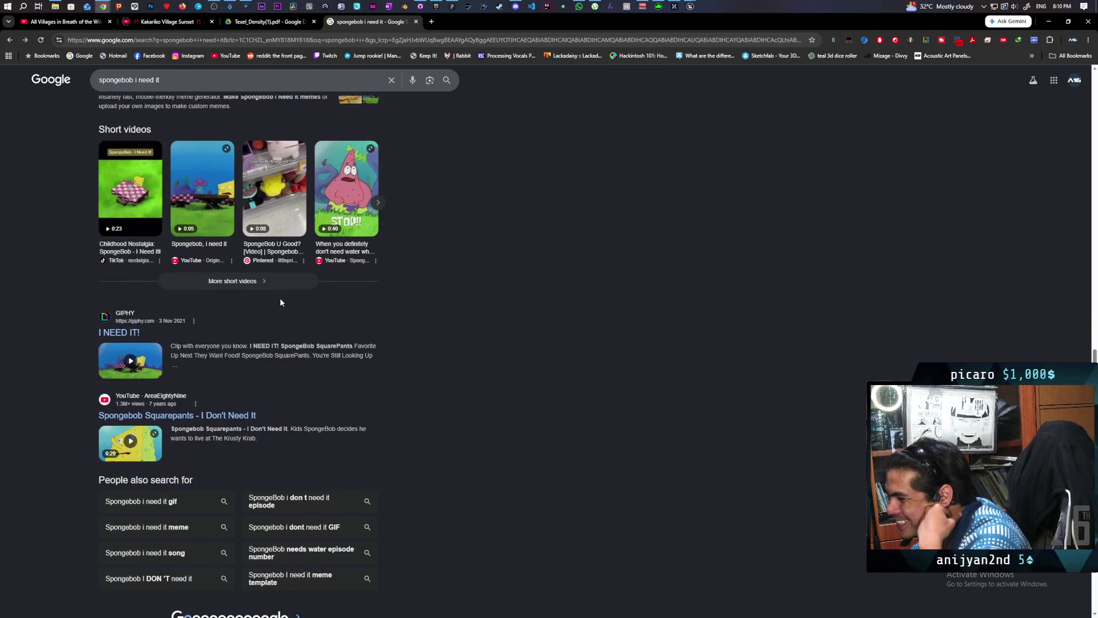
scroll(279, 297, down, 2)
scroll(464, 291, up, 12)
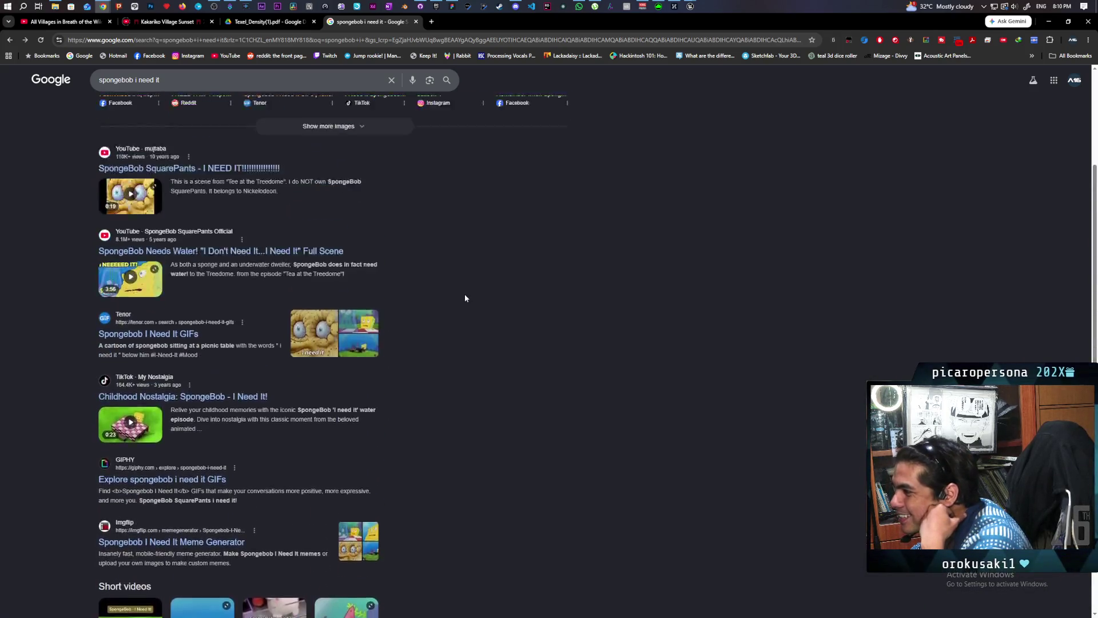
scroll(464, 298, up, 3)
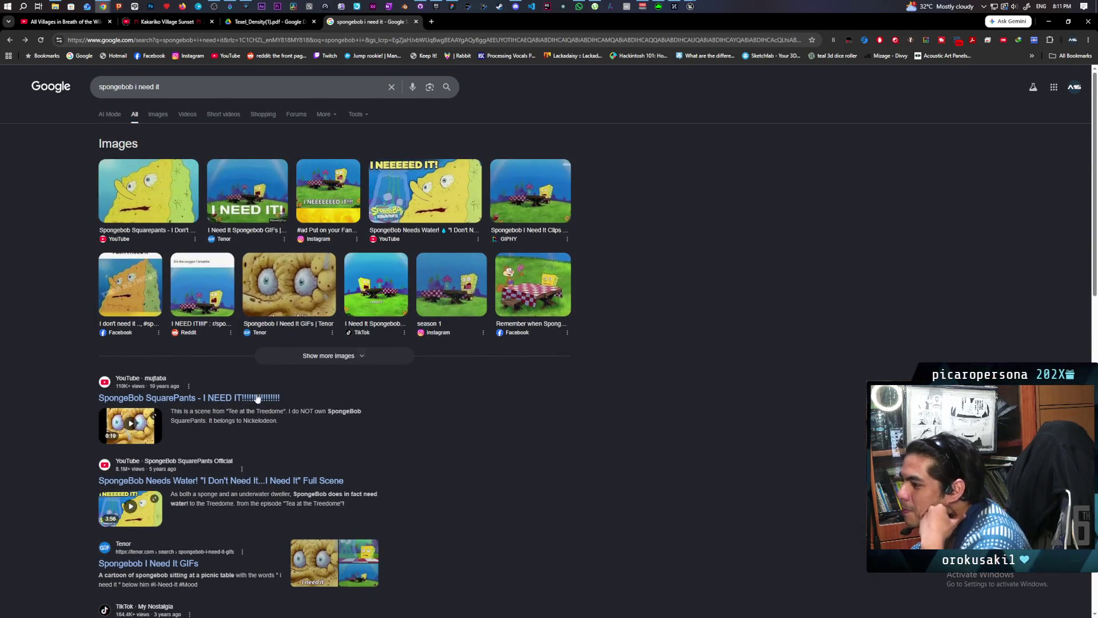
click(217, 400)
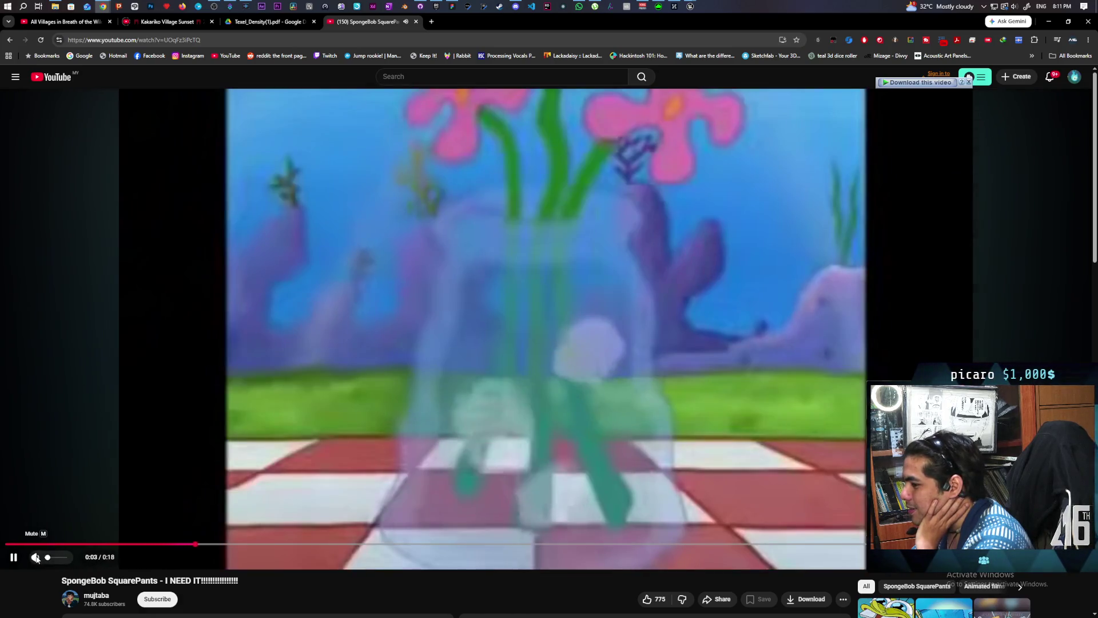
Step: Pause the SpongeBob "I NEED IT" clip at 0:11 and scroll down the page
mouse_move(50, 557)
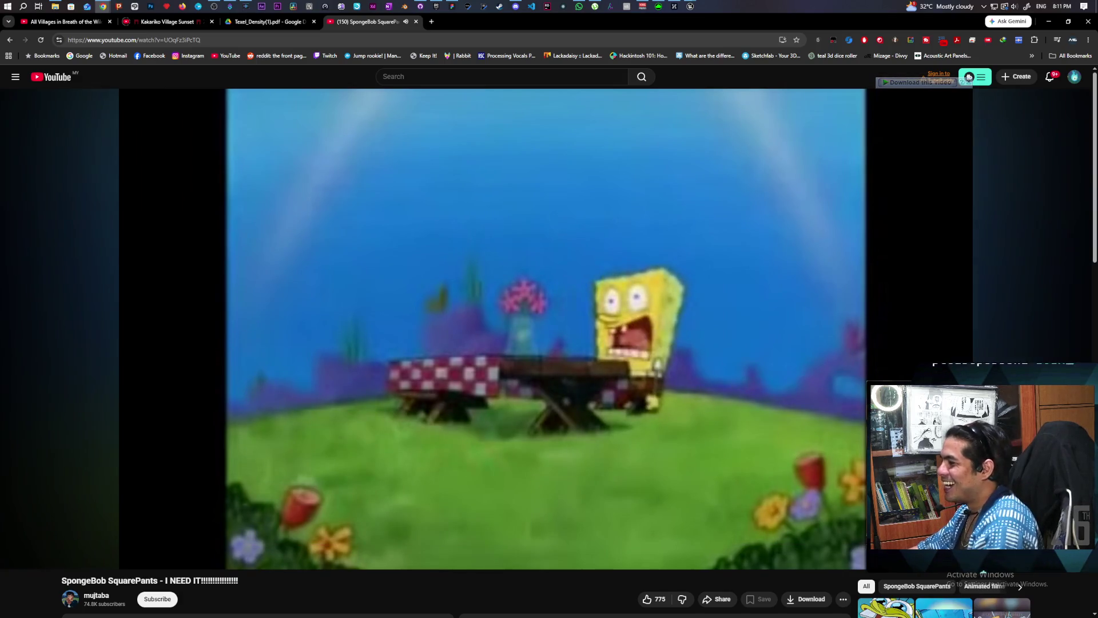
click(346, 378)
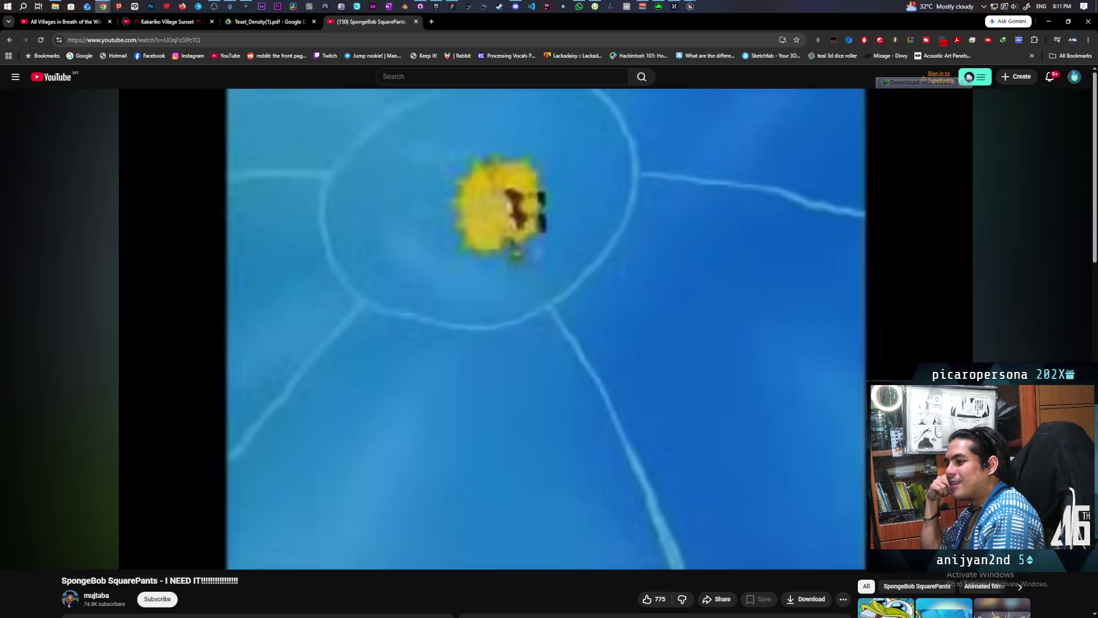
mouse_move(750, 384)
scroll(751, 385, down, 4)
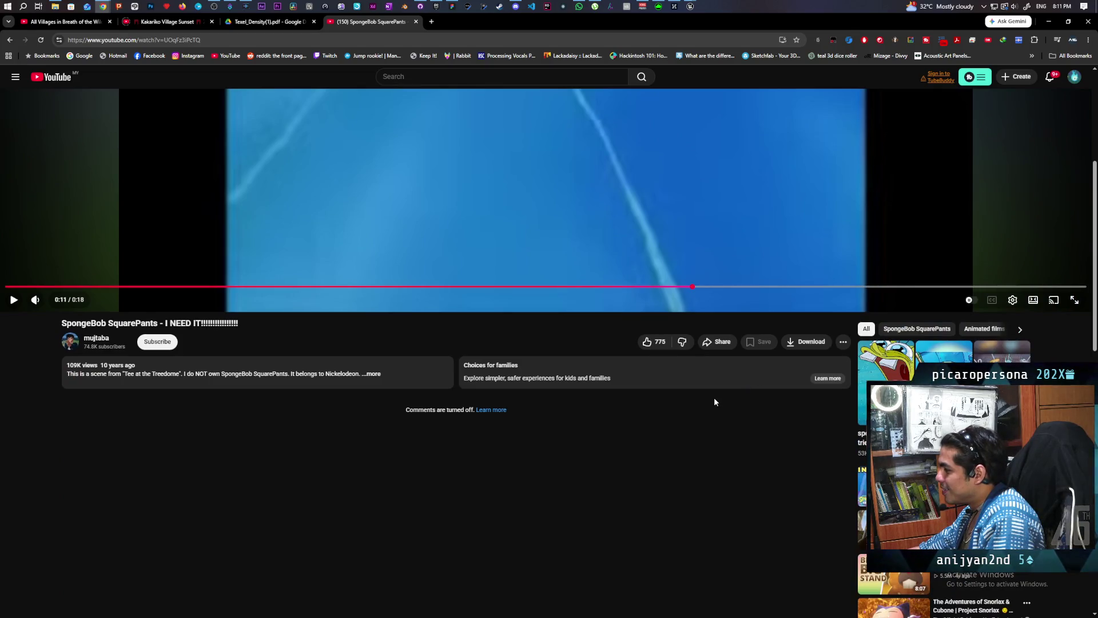
Step: Open the "SpongeBob Needs Water!" full scene video and pause it at 0:24 of 3:55
click(880, 355)
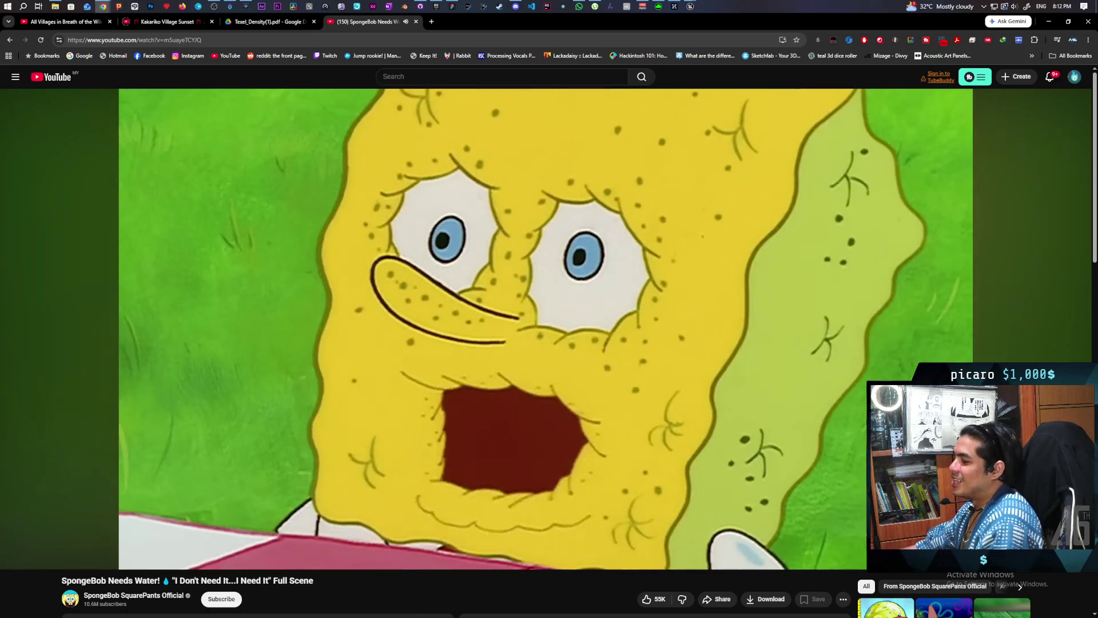
click(607, 305)
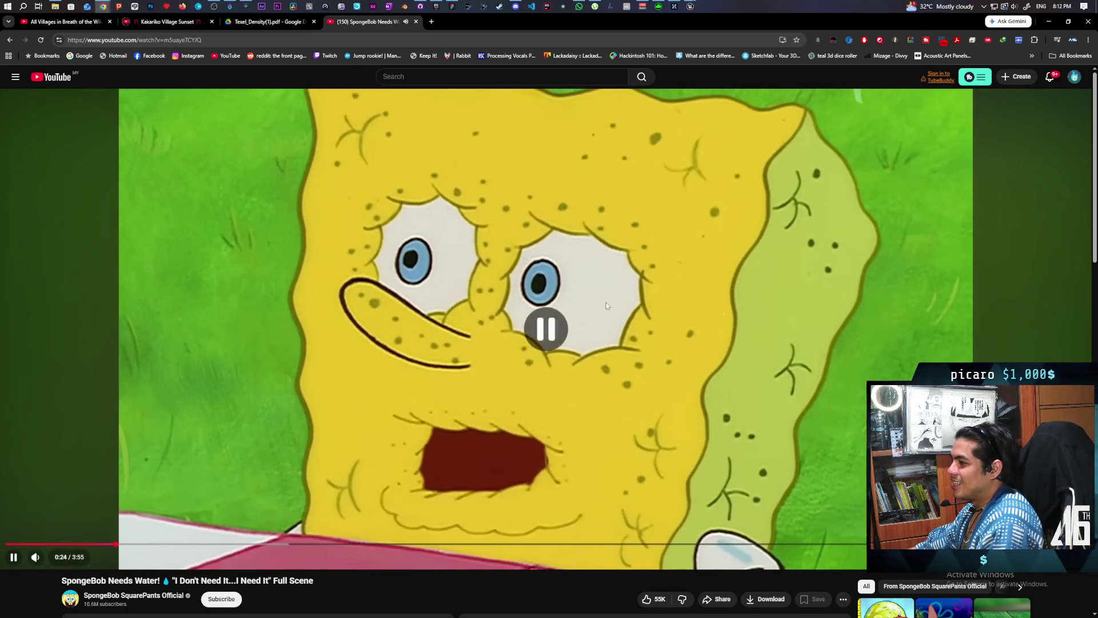
scroll(707, 326, down, 2)
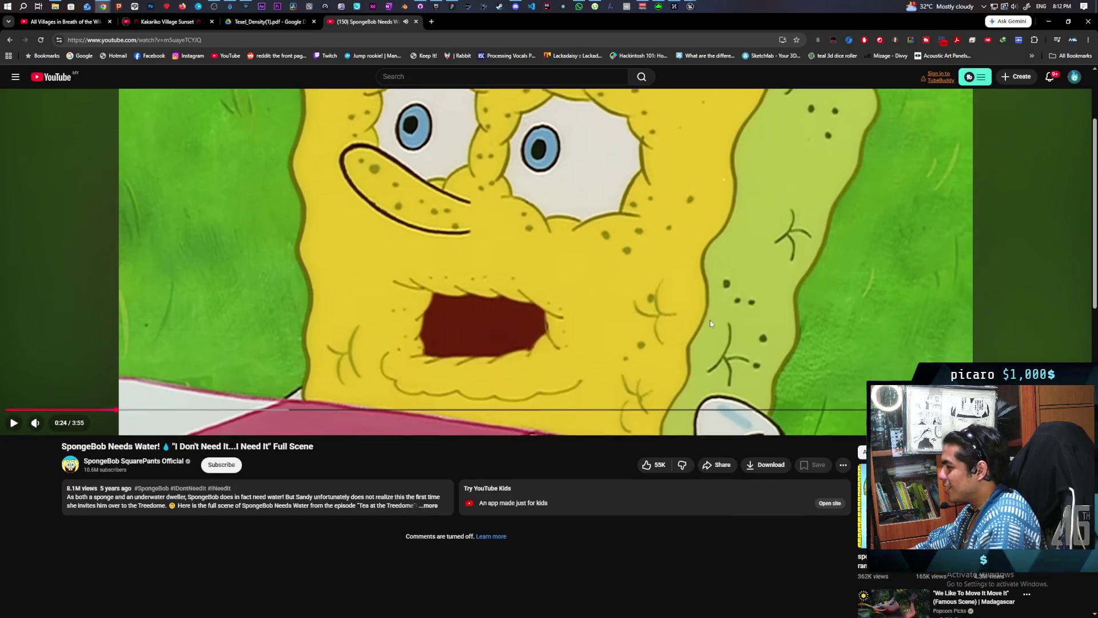
scroll(710, 324, down, 3)
scroll(710, 324, down, 3)
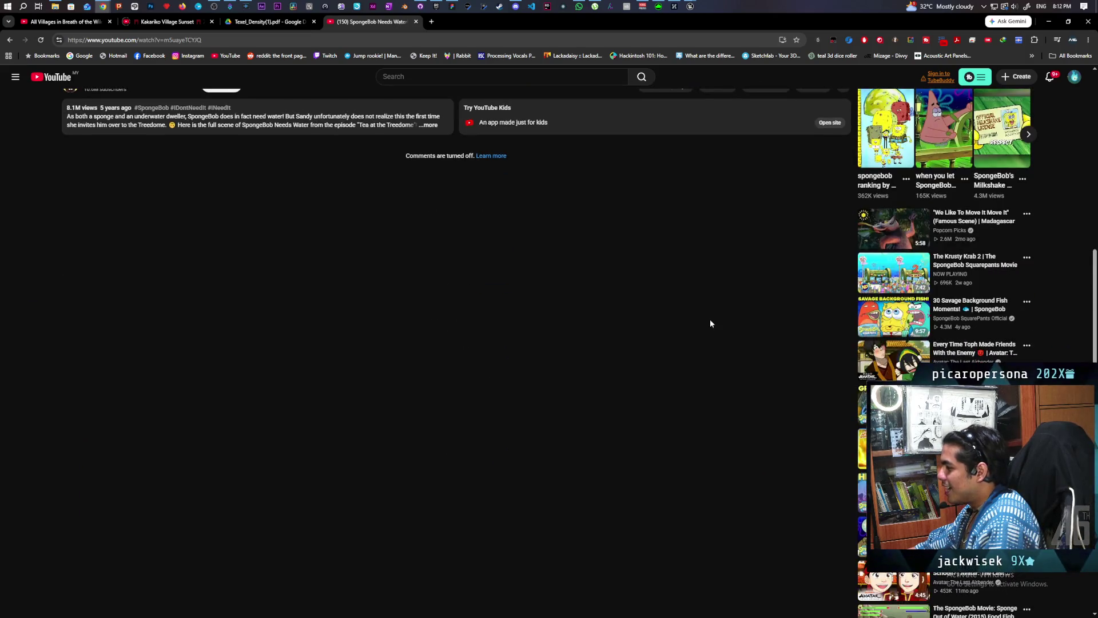
scroll(707, 322, up, 6)
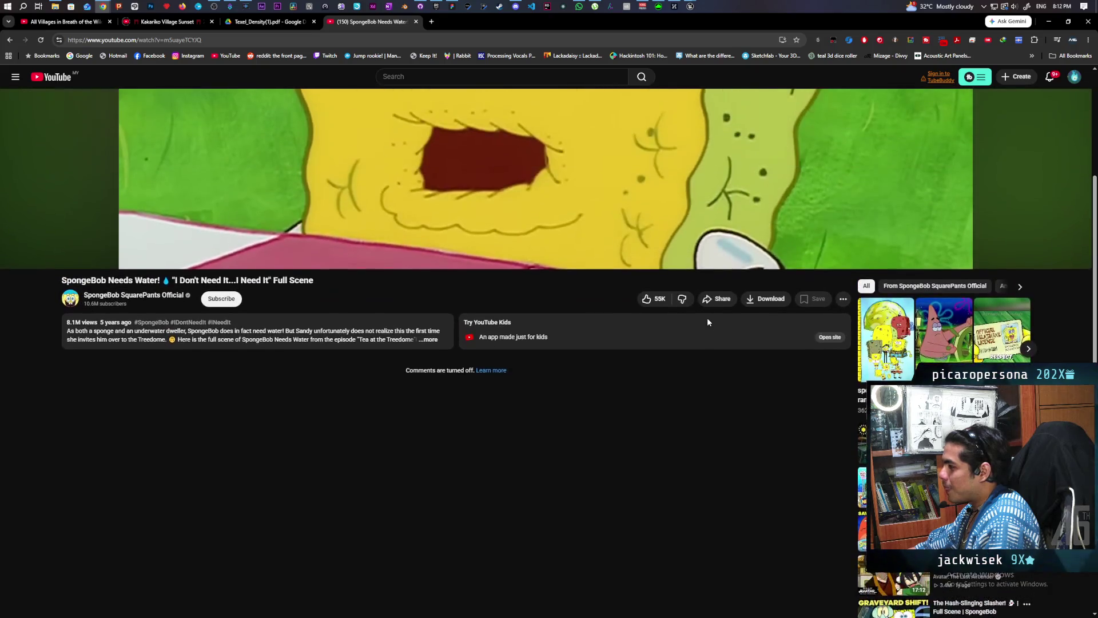
scroll(680, 330, up, 3)
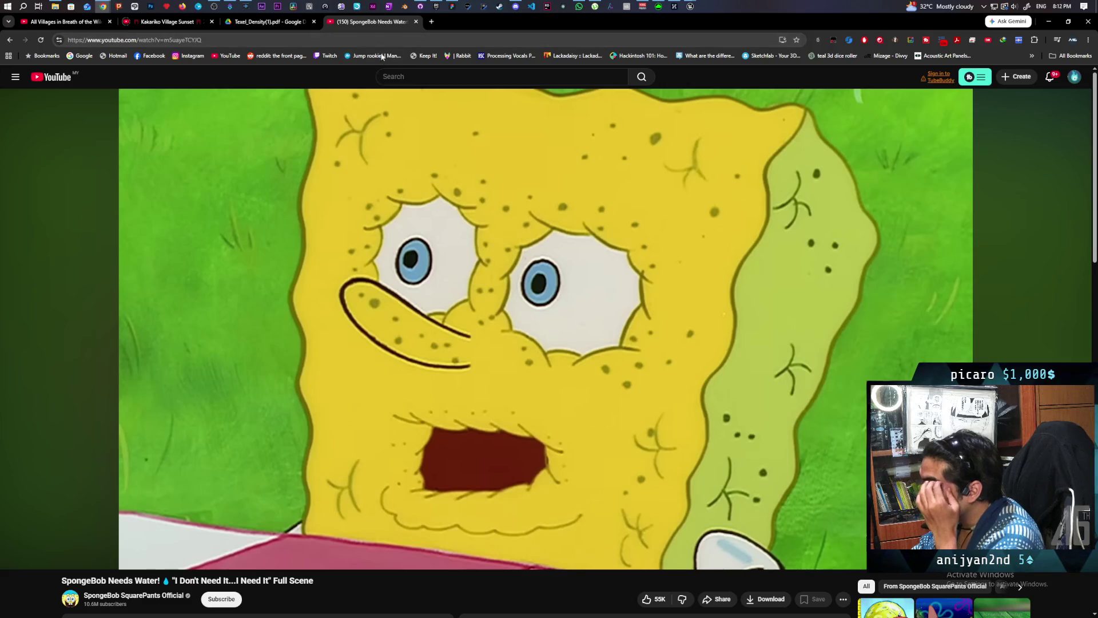
Step: Search Google for 'spongebob i need water' and look through the results
click(384, 38)
text(spo)
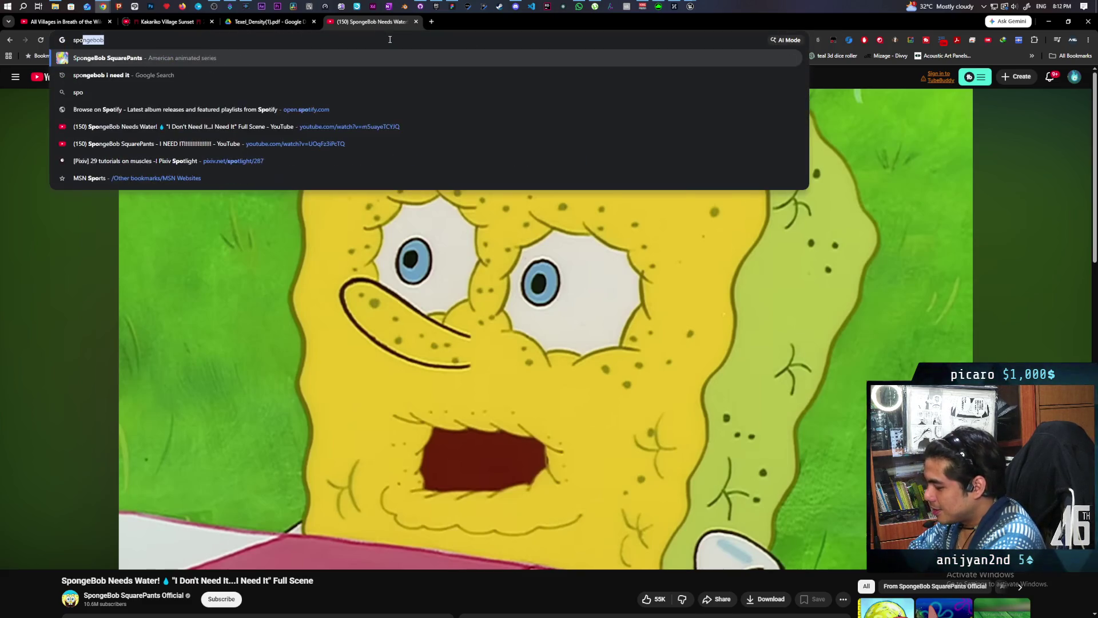
text(ngebo)
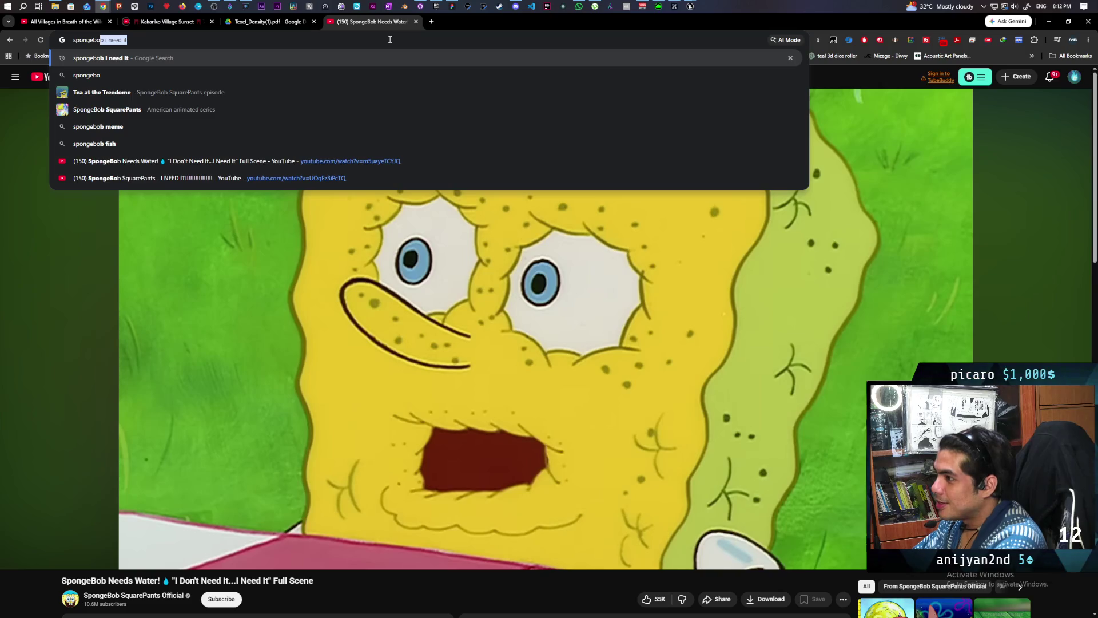
text(b)
text( i nee)
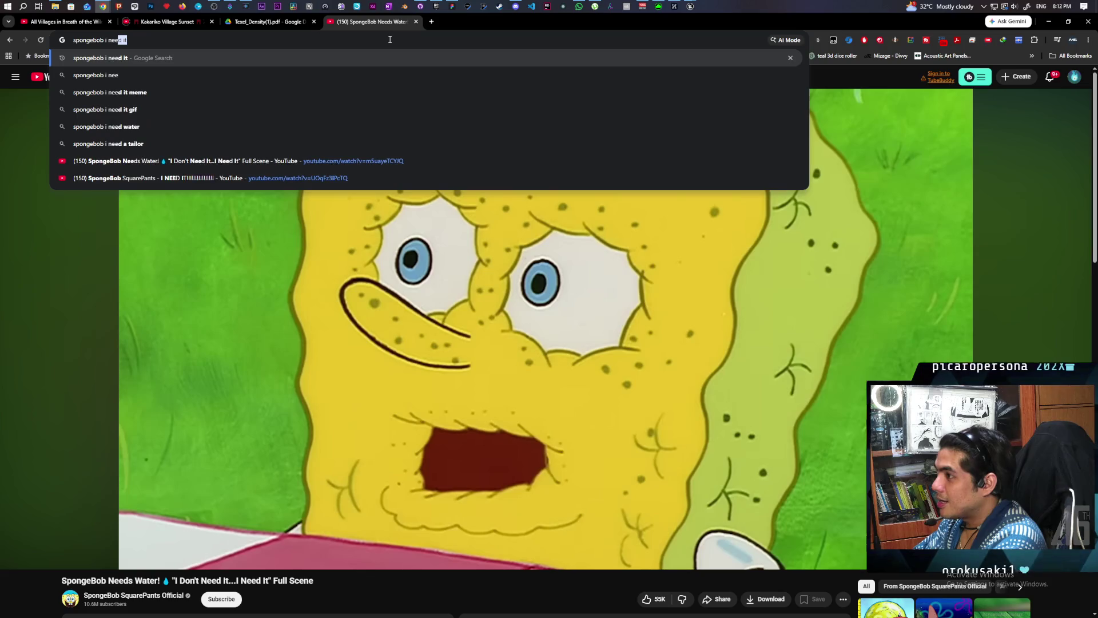
text(d water)
key(Return)
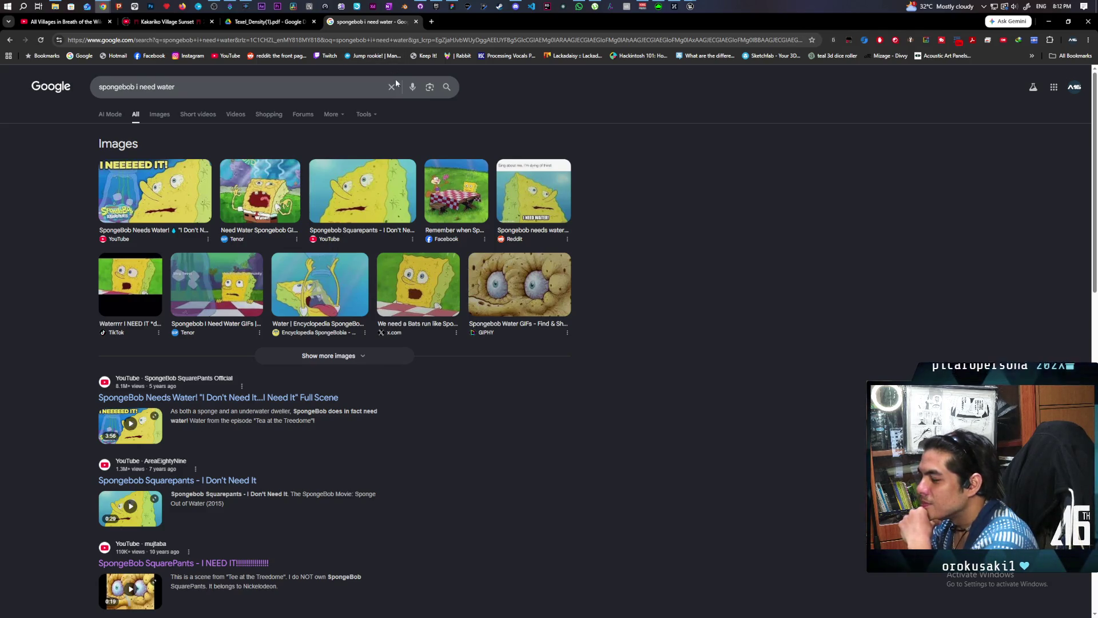
scroll(641, 203, down, 2)
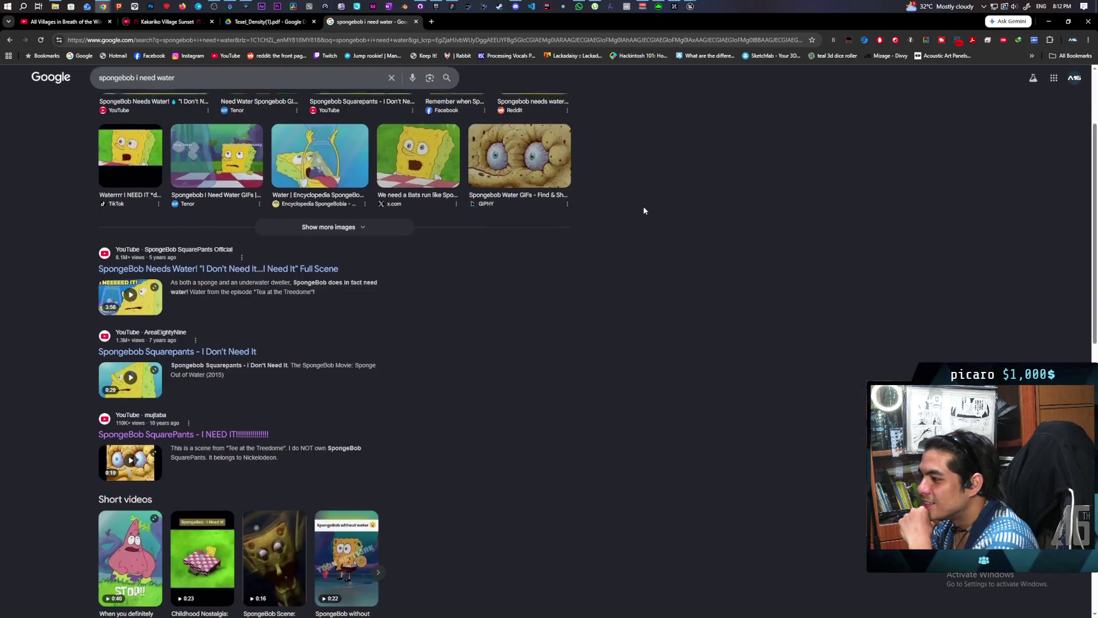
scroll(644, 211, down, 5)
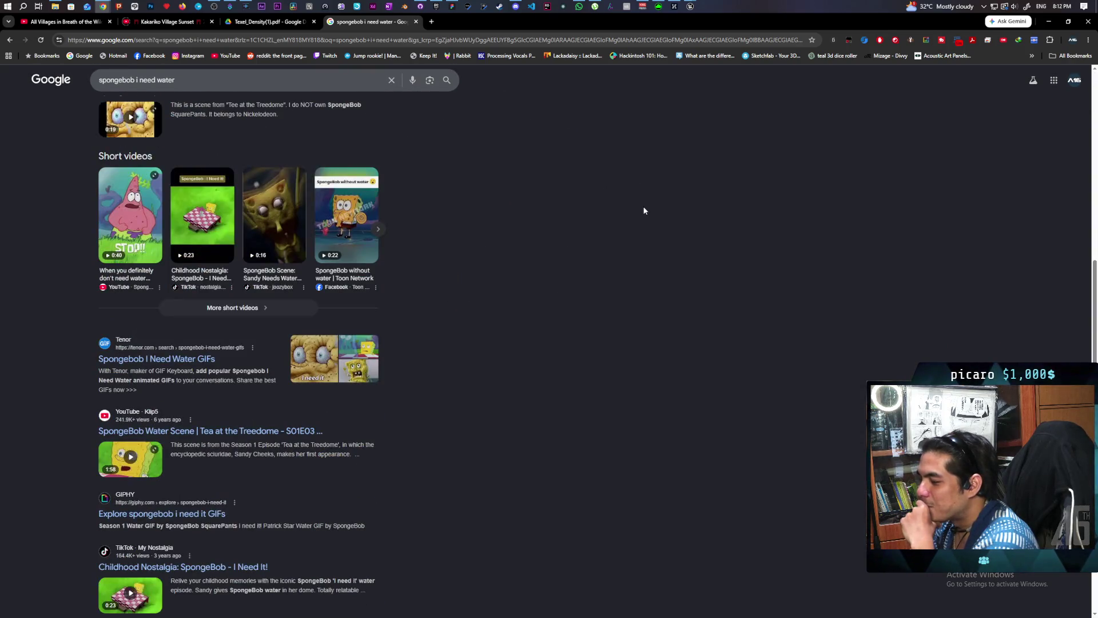
scroll(644, 211, down, 3)
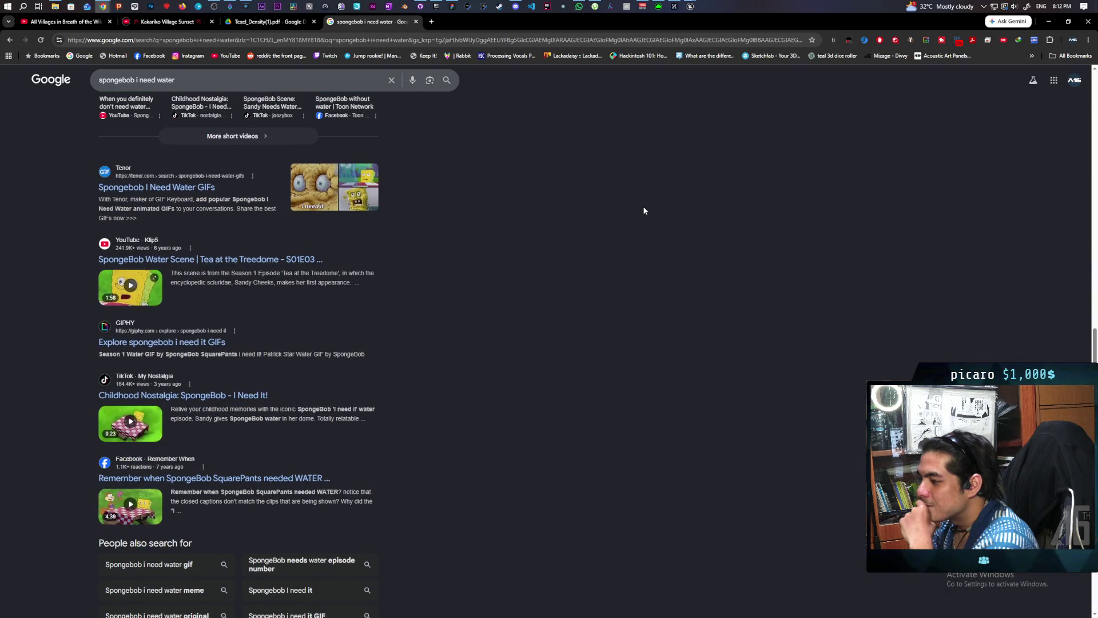
scroll(643, 206, up, 4)
scroll(642, 206, up, 6)
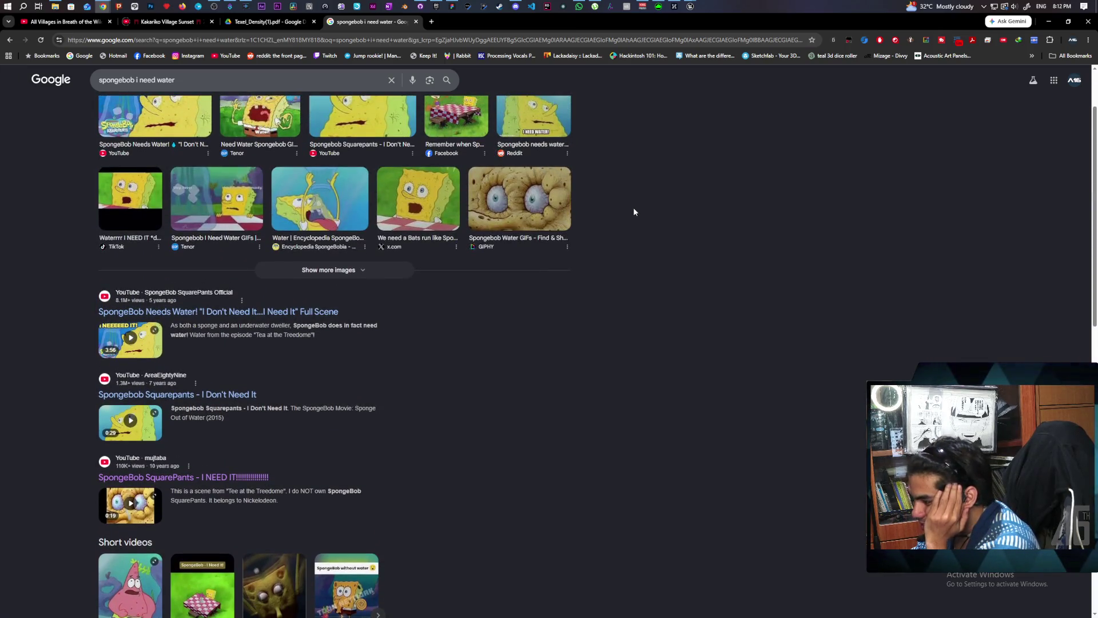
scroll(633, 211, up, 2)
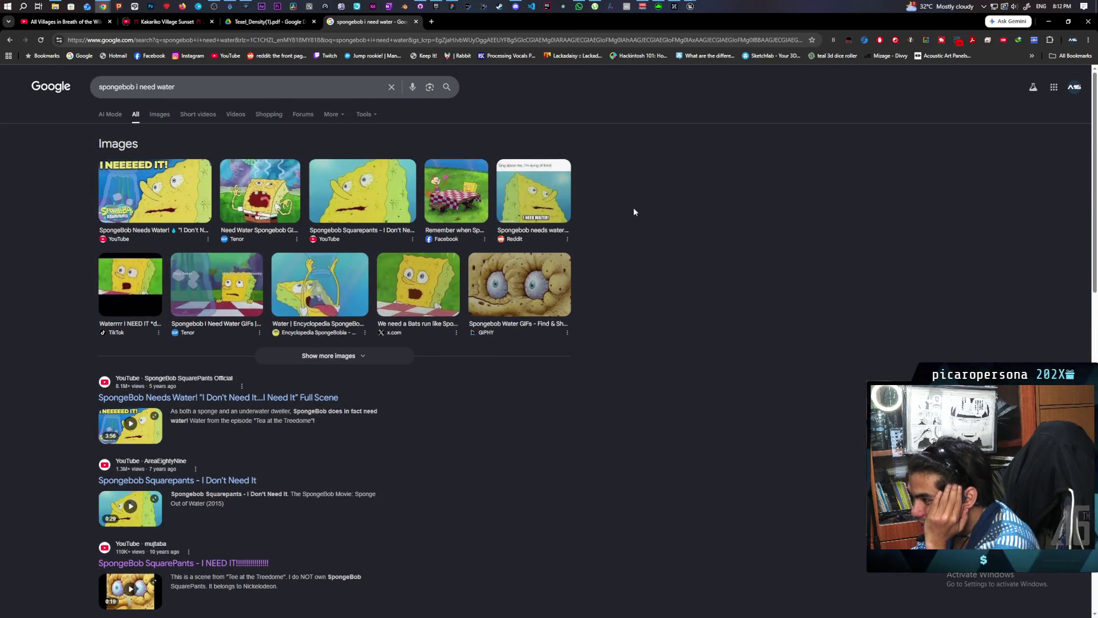
Step: Refine the search to 'spongebob i need water sandy', then return to the Needs Water video from tab history
click(182, 88)
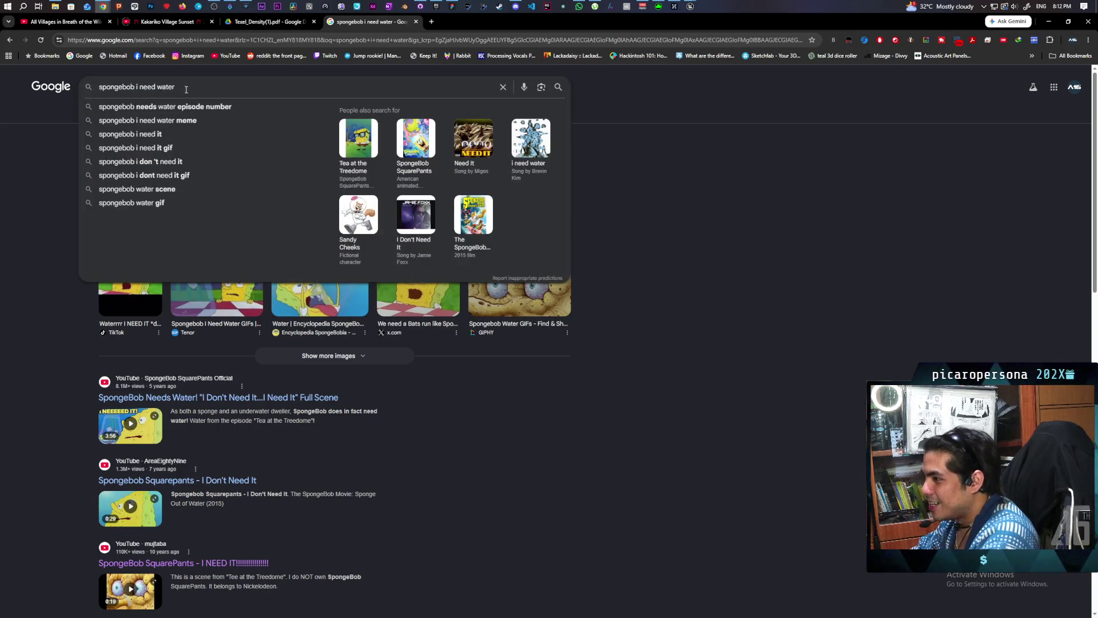
text( sandy)
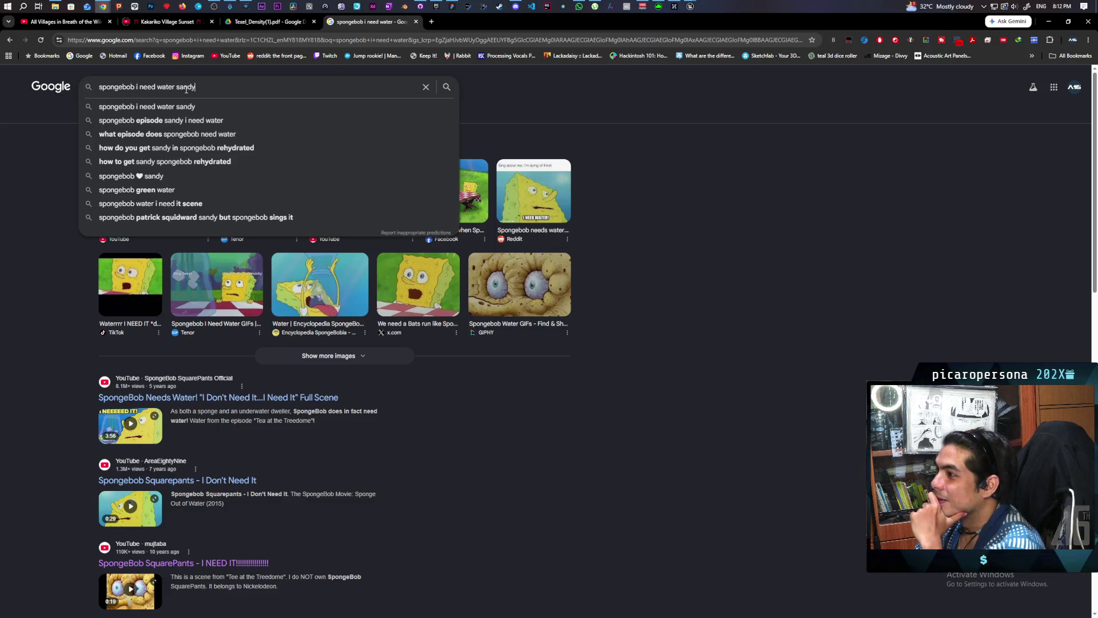
key(Return)
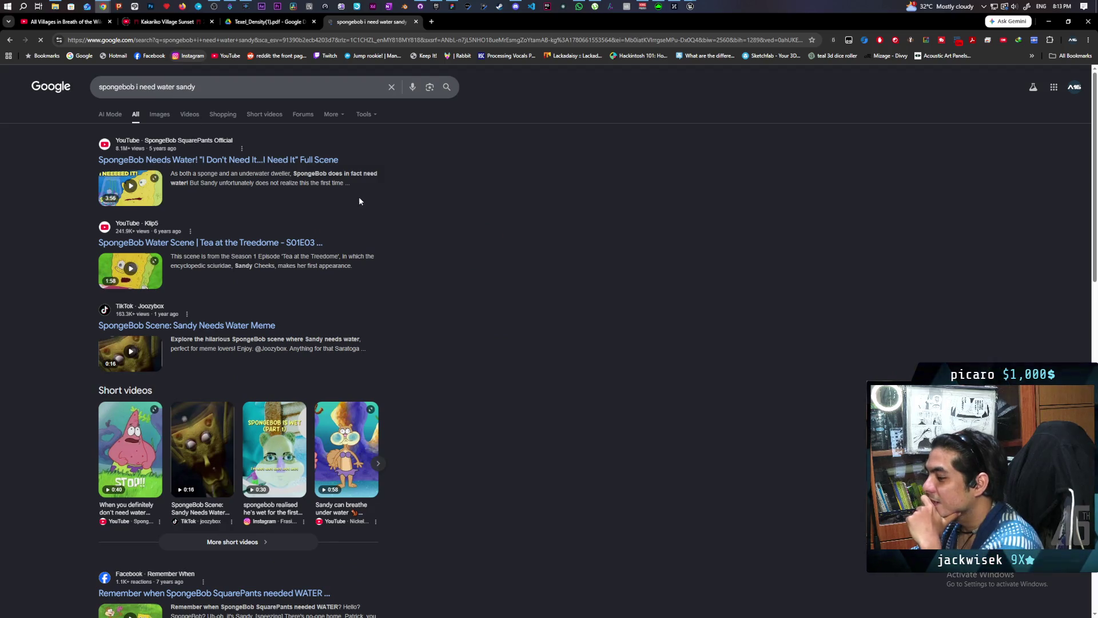
scroll(359, 201, down, 2)
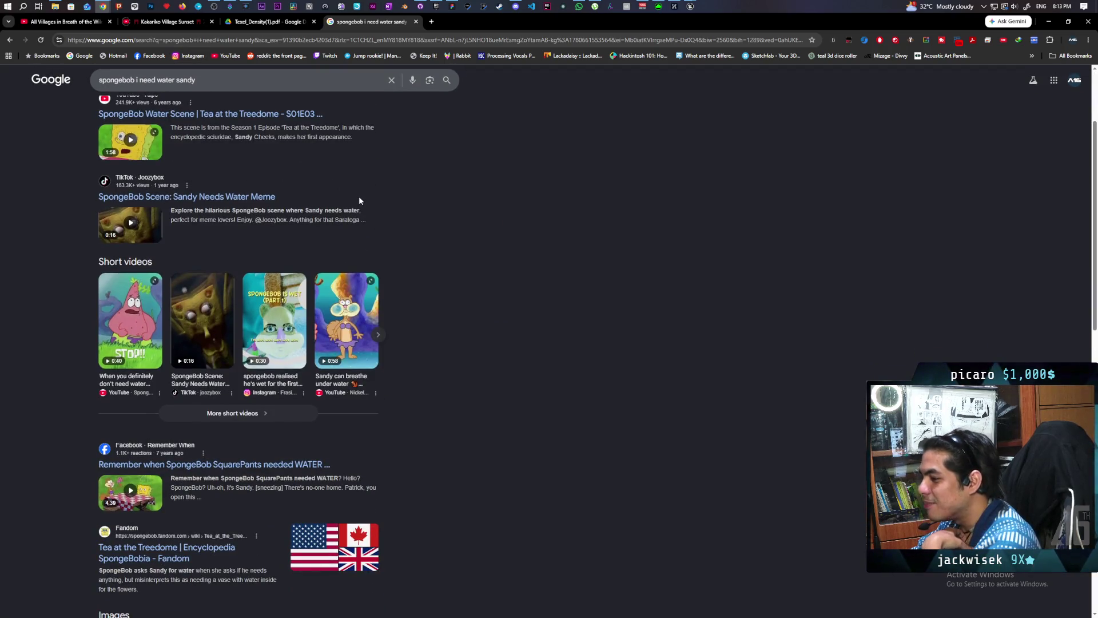
right_click(10, 42)
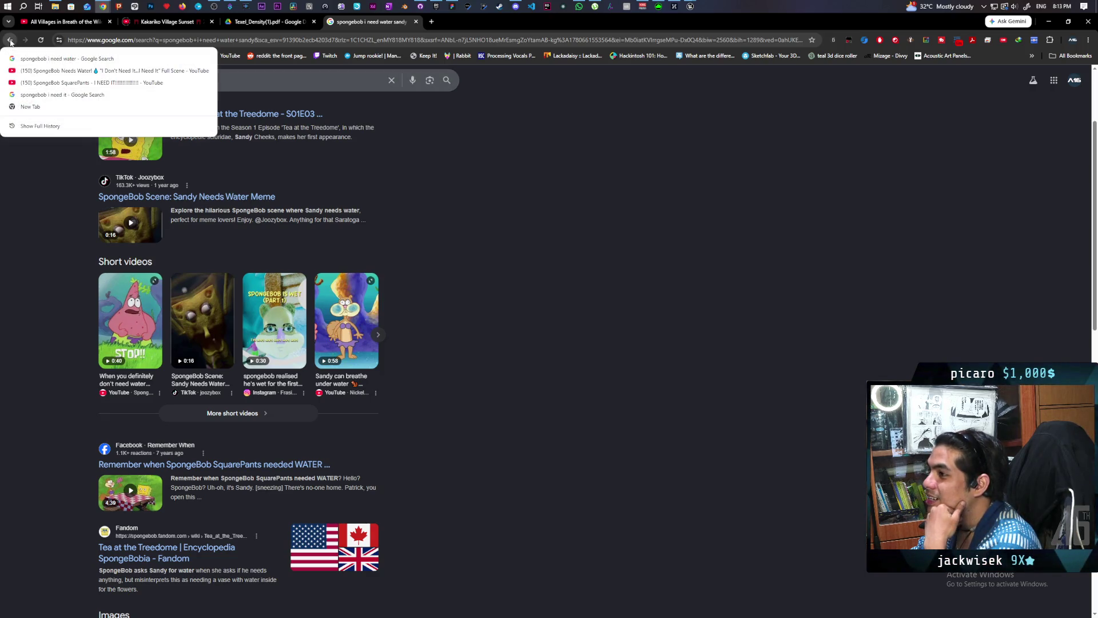
click(45, 72)
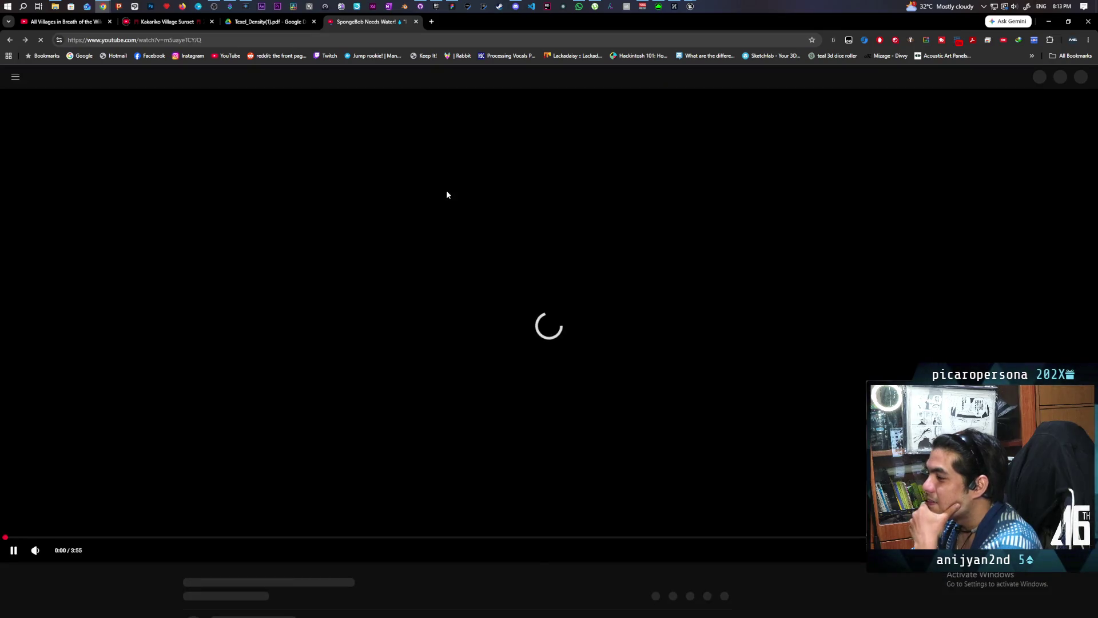
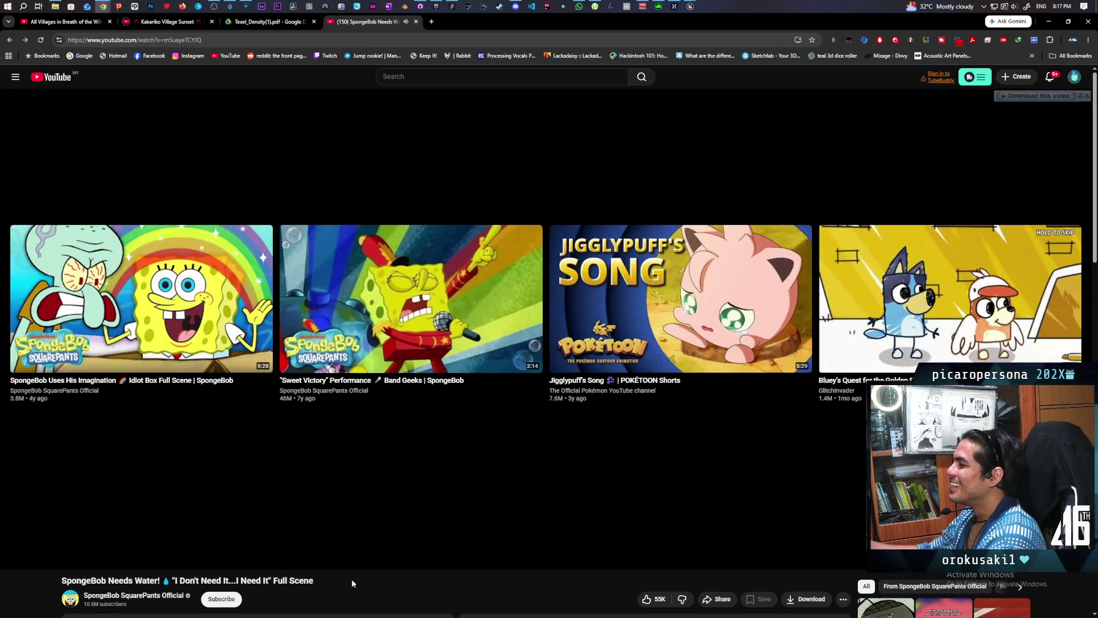
Step: Rewind the SpongeBob Needs Water video to 0:00, play it, then jump ahead to 1:46
drag(63, 544, 23, 545)
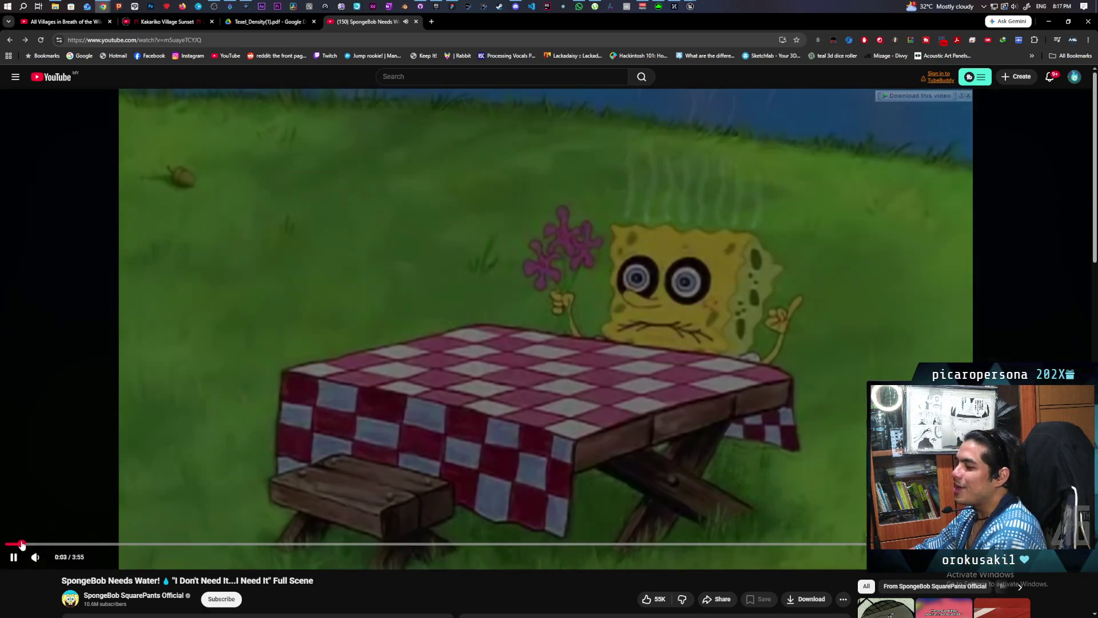
click(338, 488)
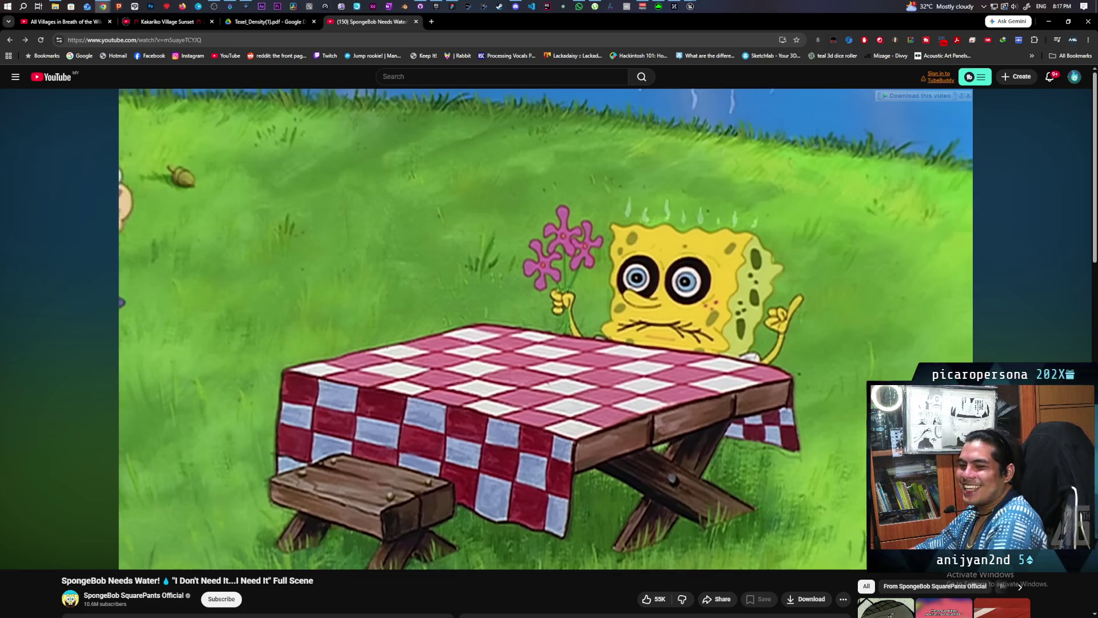
mouse_move(360, 478)
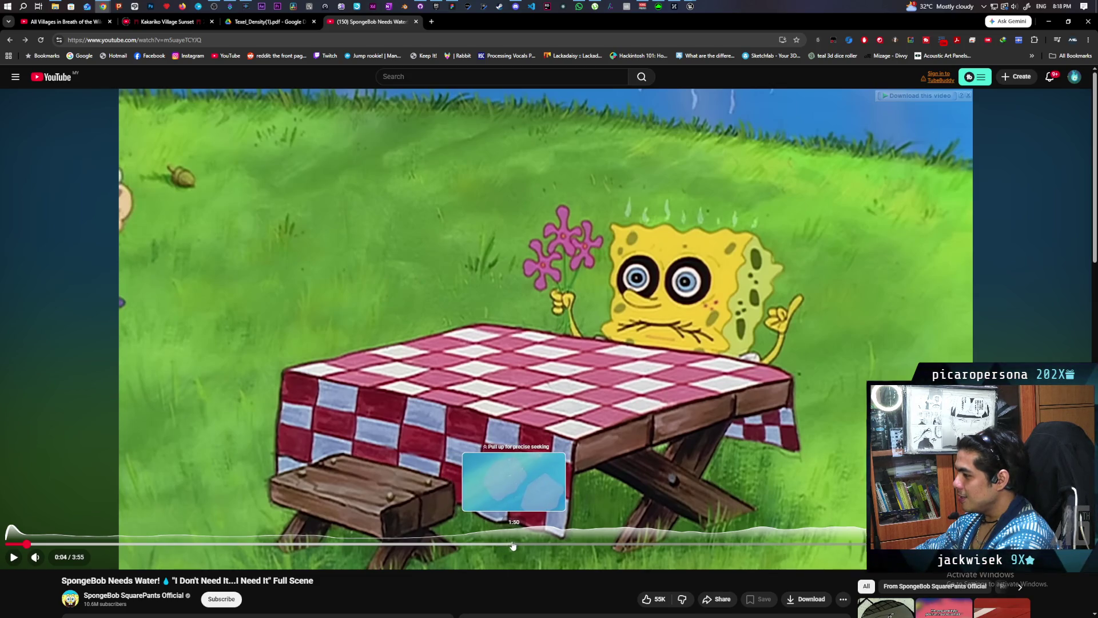
click(496, 543)
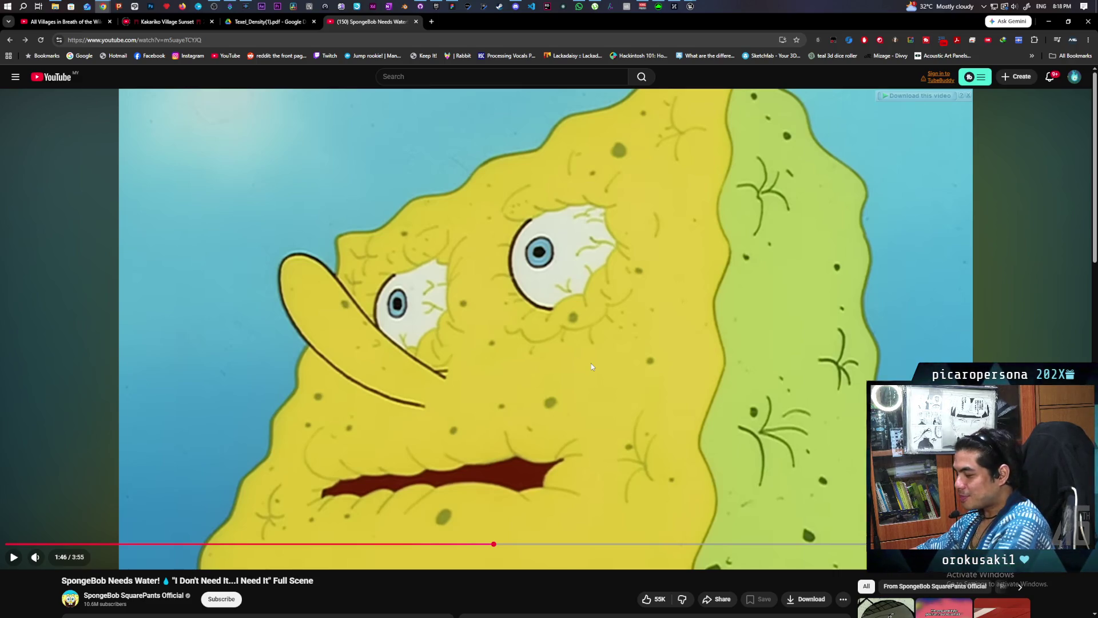
Step: Resume playback of the SpongeBob video from 1:46 on the dried-out SpongeBob scene
mouse_move(459, 315)
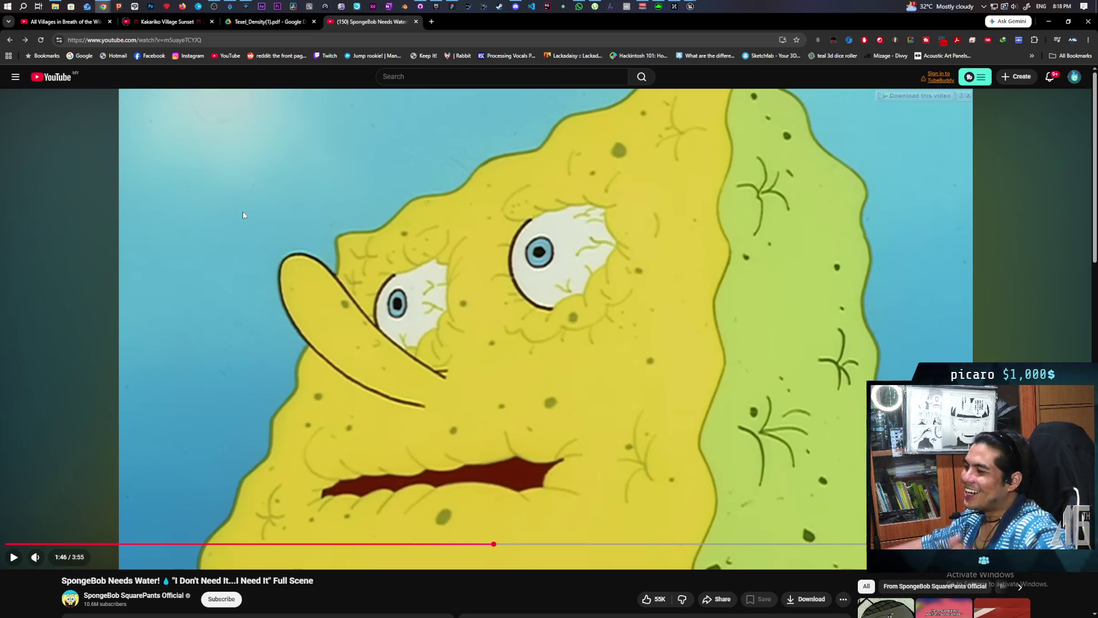
click(537, 280)
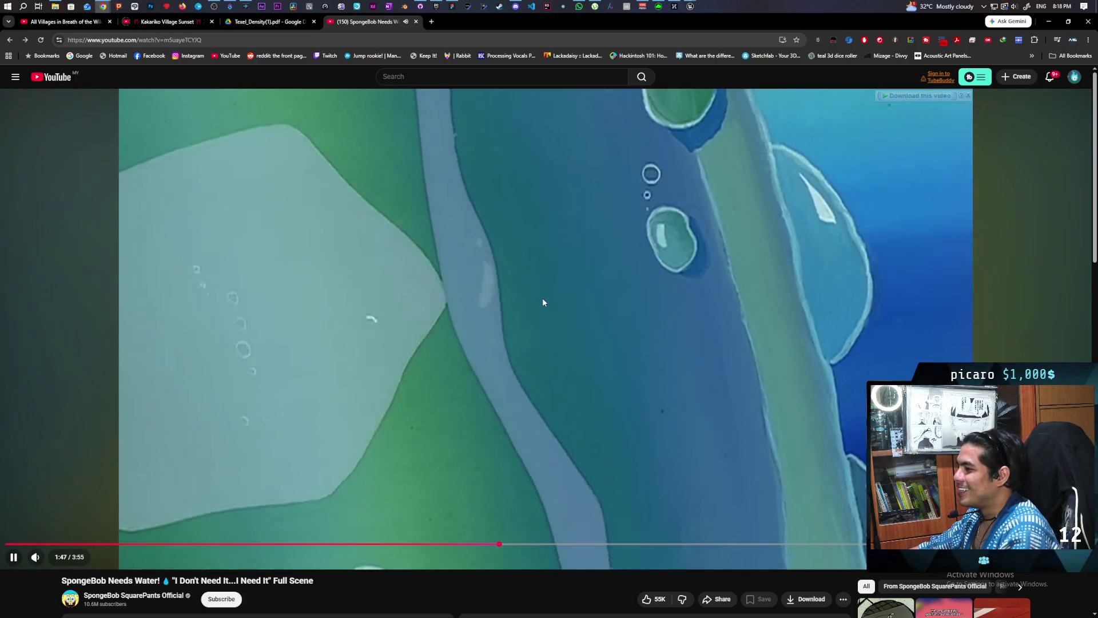